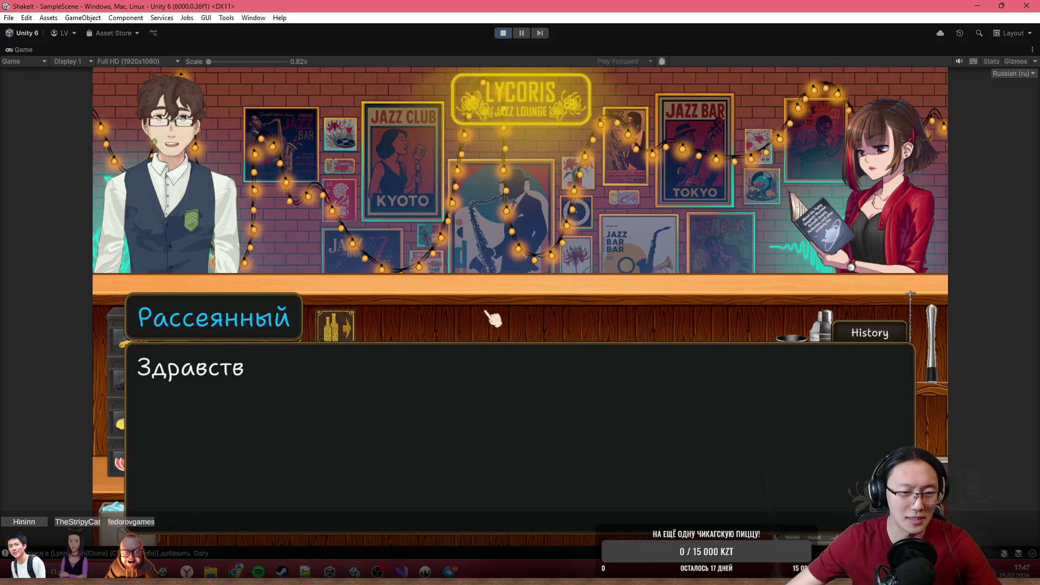
# - Advance the bar dialogue line by line in the Game view during play mode
pyautogui.click(520, 309)
pyautogui.click(525, 308)
pyautogui.click(544, 316)
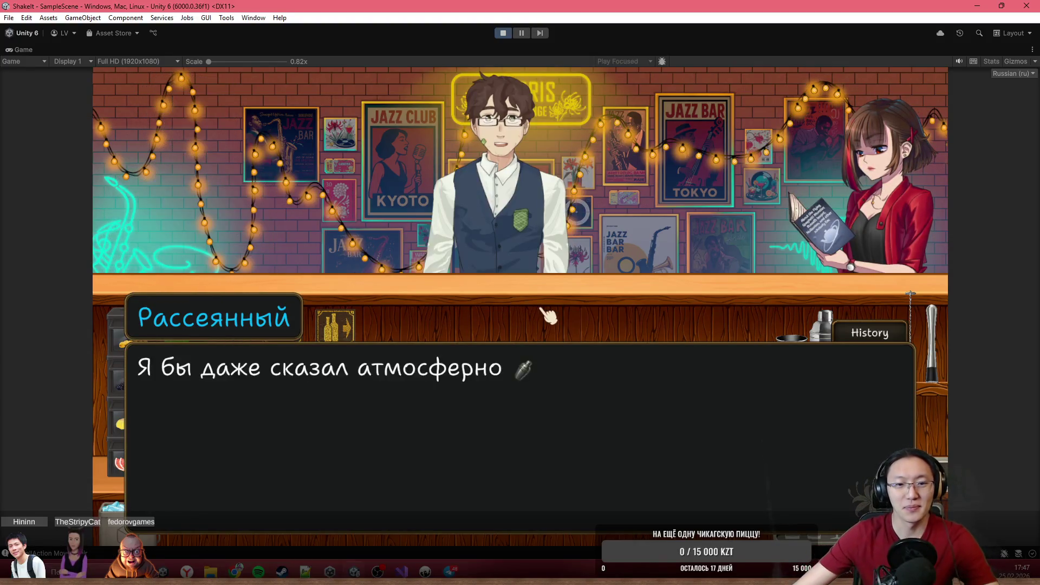
pyautogui.click(548, 316)
pyautogui.click(541, 303)
pyautogui.click(538, 268)
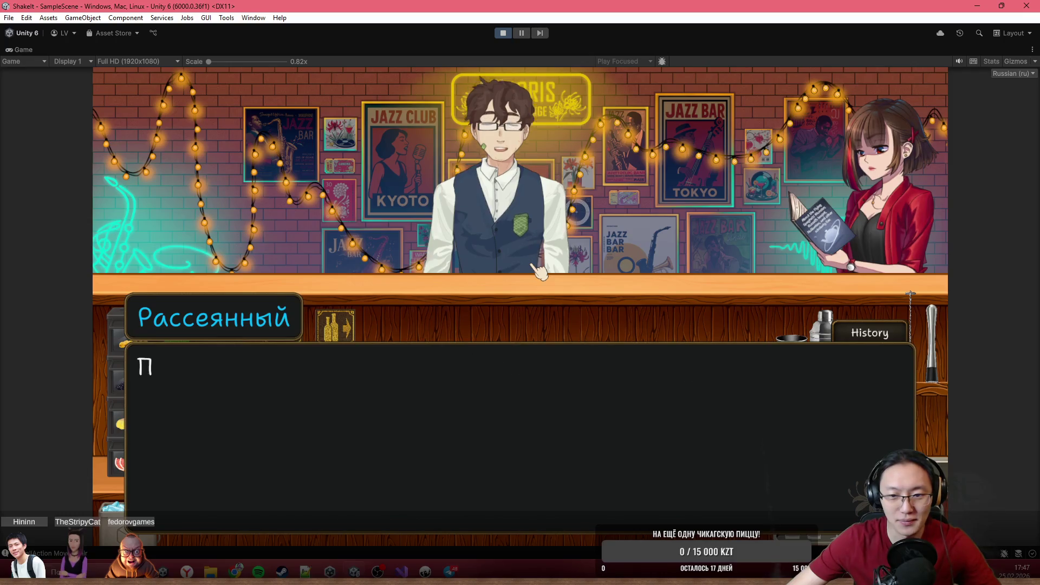
pyautogui.click(538, 268)
pyautogui.click(538, 269)
pyautogui.click(539, 269)
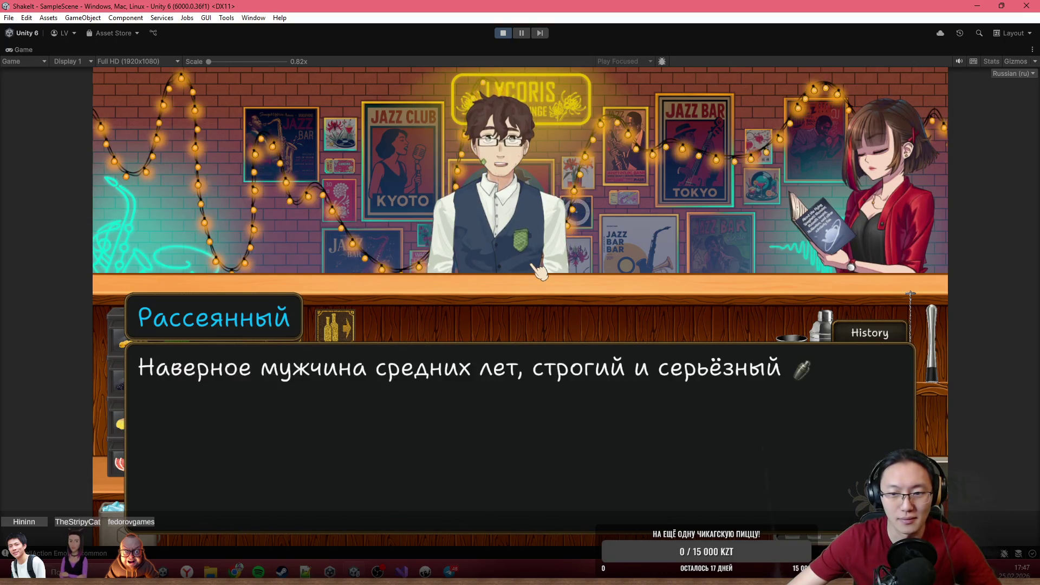
# - Continue to Линн's line 'Да ты угараешь!' and bring up DialogueManager.cs's SetEmotion code
pyautogui.click(462, 395)
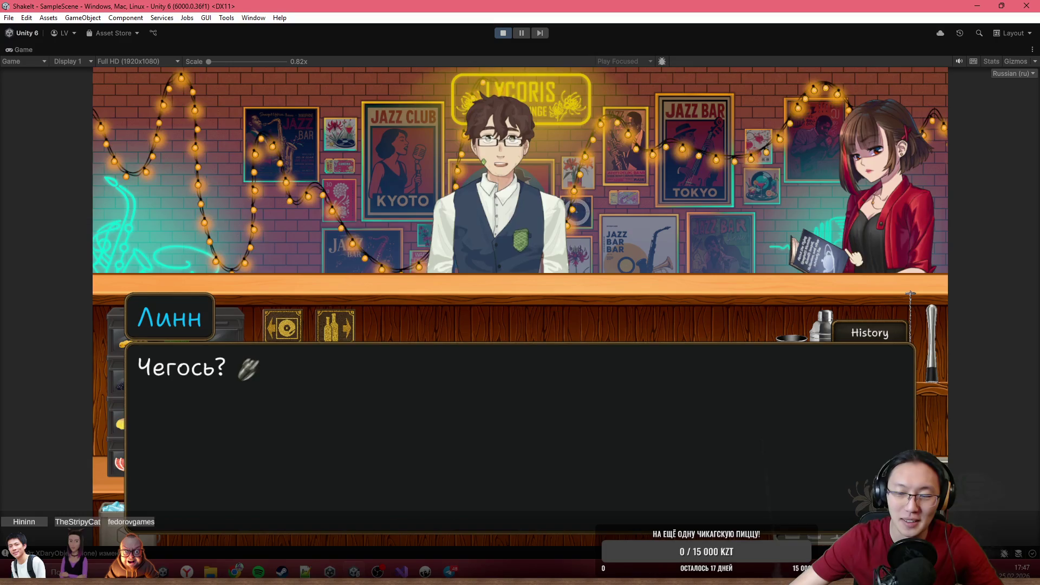
pyautogui.click(862, 273)
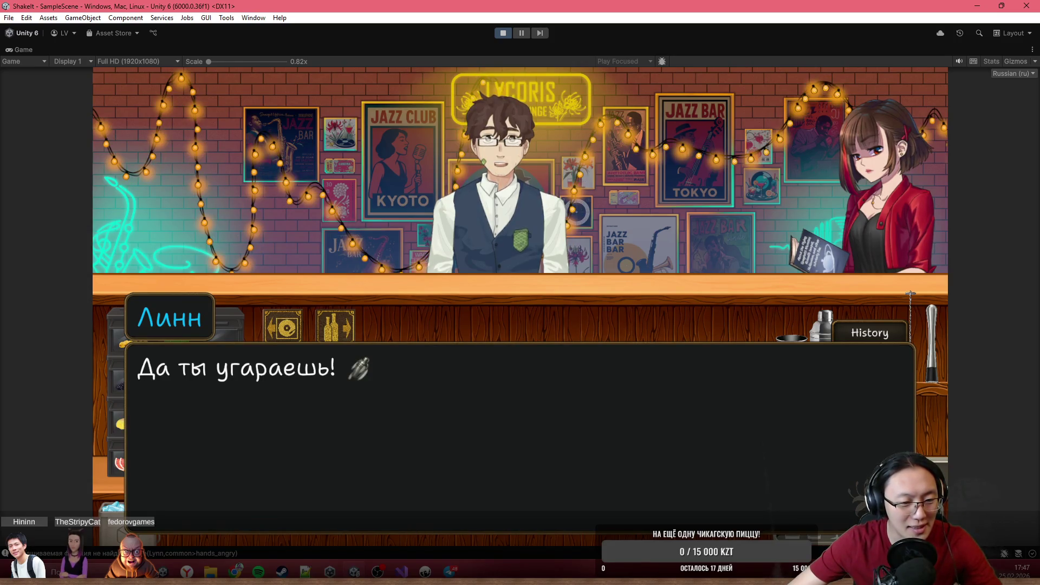
pyautogui.moveTo(428, 572)
pyautogui.click(390, 504)
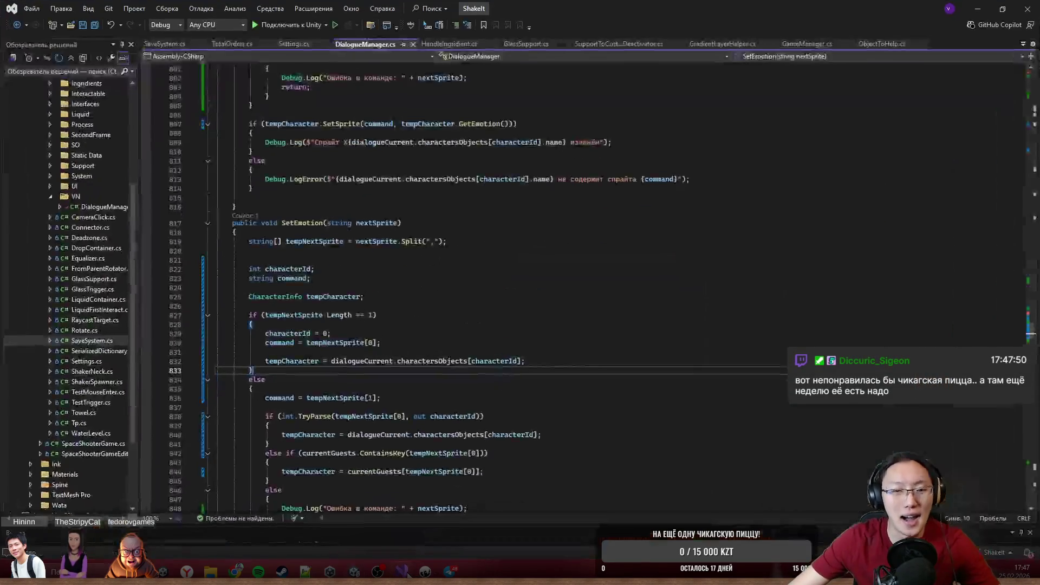
# - Scroll DialogueManager.cs to SetEmotion, glance at the game, then bring up Dary1.ink in Inky
pyautogui.scroll(-1, 372, 385)
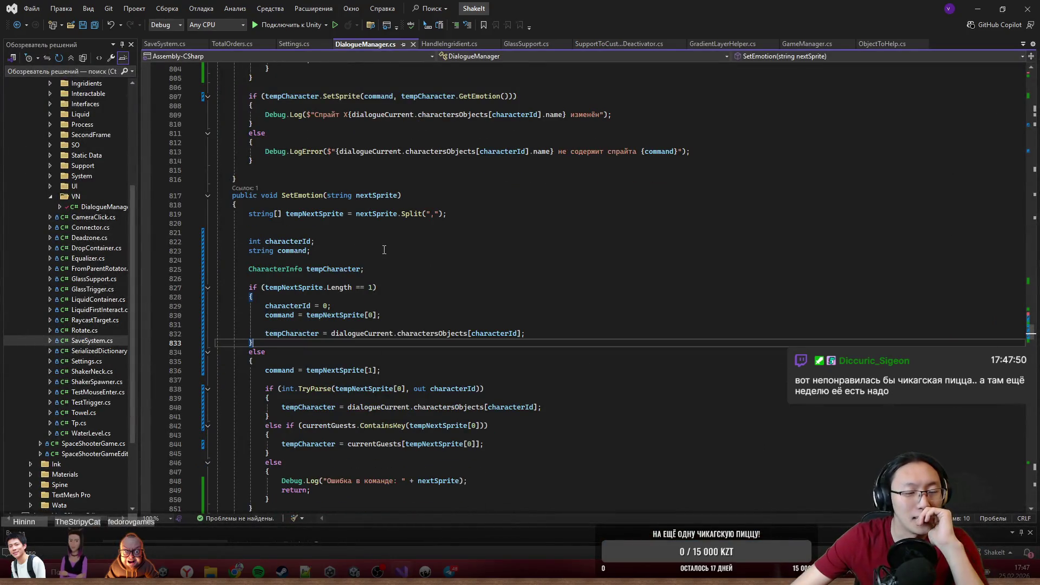
pyautogui.scroll(-1, 385, 250)
pyautogui.scroll(-2, 385, 248)
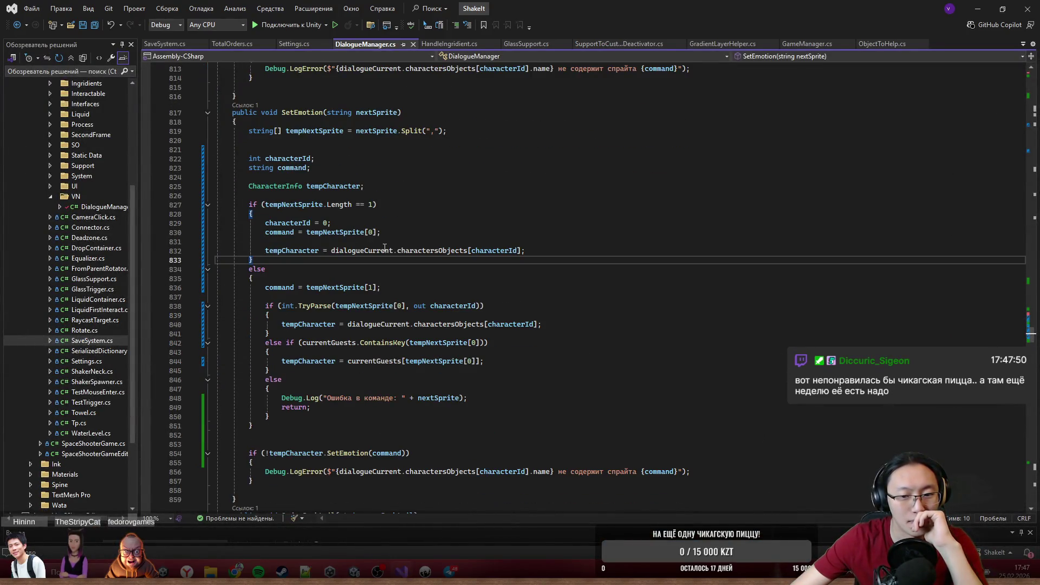
pyautogui.hotkey('alt', 'Tab')
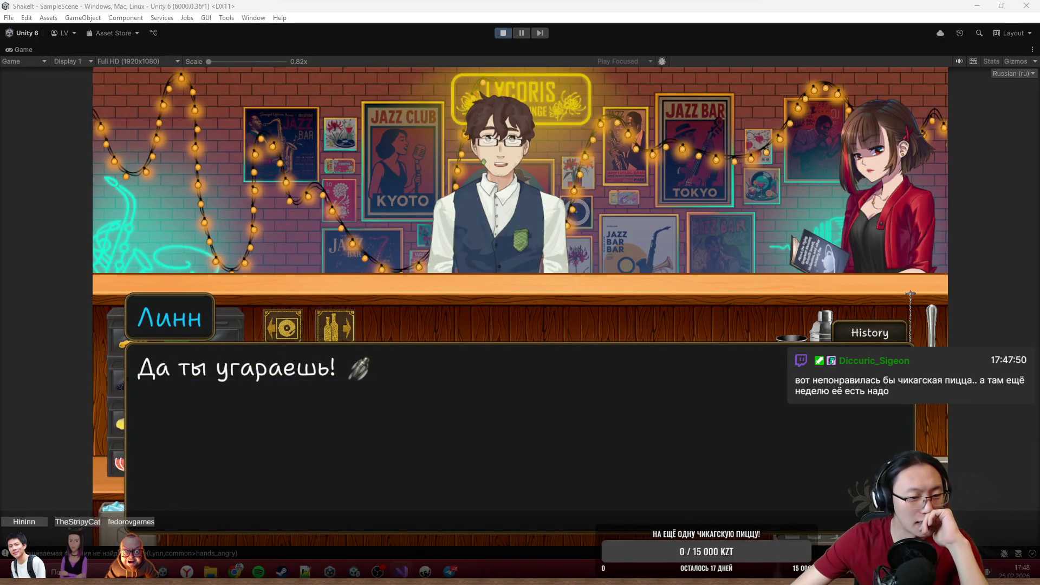
pyautogui.hotkey('alt', 'Tab')
pyautogui.moveTo(425, 572)
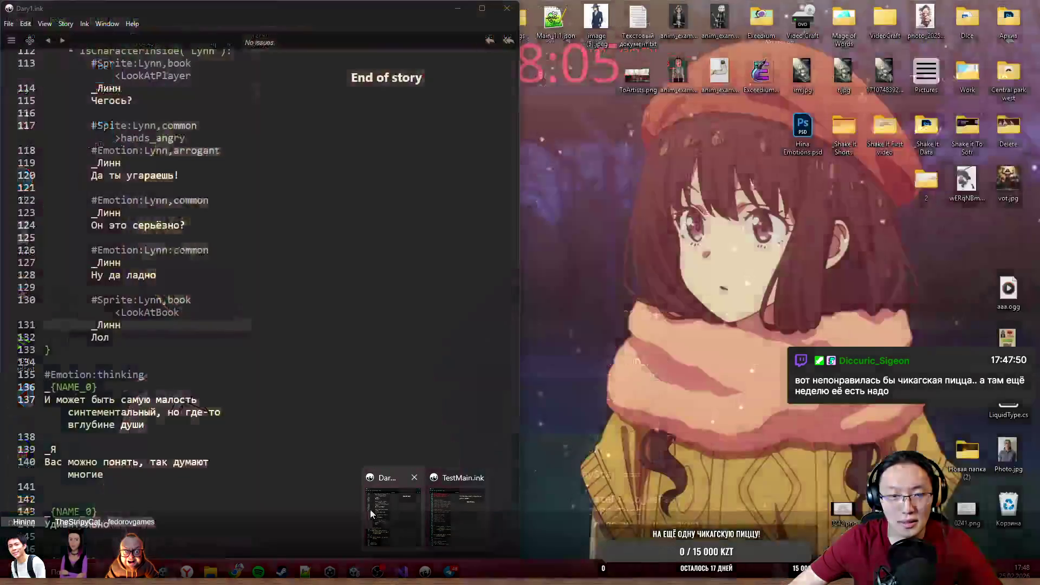
pyautogui.click(371, 512)
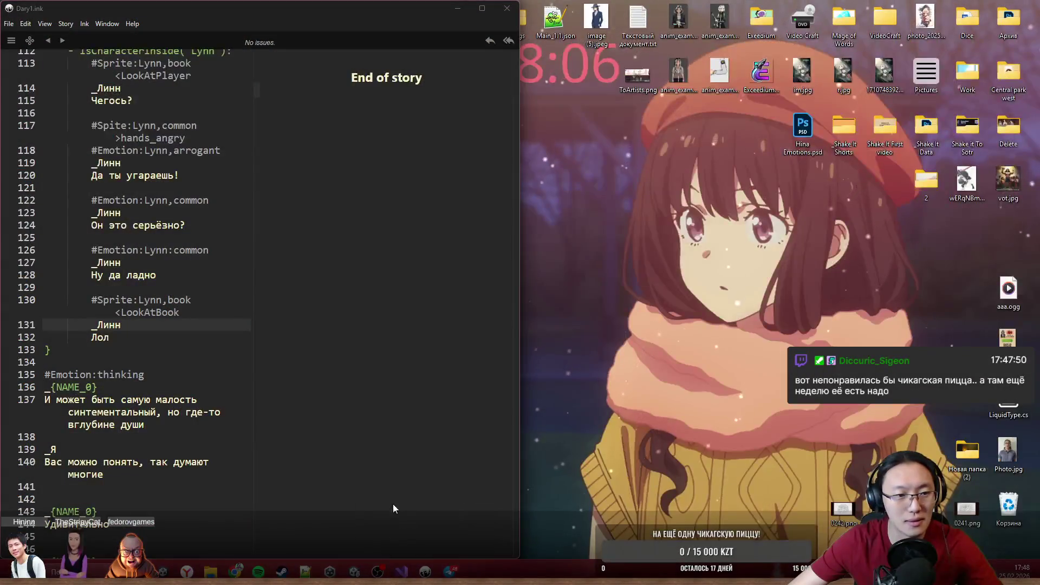
# - Correct '#Spкite' to '#Sprite:Lynn,common' on line 117 of Dary1.ink and minimize Inky
pyautogui.scroll(4, 120, 294)
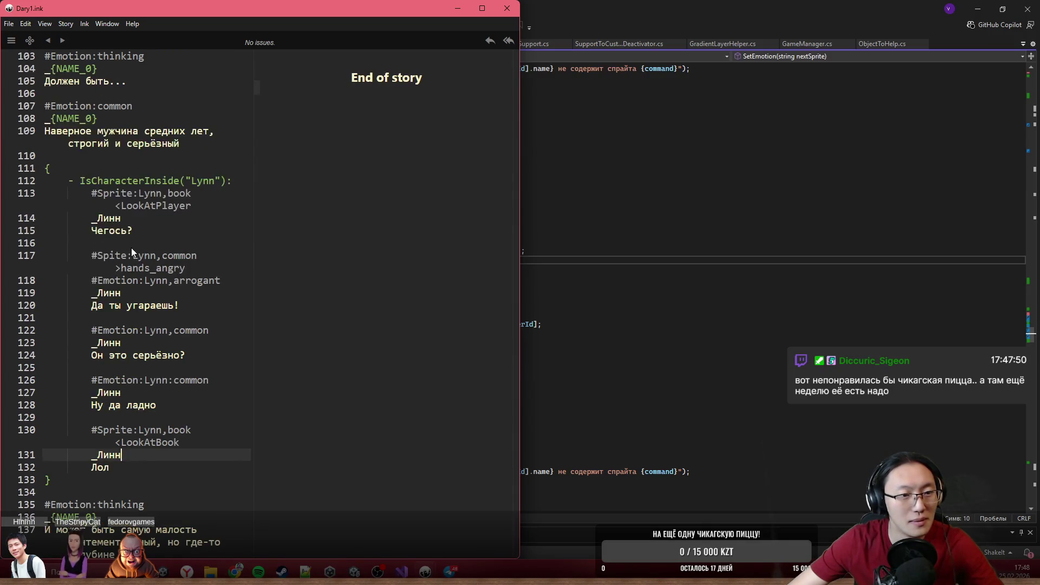
pyautogui.click(109, 256)
pyautogui.write('к')
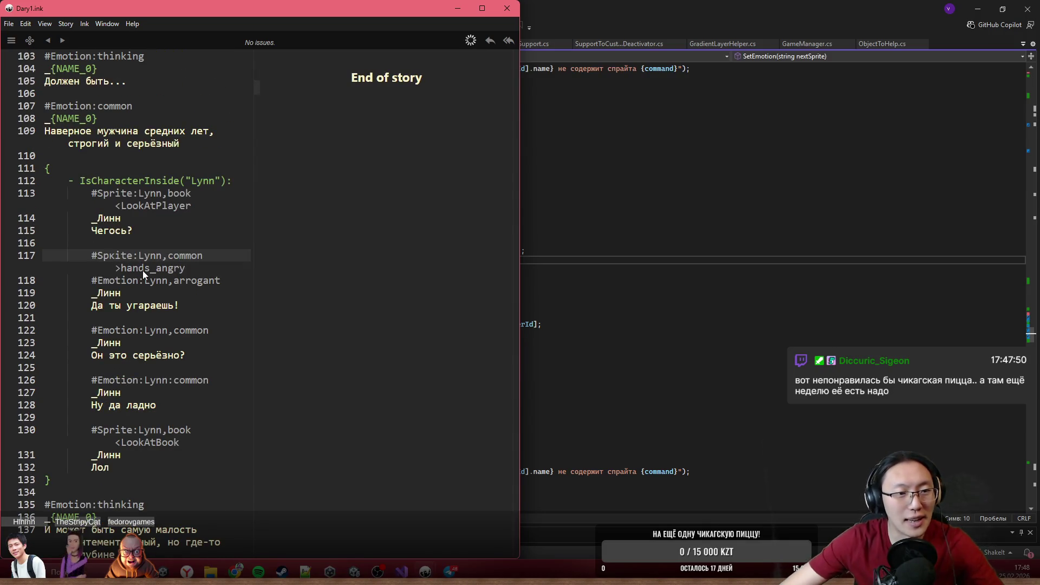
pyautogui.press('BackSpace')
pyautogui.write('r')
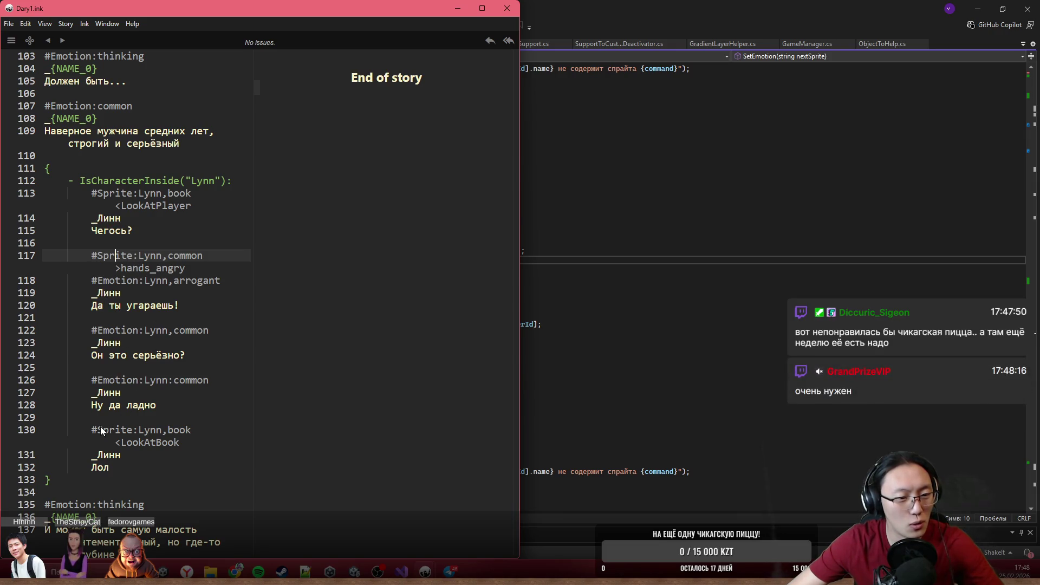
pyautogui.press('Down')
pyautogui.press('Down')
pyautogui.press('Down')
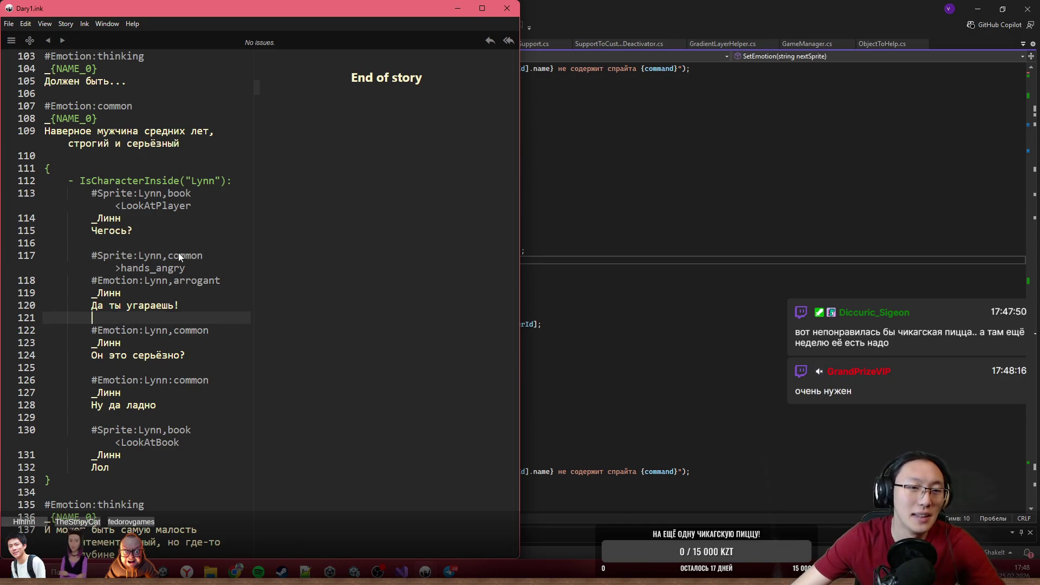
pyautogui.click(461, 11)
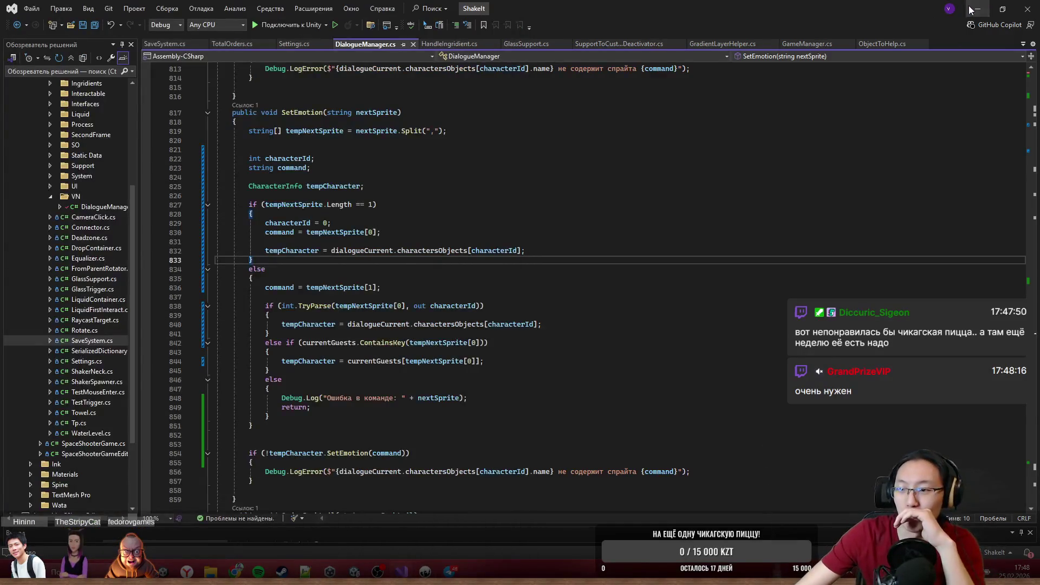
# - Restart the game with a maximized Game view and reach the Test/Dary notebook screen
pyautogui.click(970, 9)
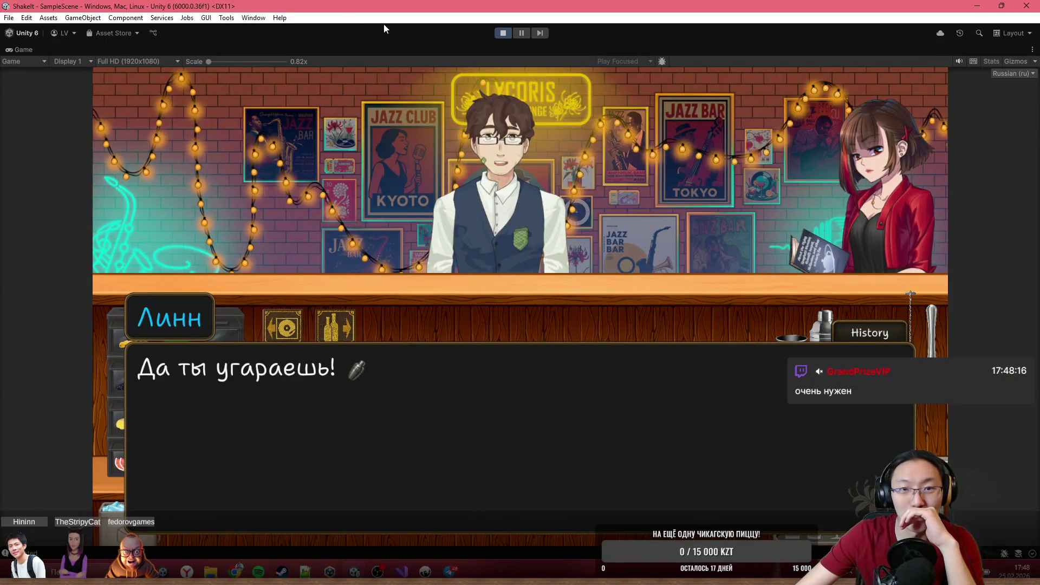
pyautogui.click(501, 32)
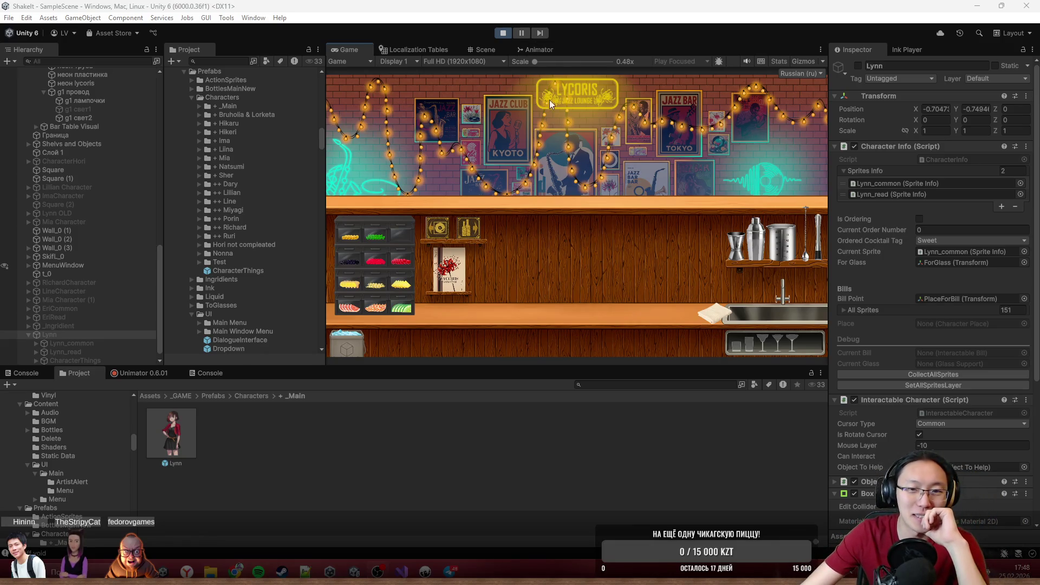
pyautogui.click(526, 175)
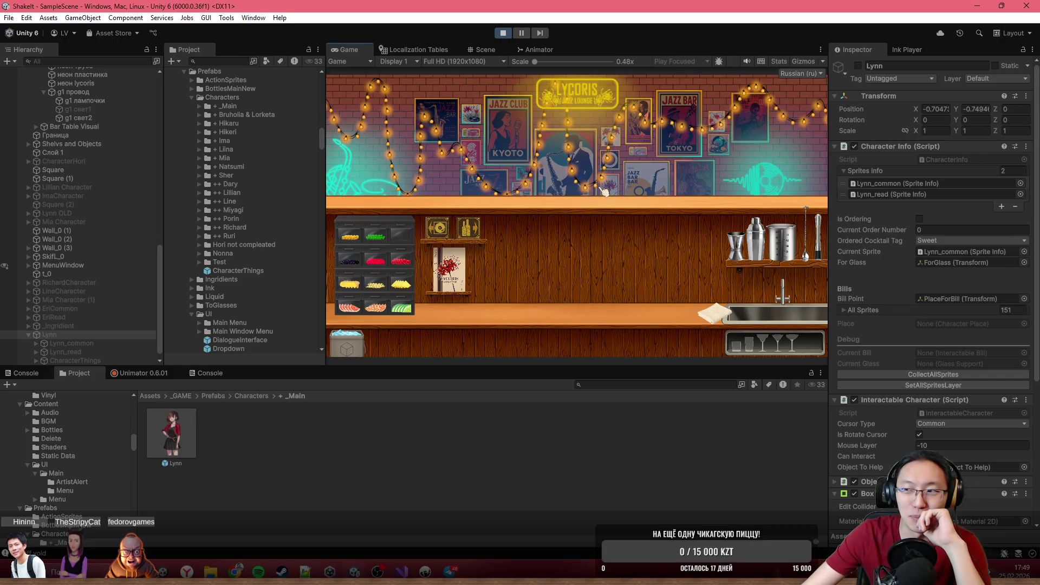
pyautogui.doubleClick(628, 49)
pyautogui.click(279, 319)
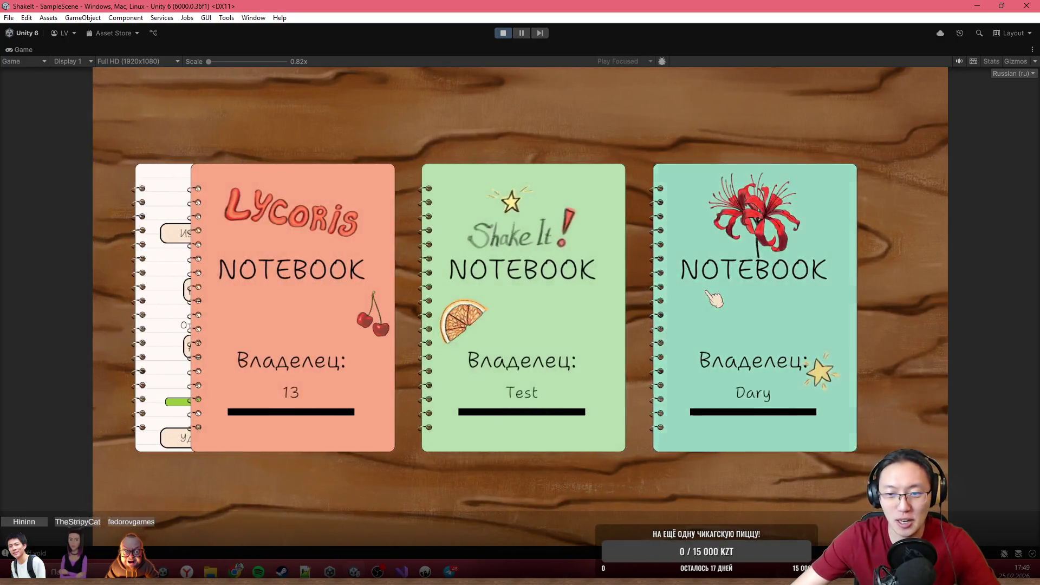
# - Load the Dary notebook save and play the opening dialogue, choosing Нормальная difficulty
pyautogui.click(707, 293)
pyautogui.click(262, 123)
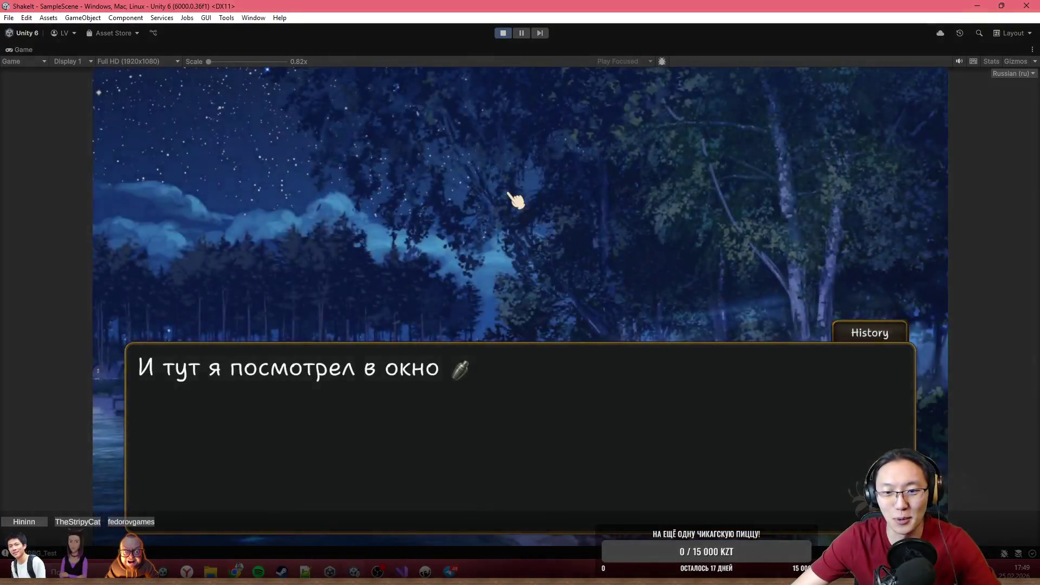
pyautogui.click(515, 199)
pyautogui.click(515, 200)
pyautogui.click(515, 199)
pyautogui.click(515, 199)
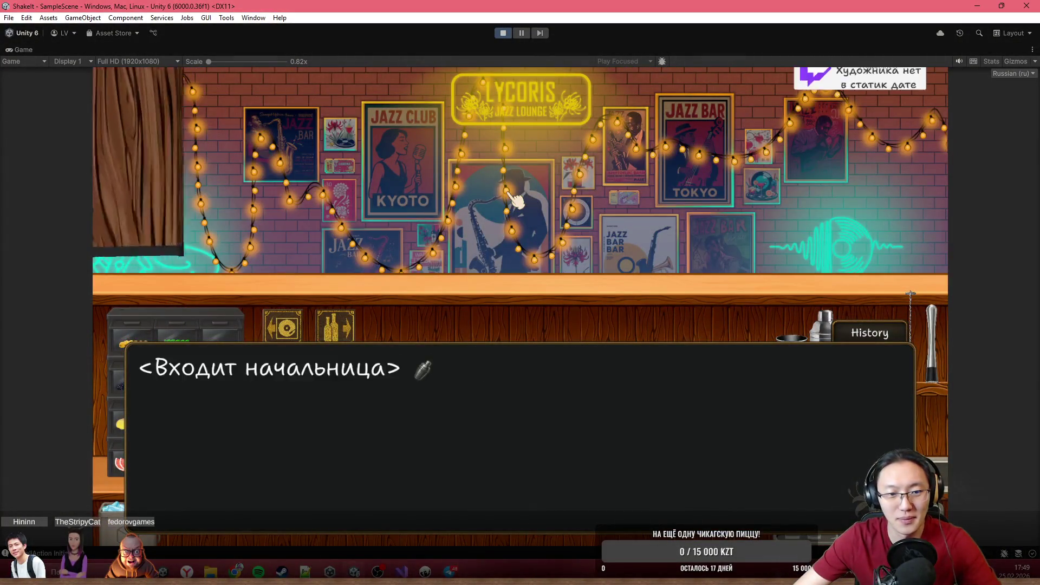
pyautogui.click(515, 199)
pyautogui.click(515, 199)
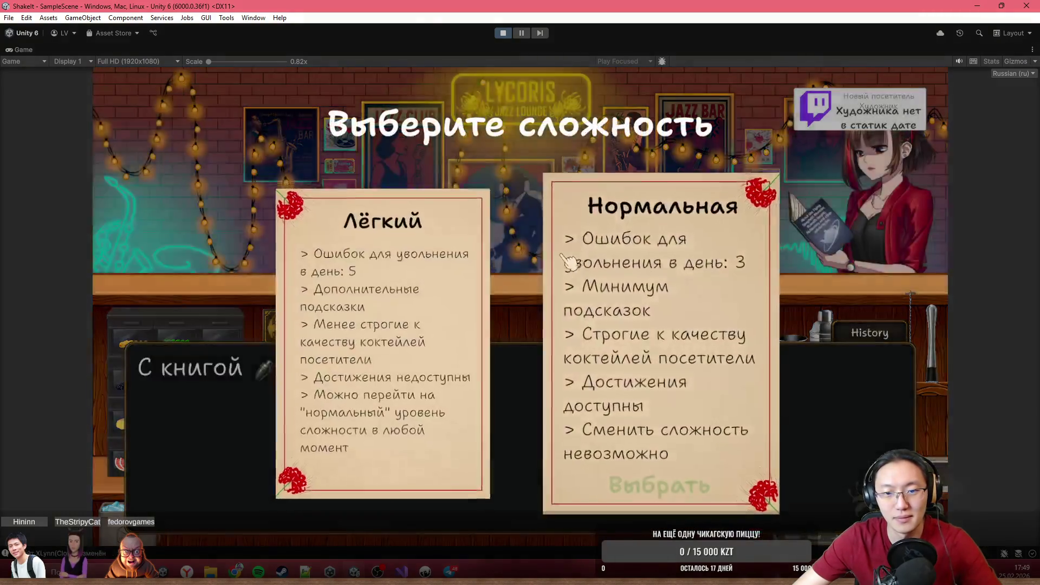
pyautogui.click(567, 261)
# - Advance the dialogue past Линн's 'Да ты угараешь!' to the line 'Ну да ладно'
pyautogui.click(504, 290)
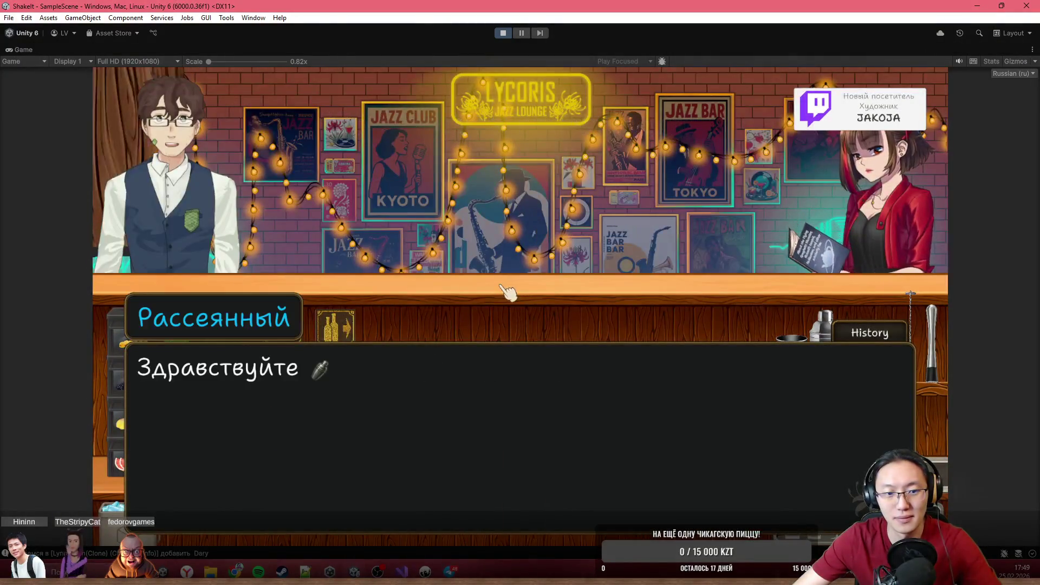
pyautogui.click(504, 290)
pyautogui.click(504, 290)
pyautogui.click(507, 292)
pyautogui.click(507, 292)
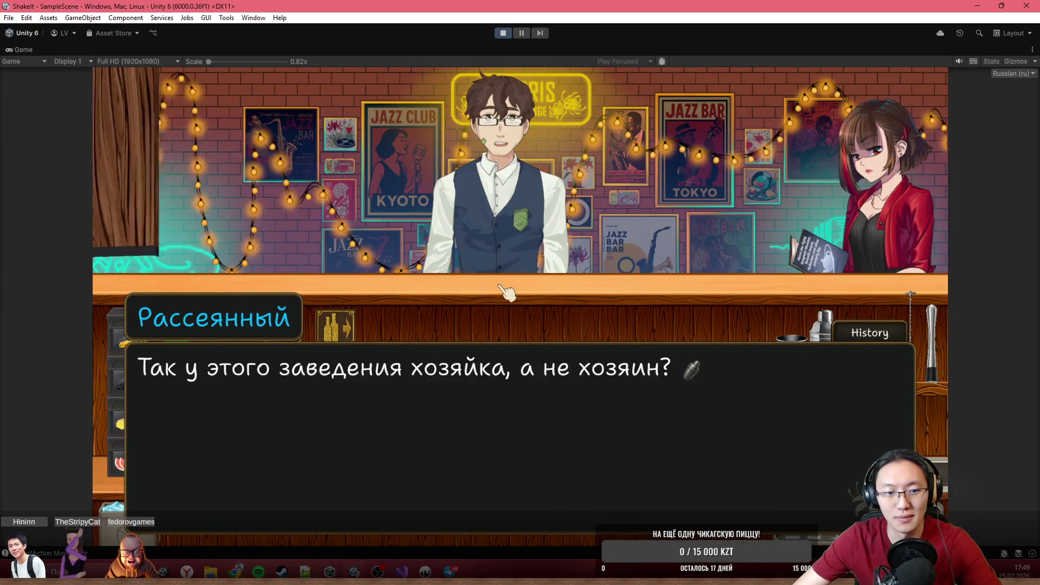
pyautogui.click(507, 291)
pyautogui.click(506, 291)
pyautogui.click(506, 292)
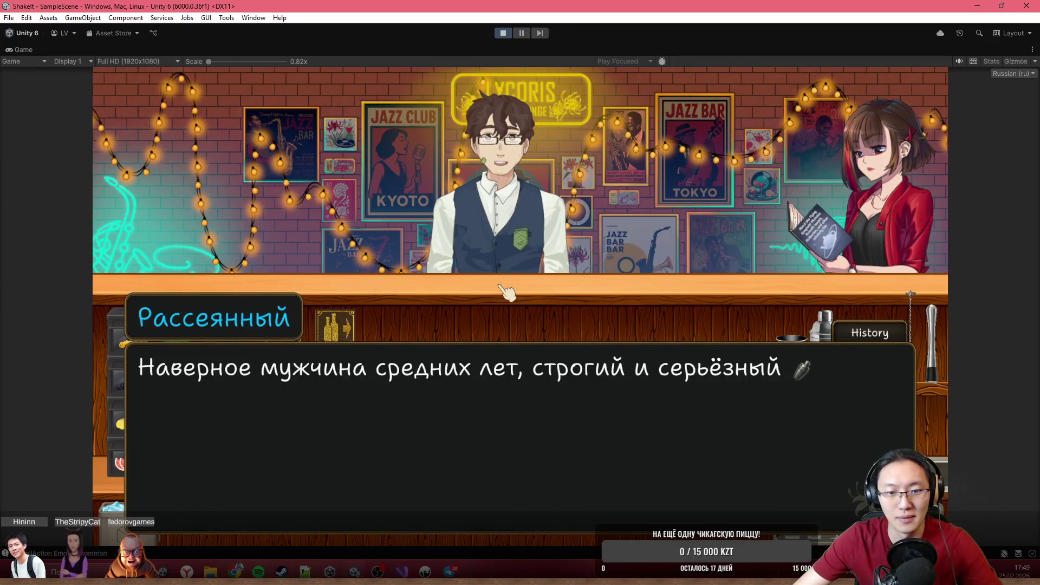
pyautogui.click(507, 292)
pyautogui.click(507, 292)
pyautogui.click(504, 287)
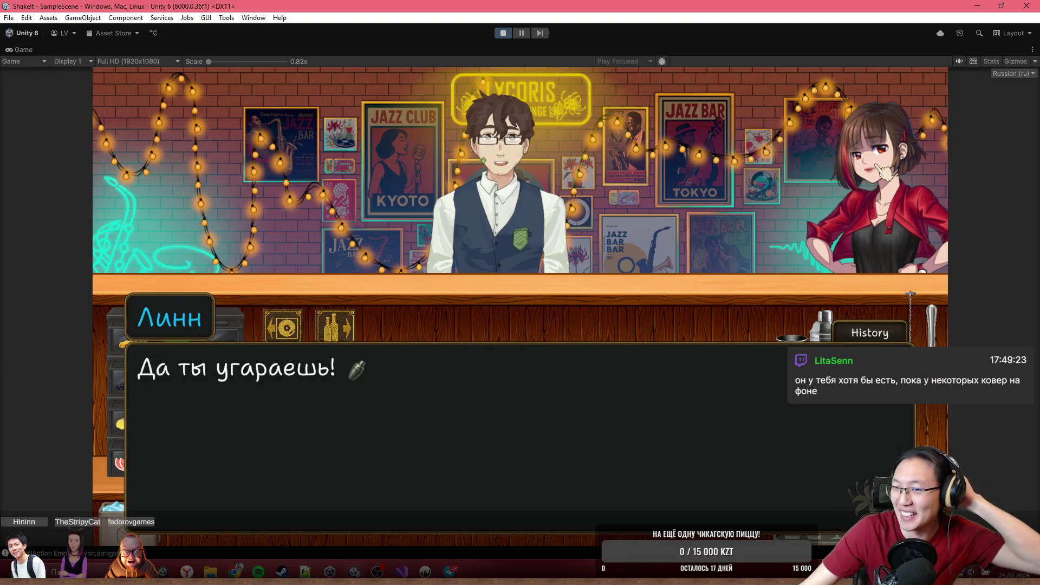
pyautogui.click(882, 255)
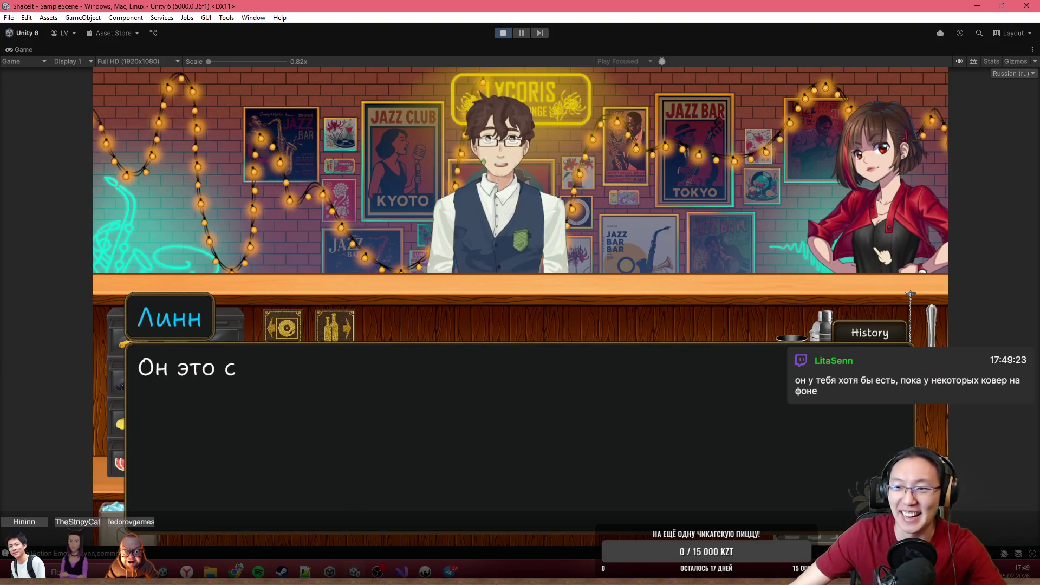
pyautogui.click(886, 231)
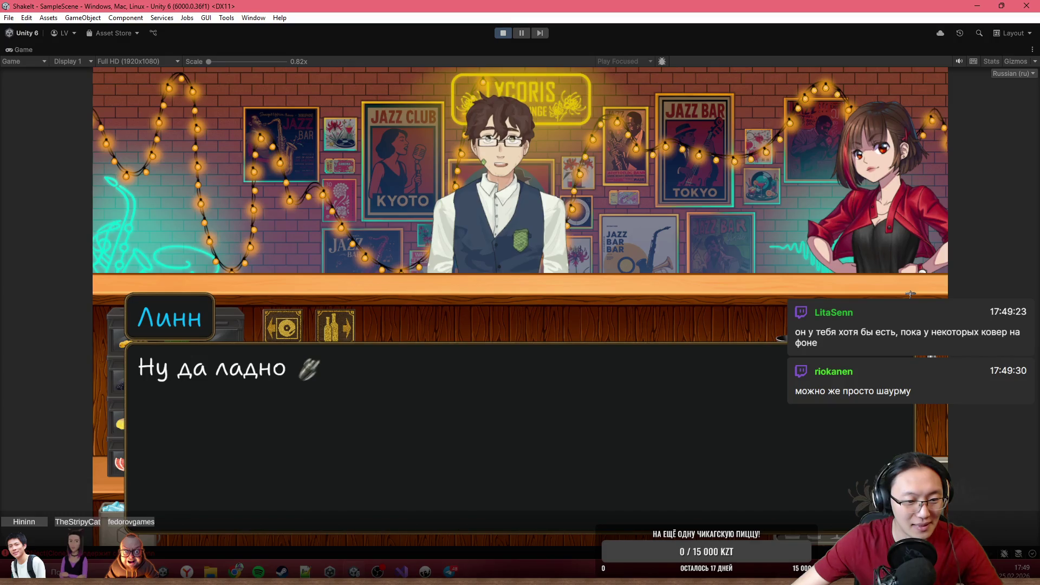
# - Check the Console's missing-sprite error, then return to the code and Dary1.ink in Inky
pyautogui.hotkey('ctrl', 'shift', 'c')
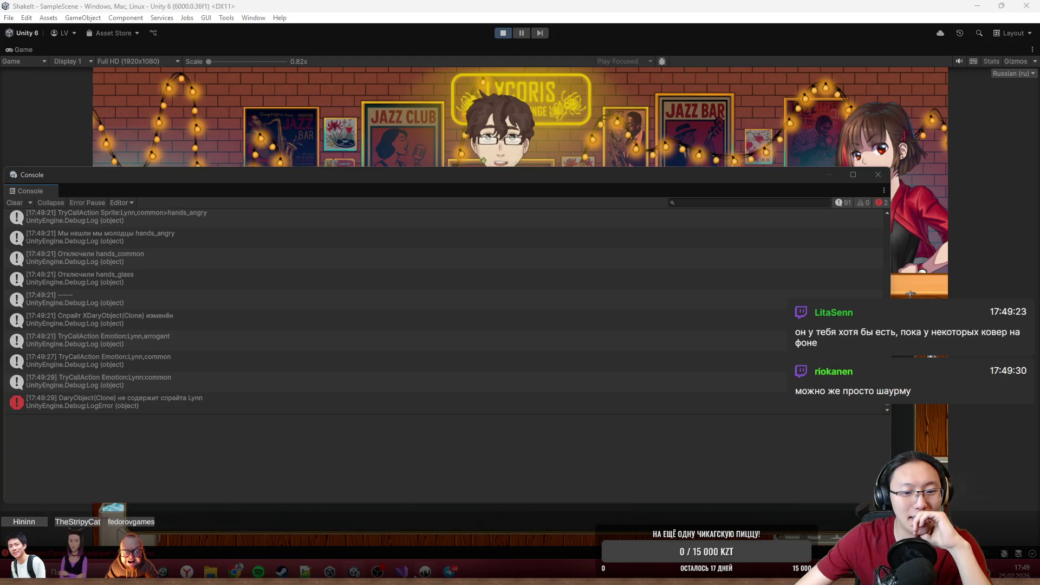
pyautogui.moveTo(402, 572)
pyautogui.click(394, 495)
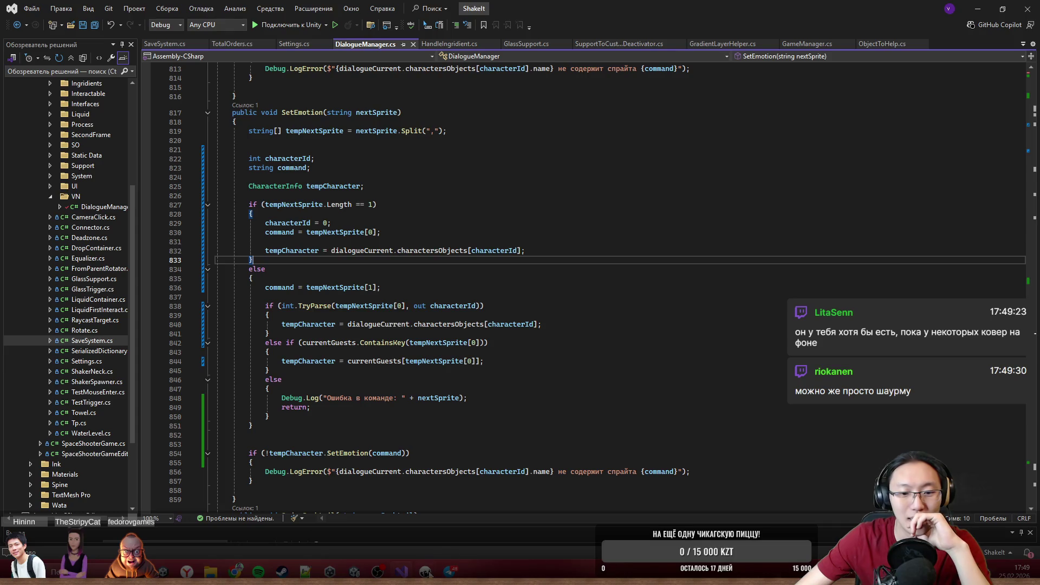
pyautogui.moveTo(425, 571)
pyautogui.click(375, 521)
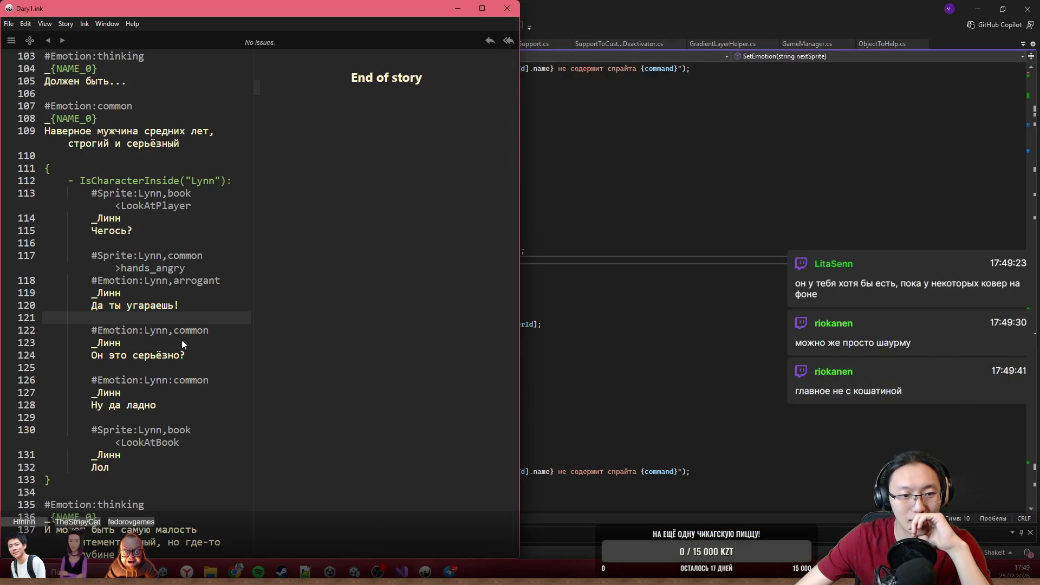
# - Change line 126's tag to #Emotion:Lynn,common and recheck the sprite tag on line 117
pyautogui.click(173, 380)
pyautogui.press('BackSpace')
pyautogui.write('<')
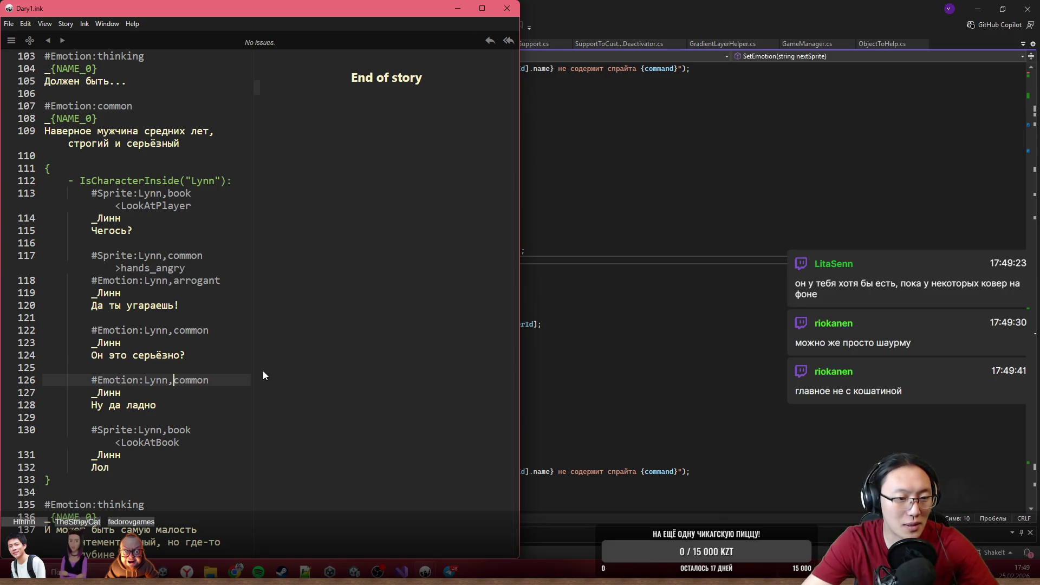
pyautogui.click(198, 256)
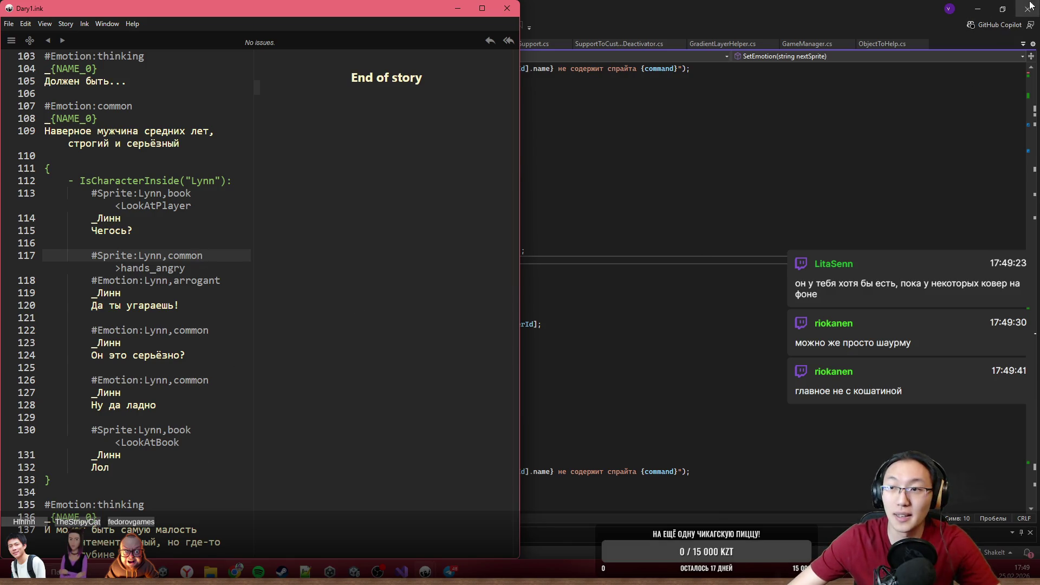
# - Return to the Unity editor and stop the running game
pyautogui.click(978, 9)
pyautogui.click(528, 44)
pyautogui.click(503, 34)
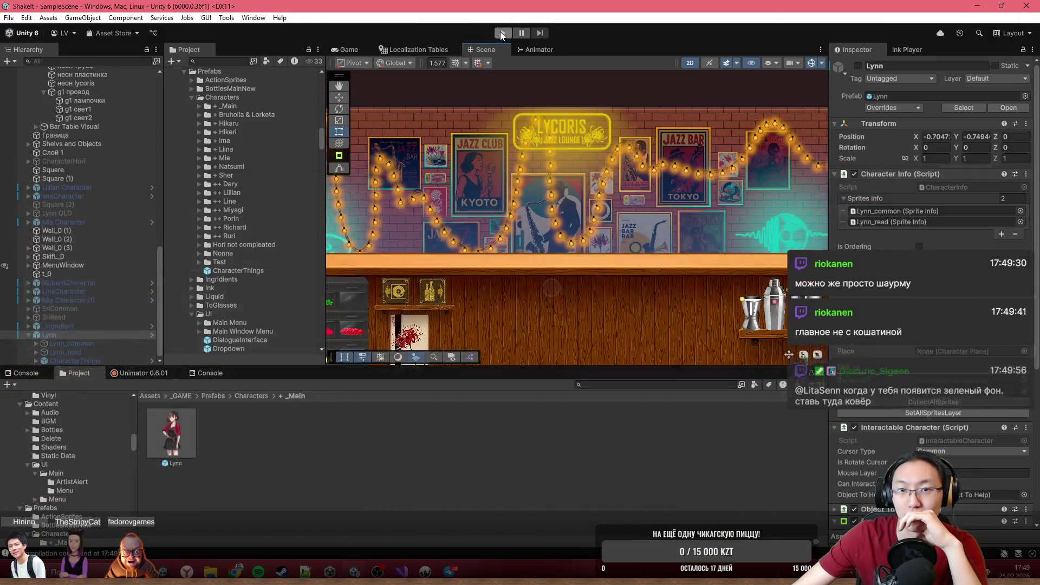
# - Restart play mode after a look at the Scene view, then maximize the Game view with Shift+Space
pyautogui.click(500, 32)
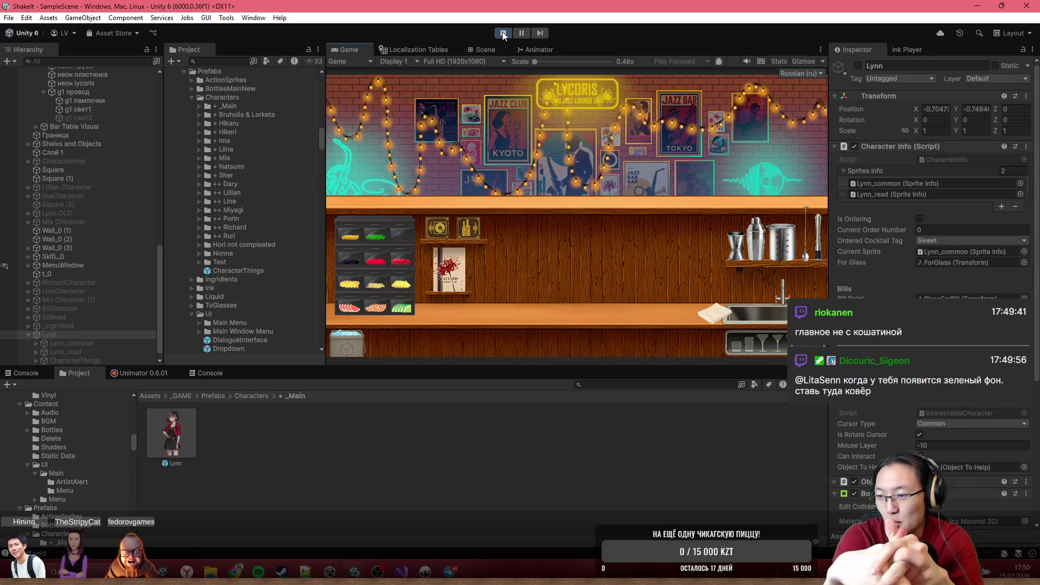
pyautogui.click(493, 52)
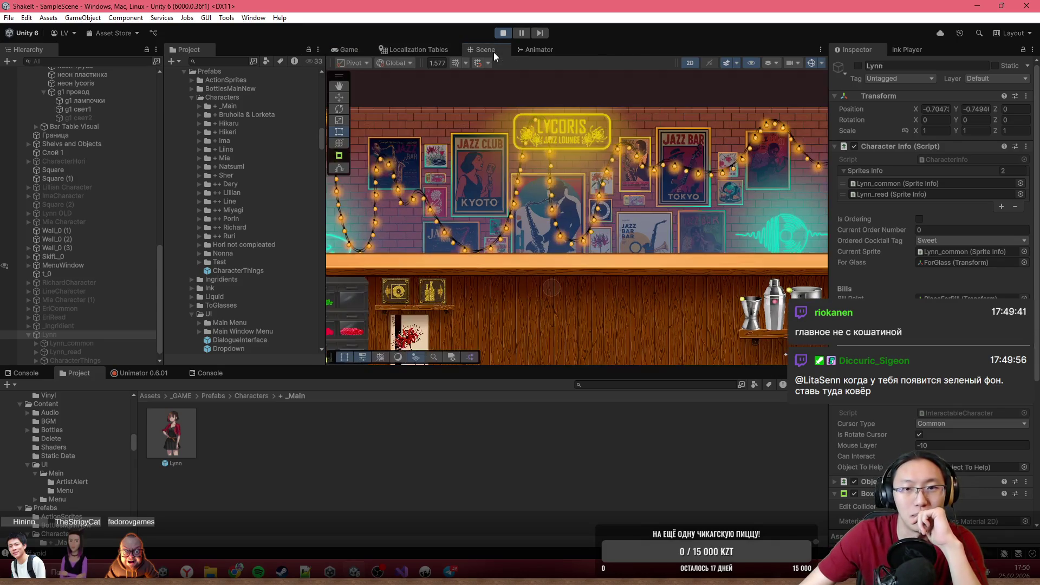
pyautogui.doubleClick(493, 52)
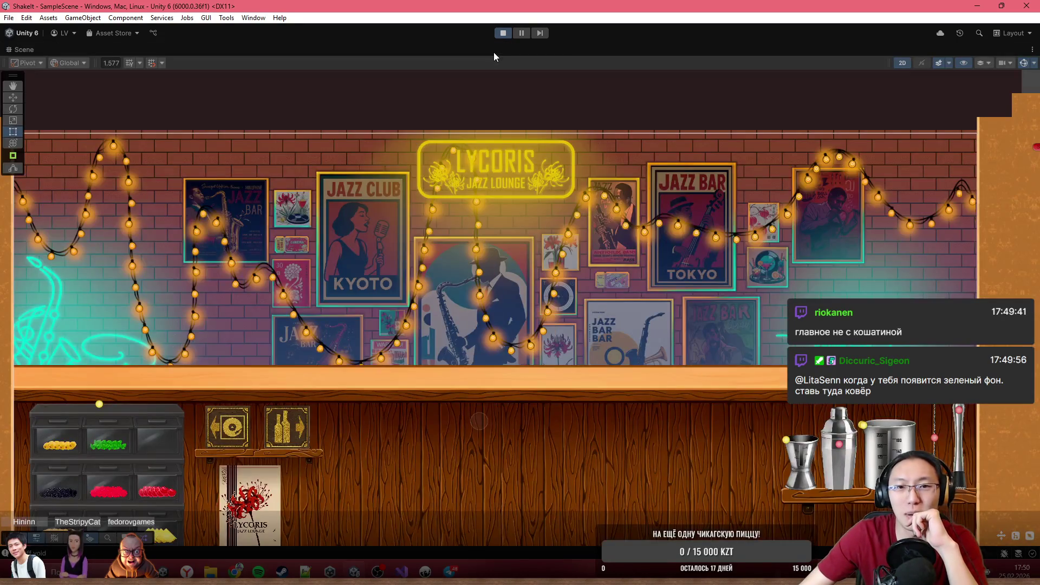
pyautogui.doubleClick(493, 52)
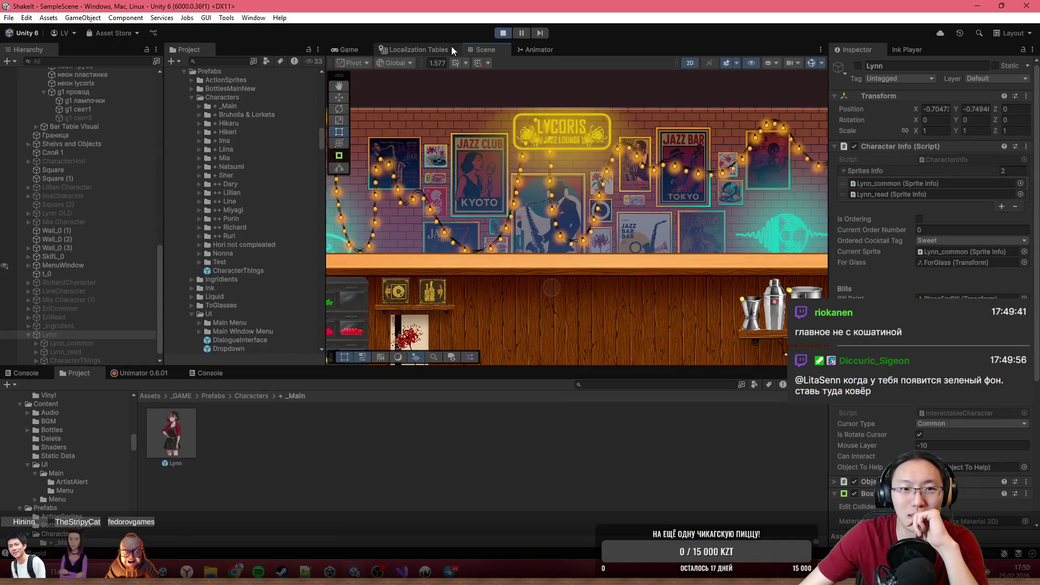
pyautogui.click(500, 33)
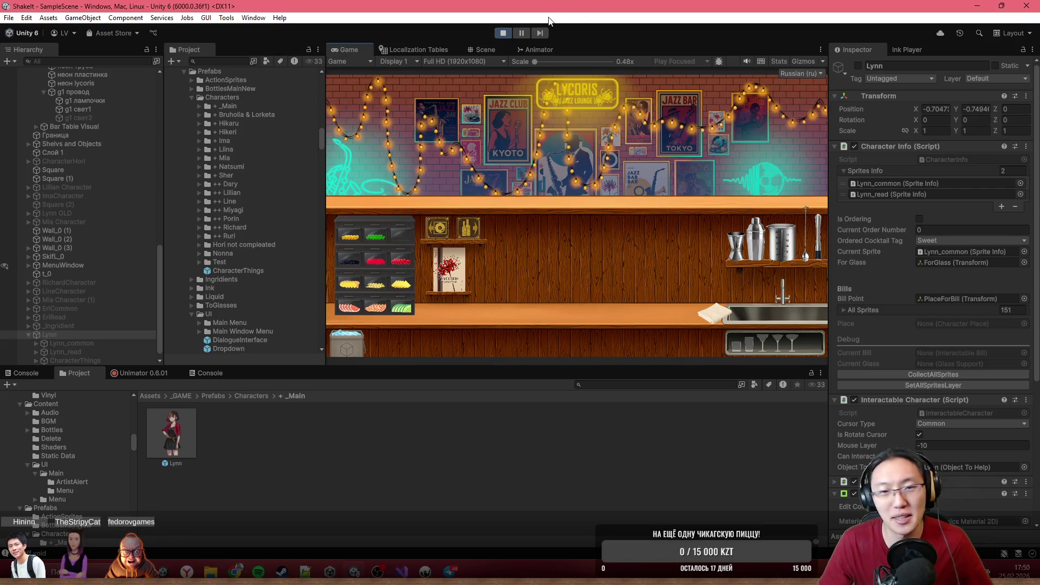
pyautogui.hotkey('shift', 'space')
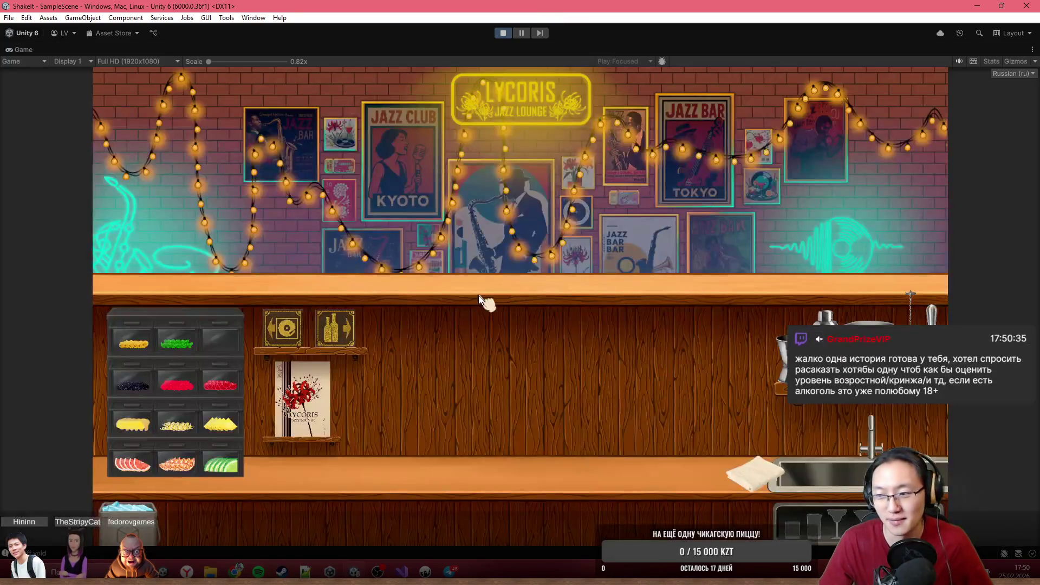
# - Load the Dary notebook save and head To Bar
pyautogui.click(300, 332)
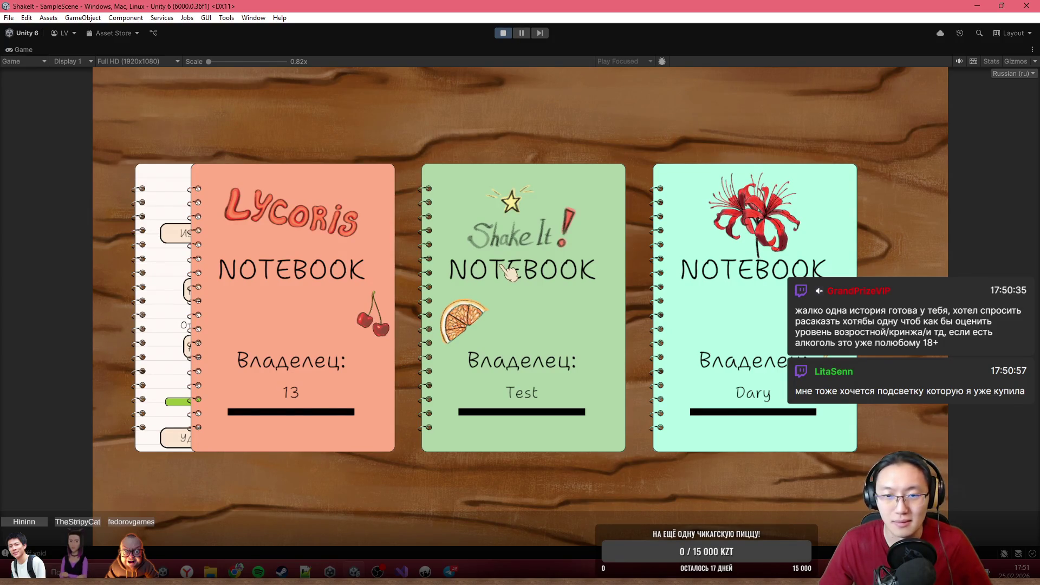
pyautogui.click(735, 338)
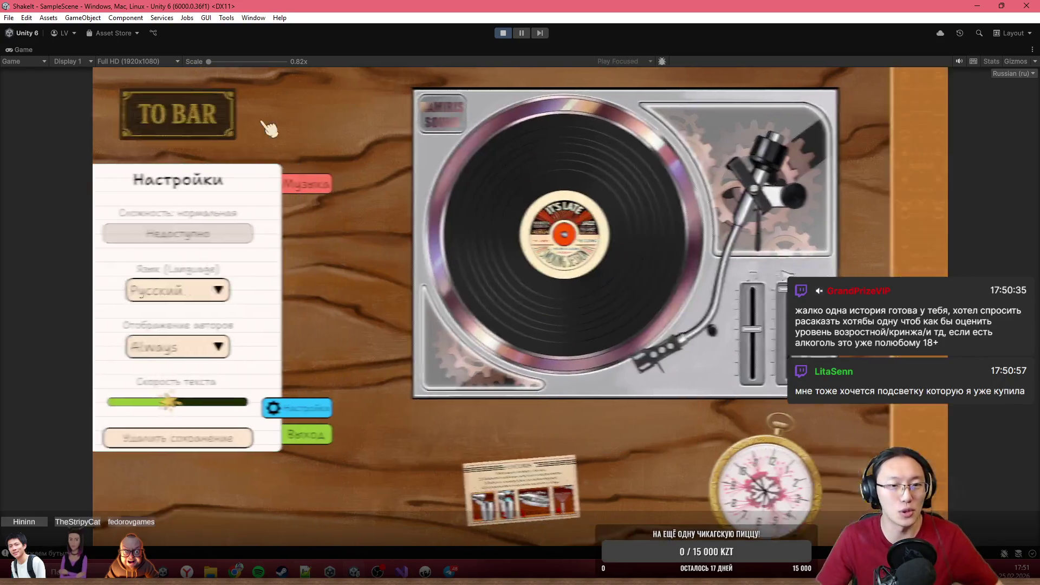
pyautogui.click(262, 127)
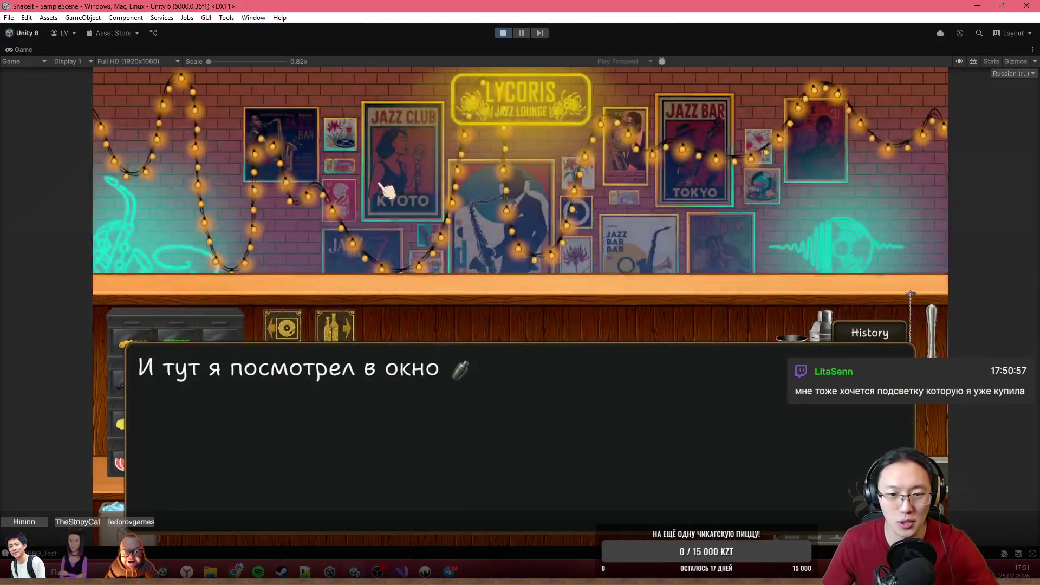
# - Advance the dialogue, pick the Лёгкий difficulty, and continue until Рассеянный arrives
pyautogui.click(433, 202)
pyautogui.click(433, 202)
pyautogui.click(599, 228)
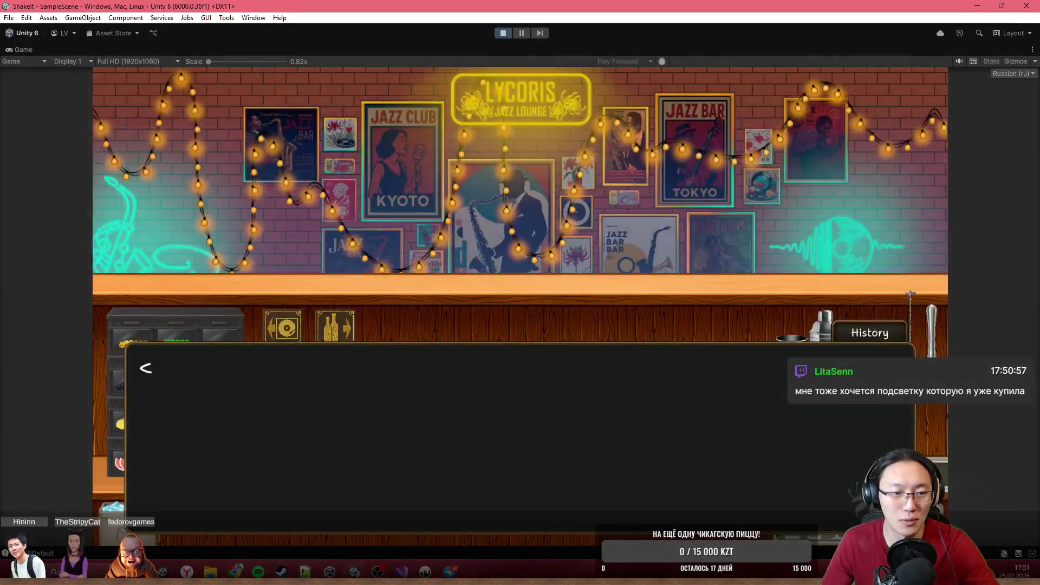
pyautogui.click(362, 232)
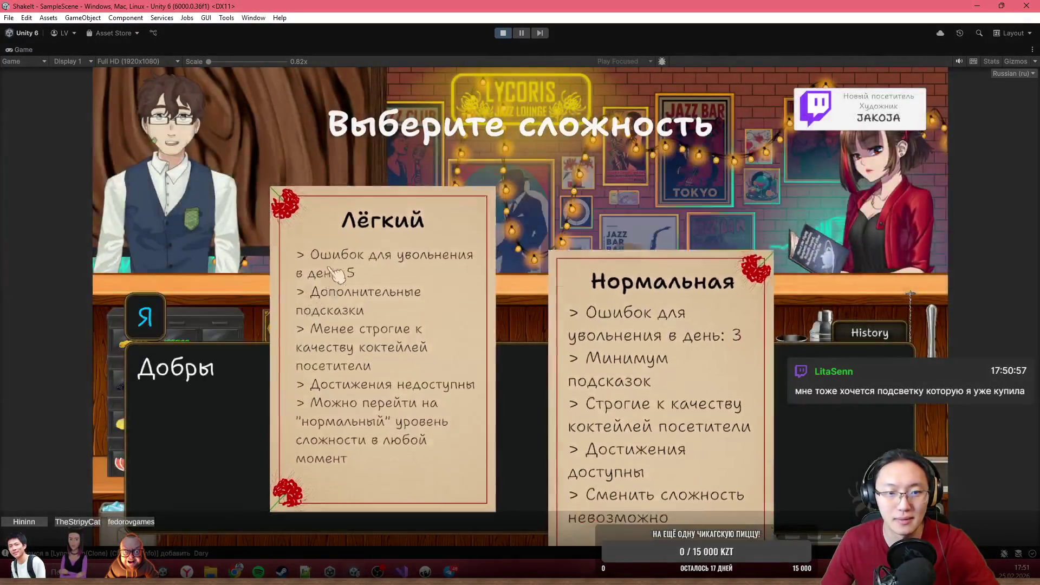
pyautogui.click(336, 274)
pyautogui.click(271, 219)
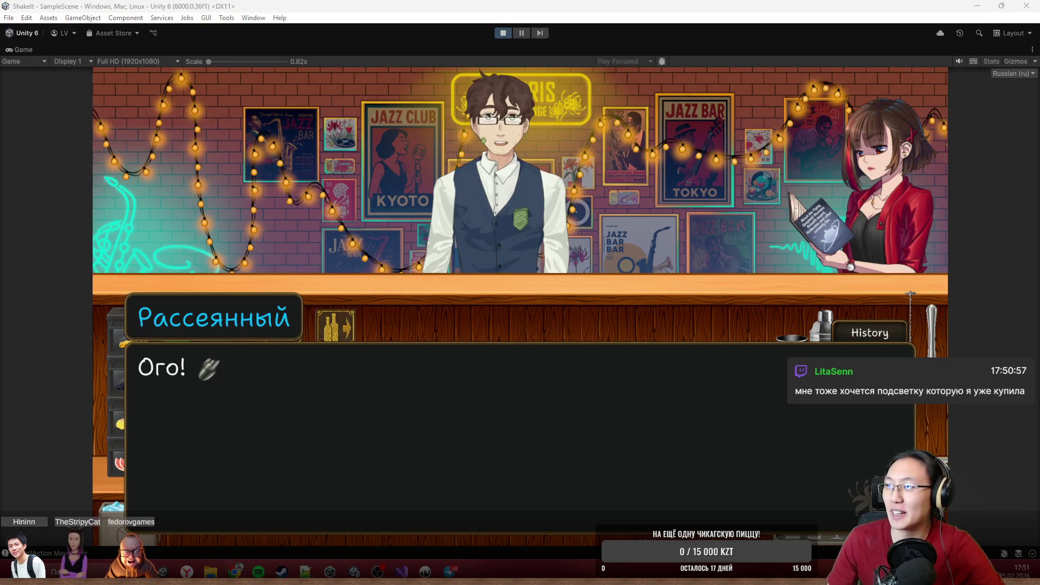
# - Open youtube.com in the new Chrome tab
pyautogui.write('youtube.com')
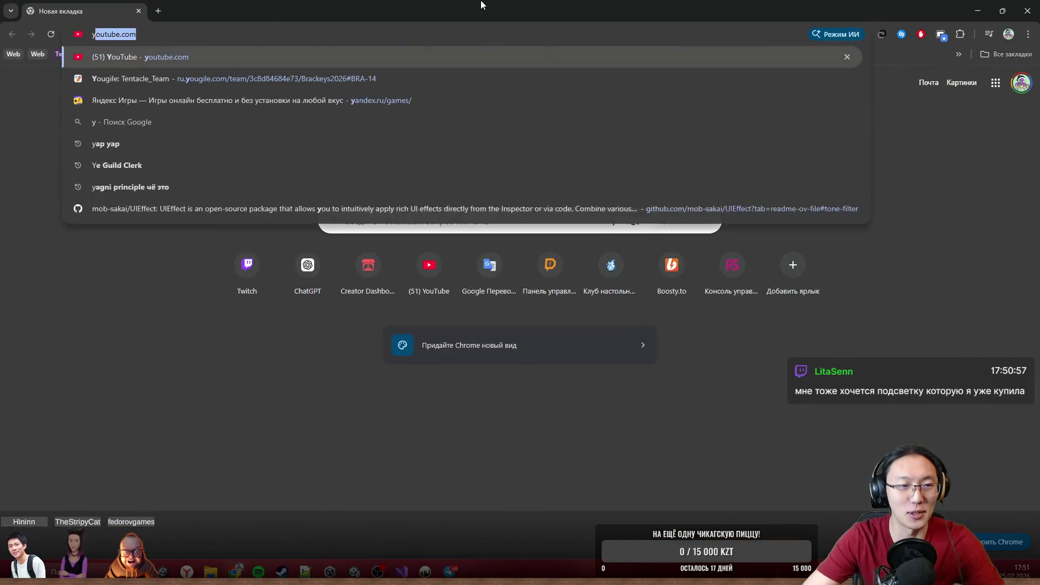
pyautogui.press('Return')
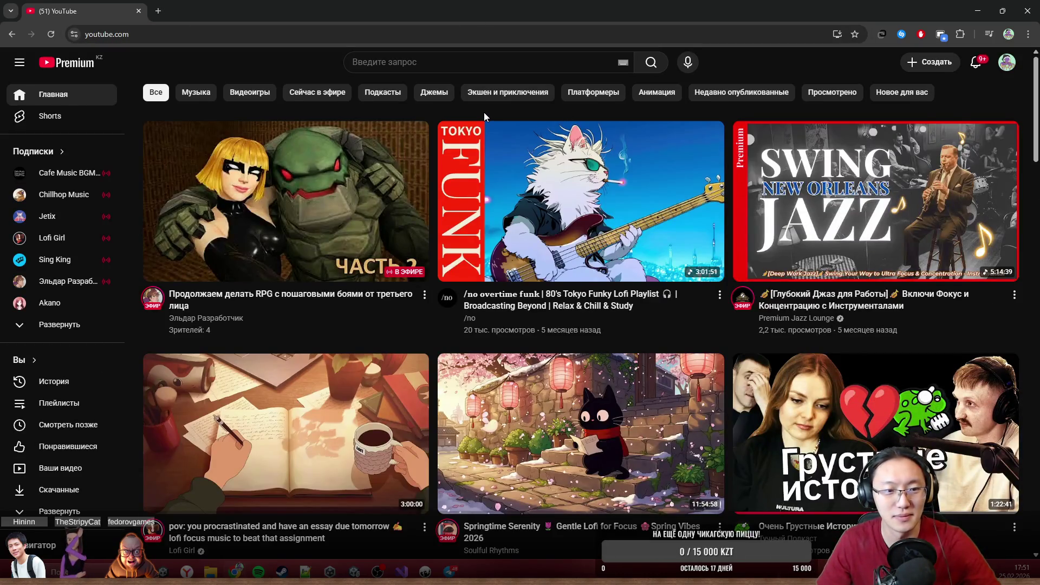
pyautogui.moveTo(257, 257)
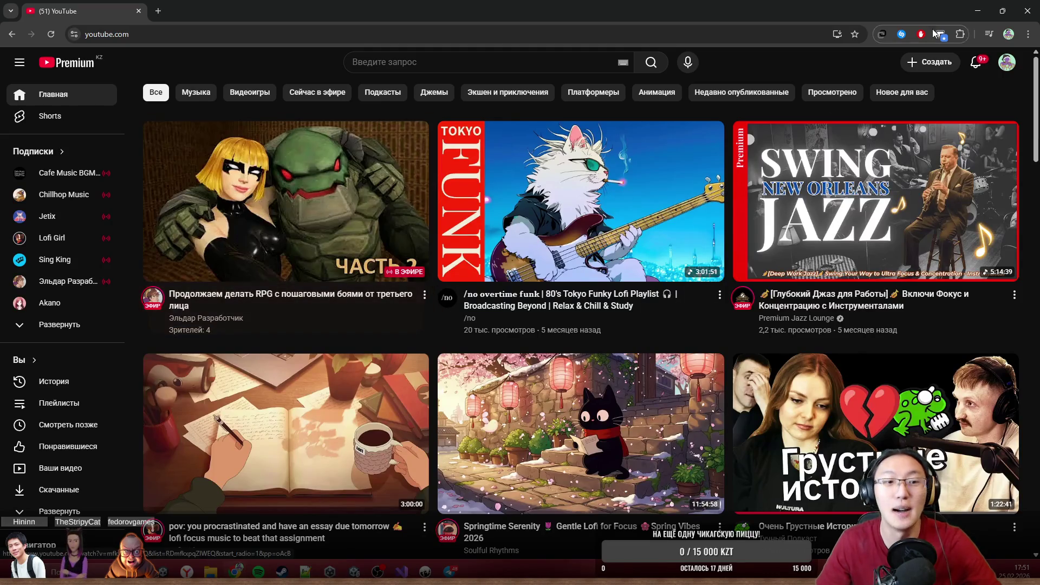
pyautogui.click(1007, 62)
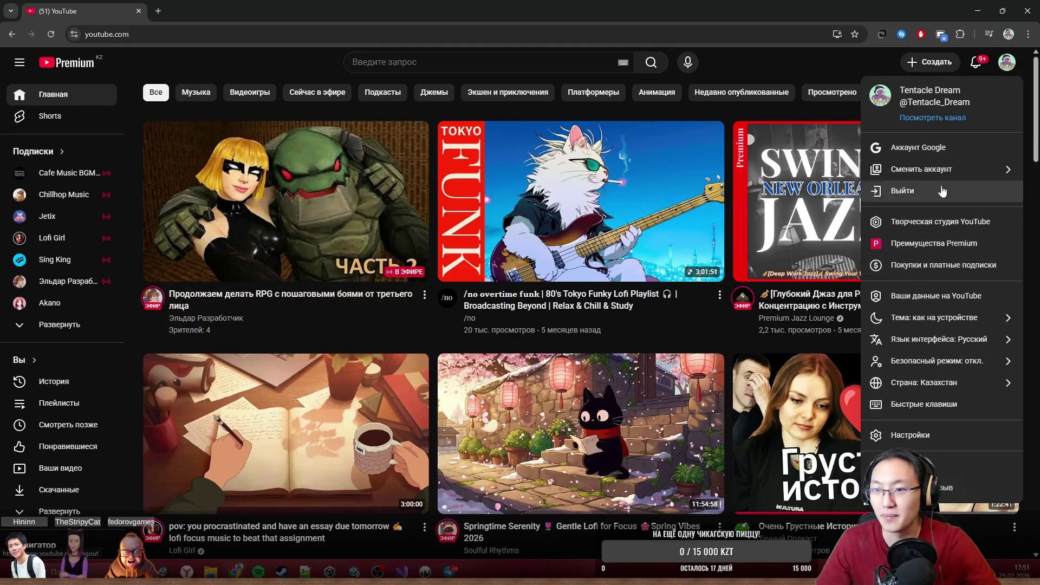
# - Search YouTube for 'exceedium games'
pyautogui.click(473, 62)
pyautogui.write('f')
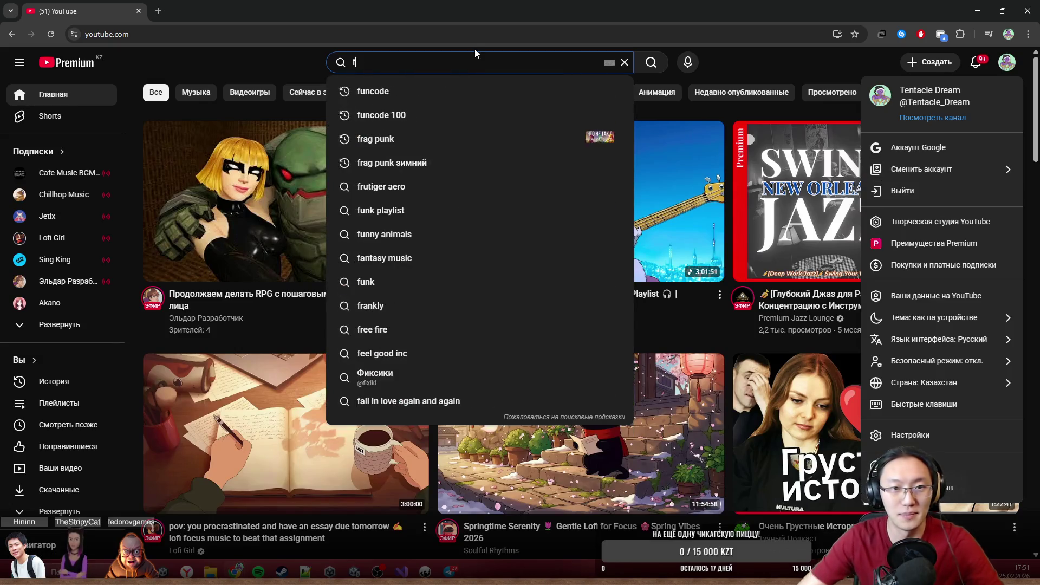
pyautogui.press('BackSpace')
pyautogui.write('exc')
pyautogui.press('Down')
pyautogui.press('Return')
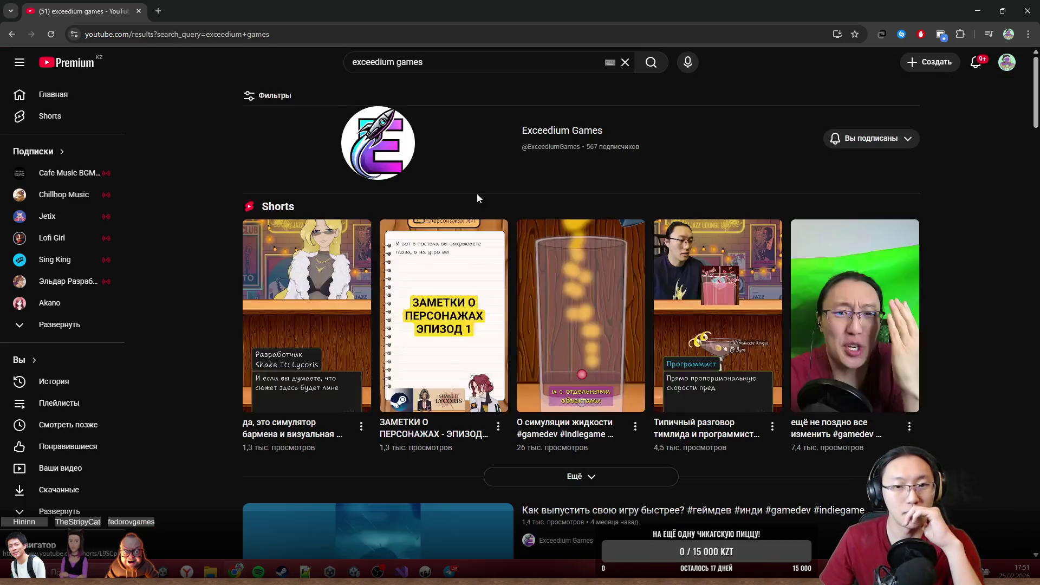
# - Browse the search results, expanding and collapsing the extra Shorts row
pyautogui.scroll(-5, 339, 372)
pyautogui.scroll(-3, 635, 359)
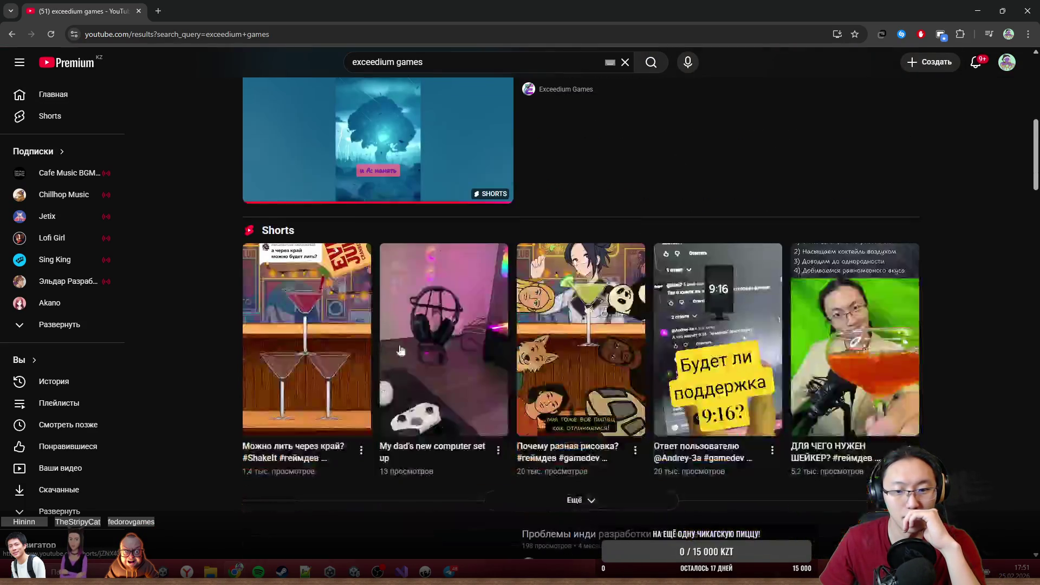
pyautogui.scroll(-2, 850, 377)
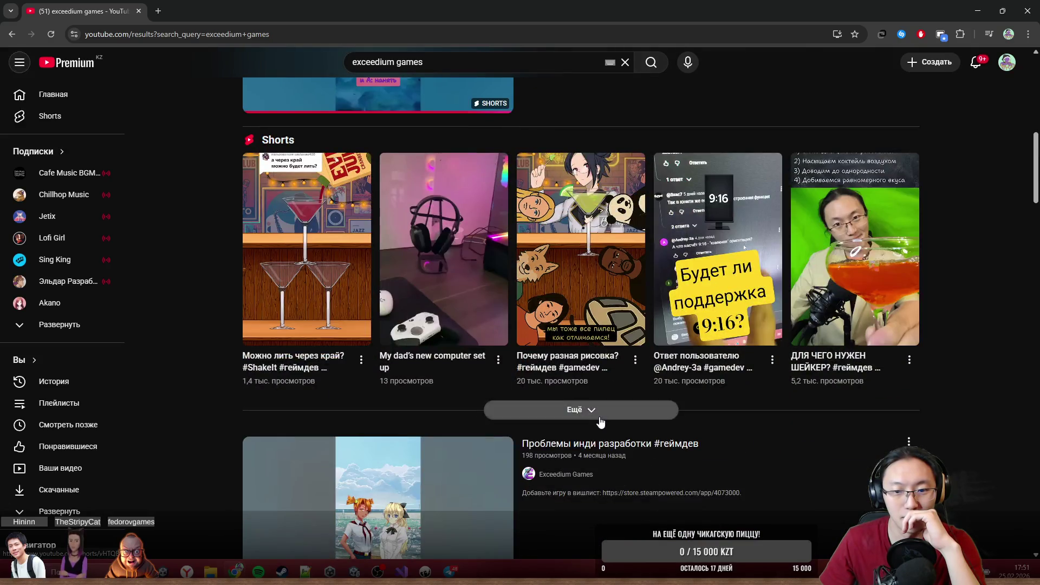
pyautogui.click(574, 409)
pyautogui.scroll(-3, 542, 379)
pyautogui.scroll(-3, 444, 351)
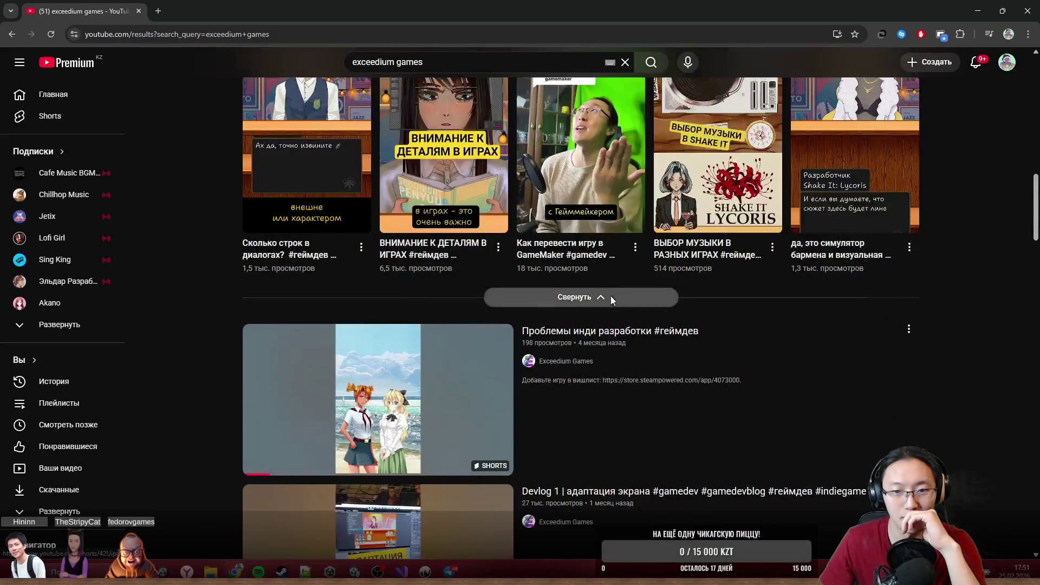
pyautogui.click(600, 297)
pyautogui.scroll(7, 542, 330)
pyautogui.scroll(2, 535, 334)
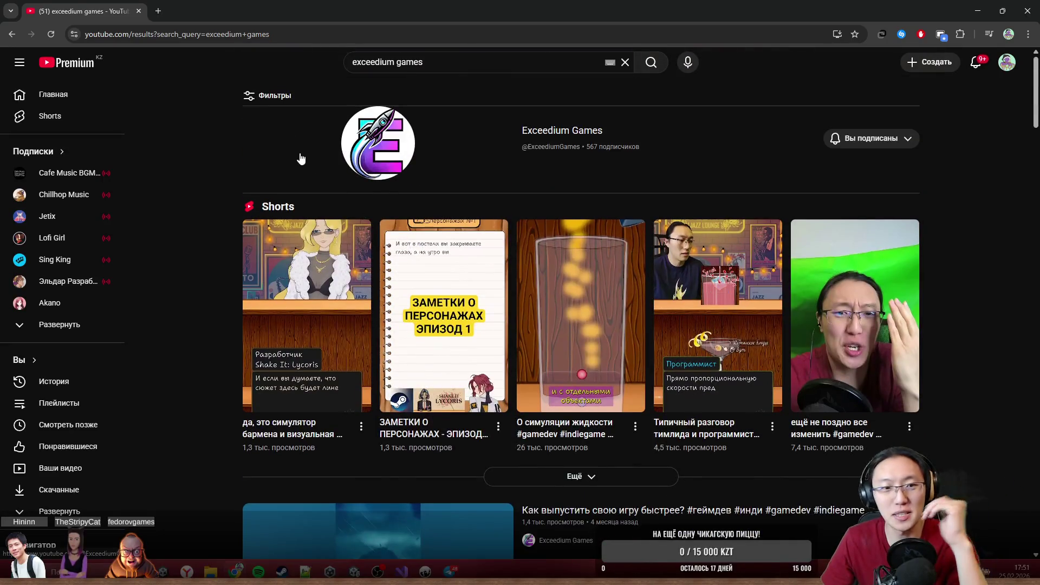
# - Open the Exceedium Games channel's Shorts and play 'ЗАМЕТКИ О ПЕРСОНАЖАХ - ЭПИЗОД 1'
pyautogui.click(561, 133)
pyautogui.click(277, 195)
pyautogui.scroll(-4, 373, 373)
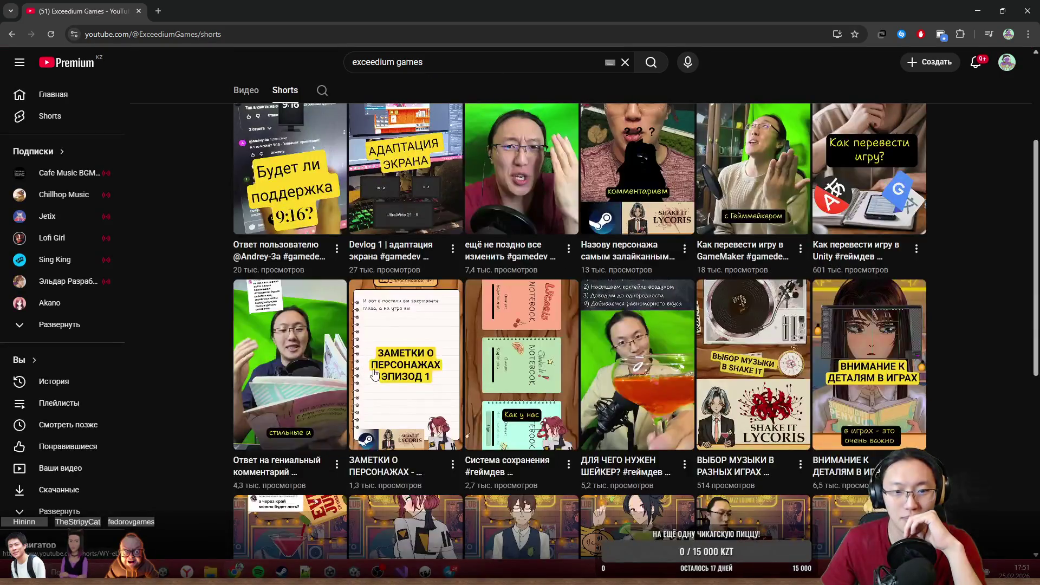
pyautogui.click(397, 364)
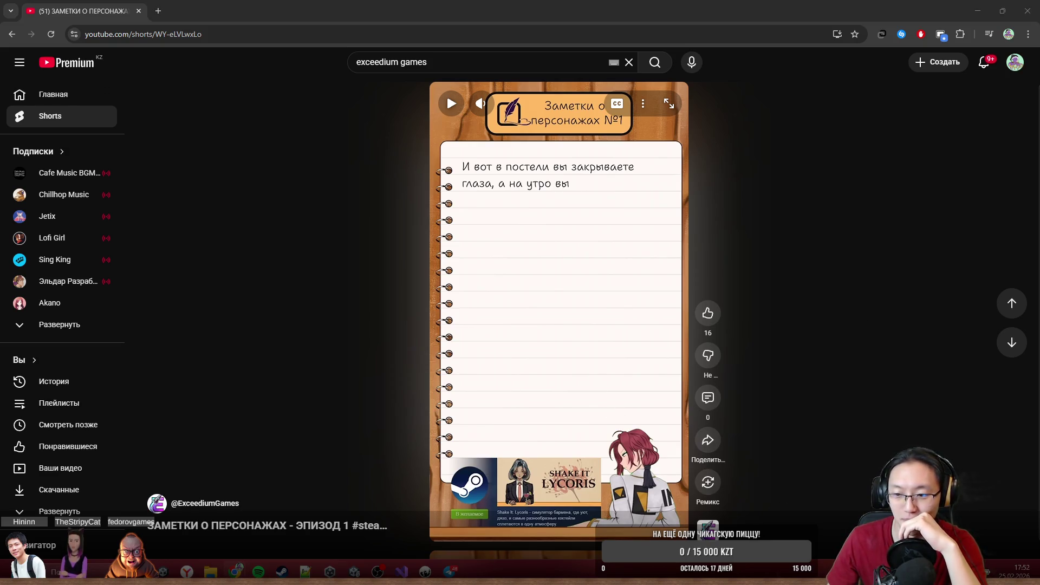
# - Replay the ЗАМЕТКИ О ПЕРСОНАЖАХ short from the start with the volume turned up
pyautogui.click(571, 315)
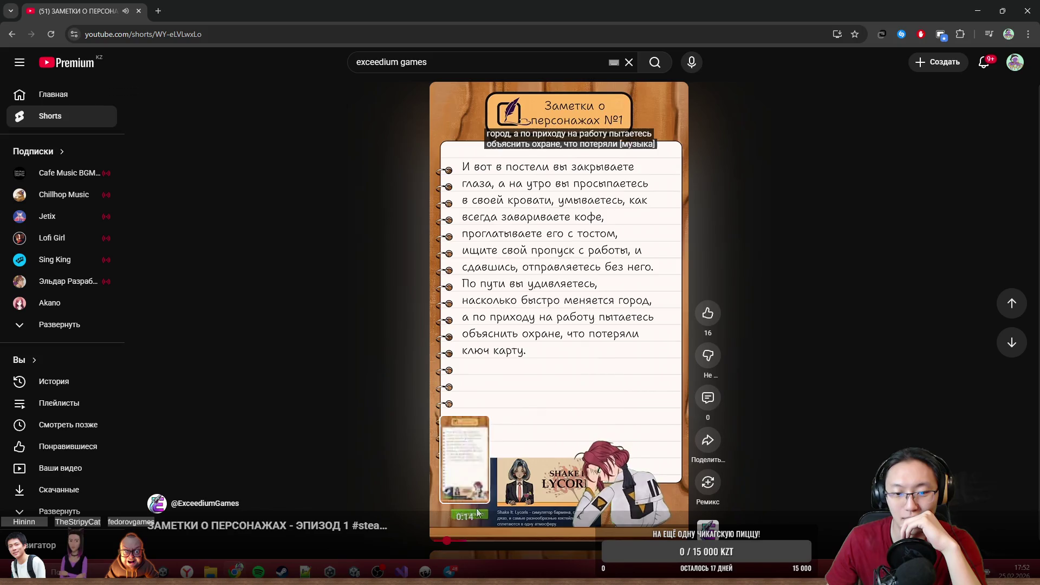
pyautogui.click(461, 540)
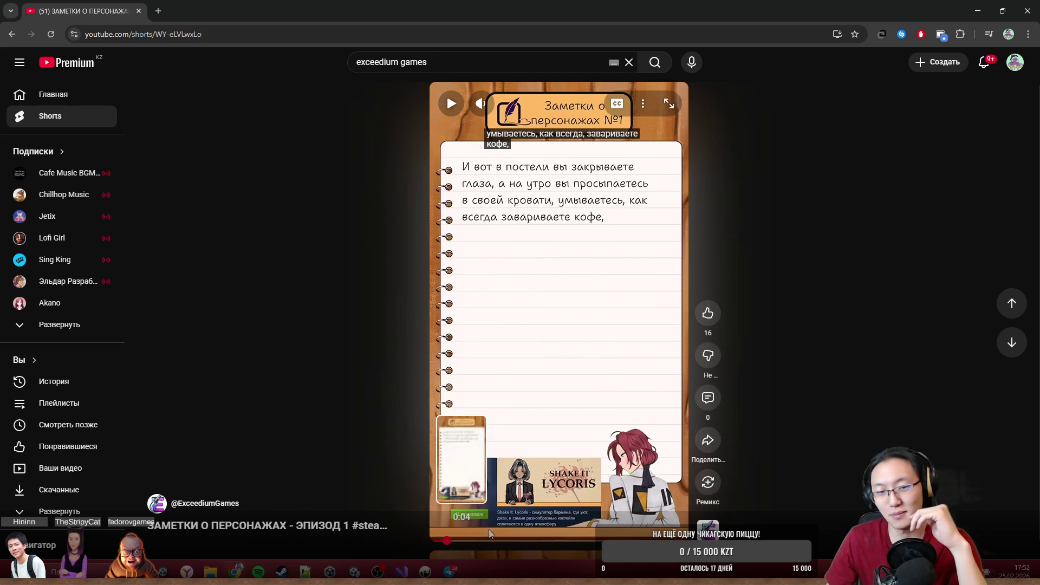
pyautogui.click(51, 34)
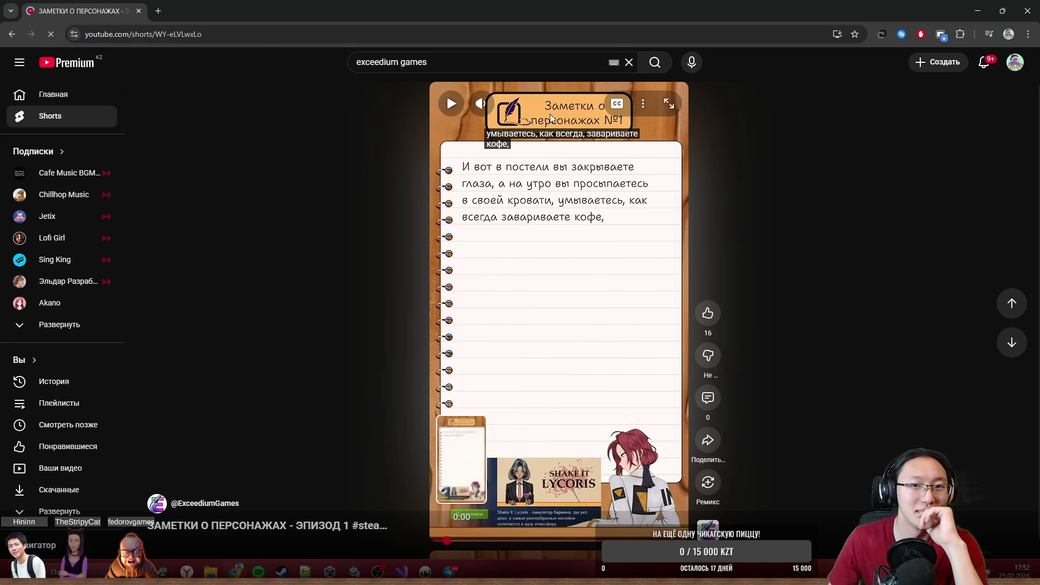
pyautogui.moveTo(517, 112); pyautogui.dragTo(562, 117)
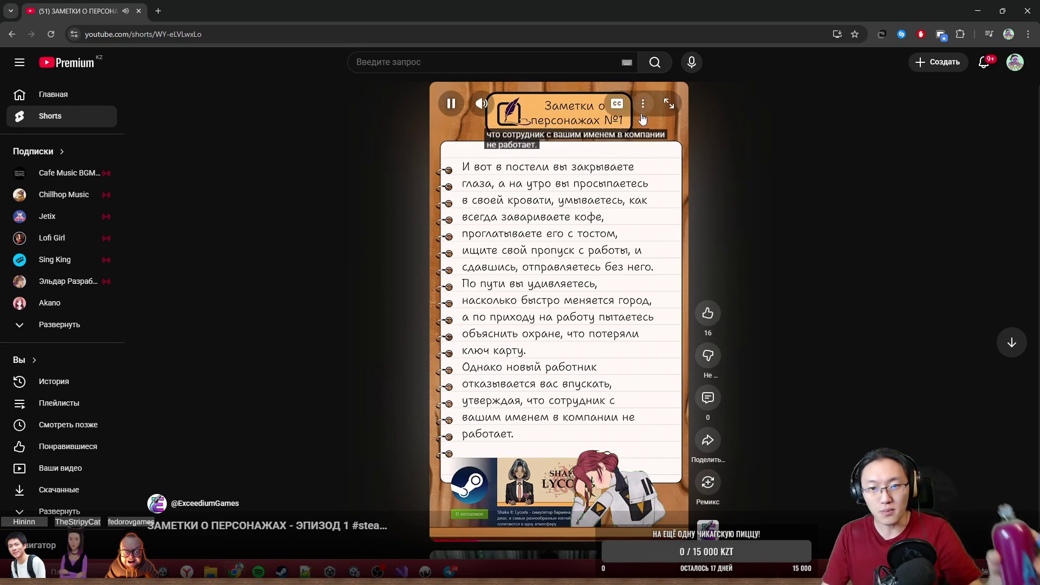
# - Hide the Short's subtitles, pause it briefly, then resume playback
pyautogui.click(620, 108)
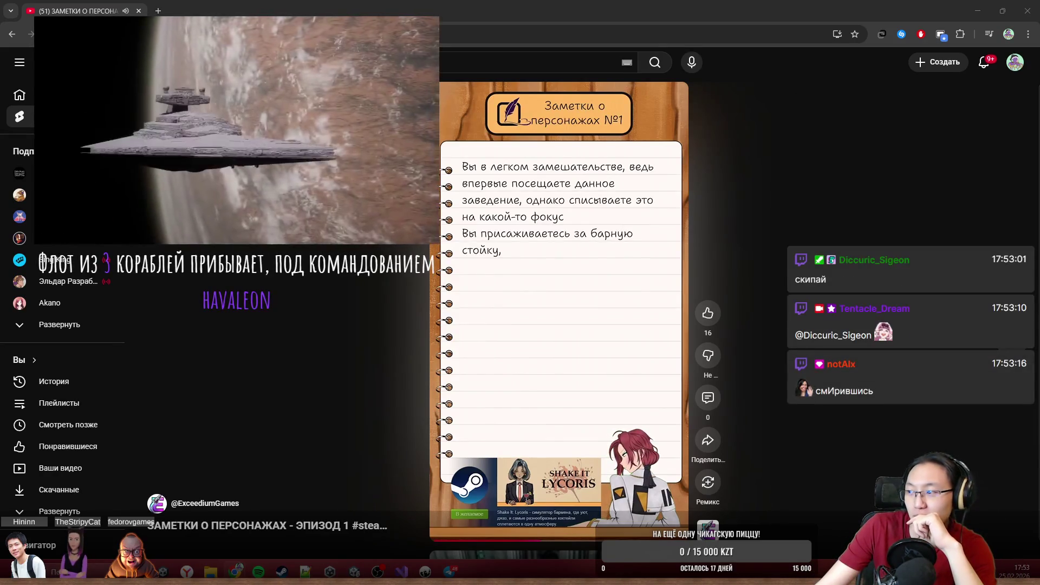
pyautogui.click(504, 469)
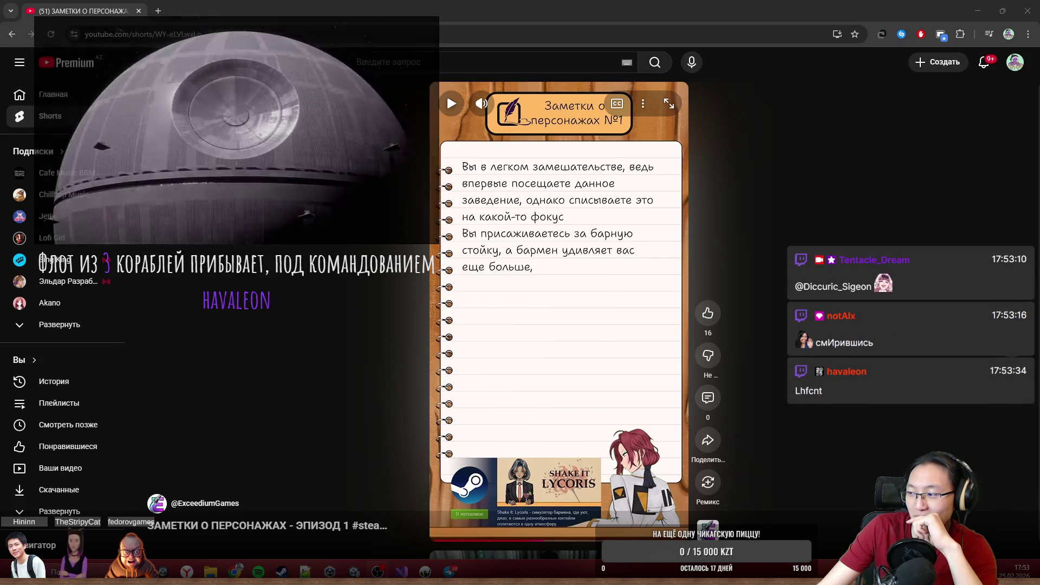
pyautogui.press('space')
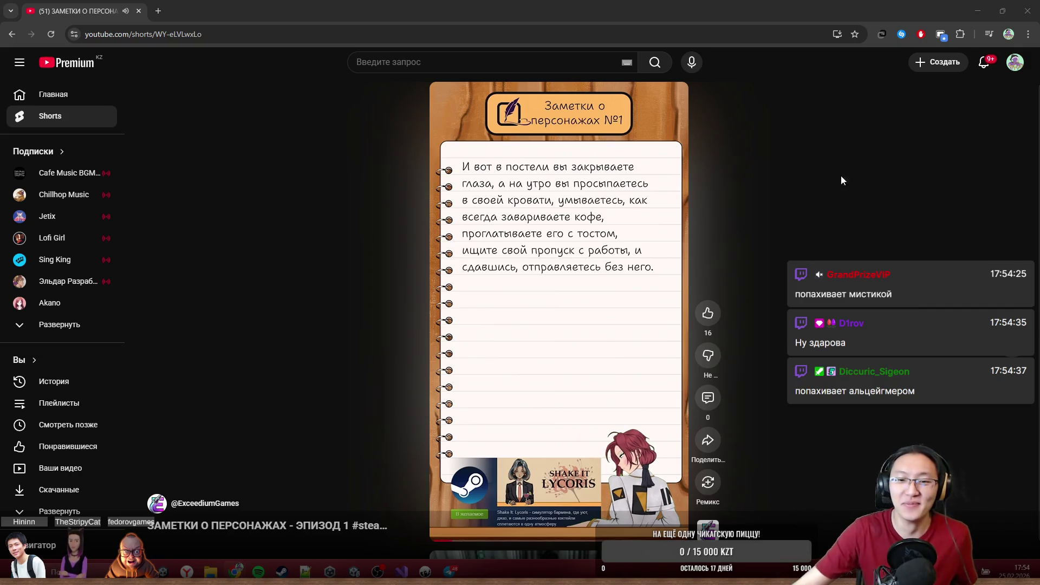
# - Pause the Short at the new worker refusing entry and return to the running Unity game
pyautogui.click(615, 271)
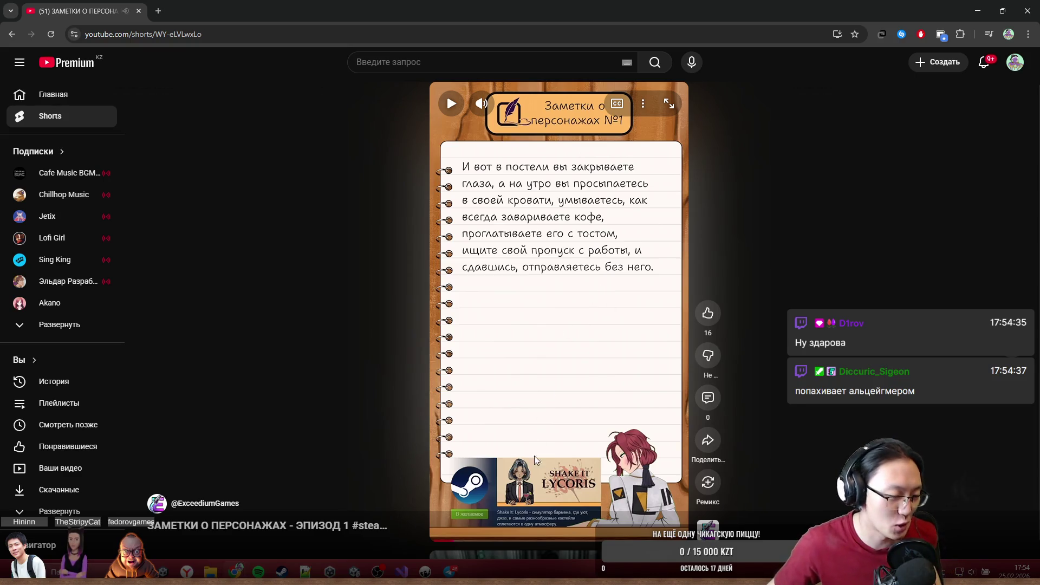
pyautogui.click(538, 345)
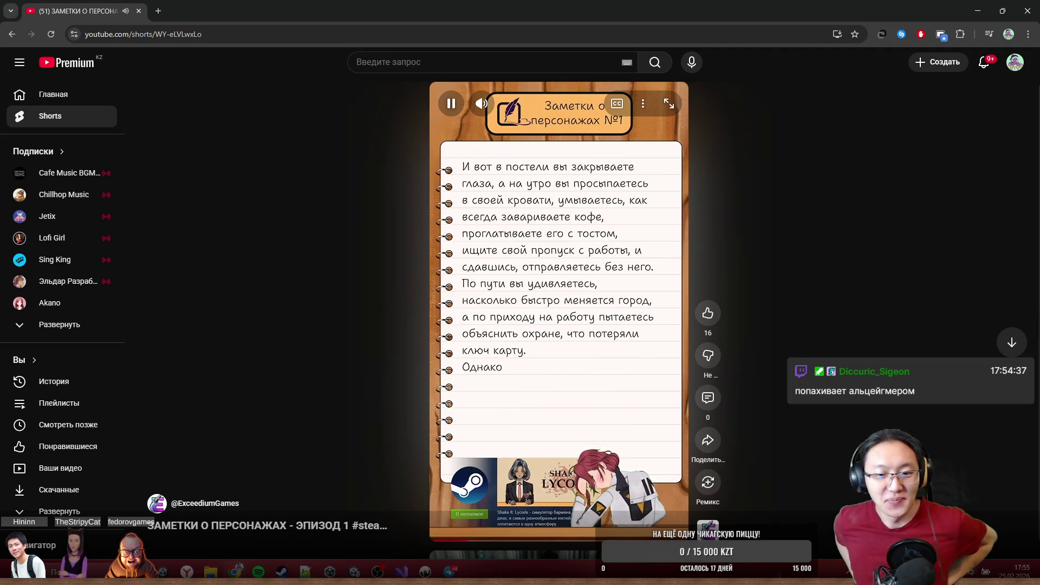
pyautogui.press('space')
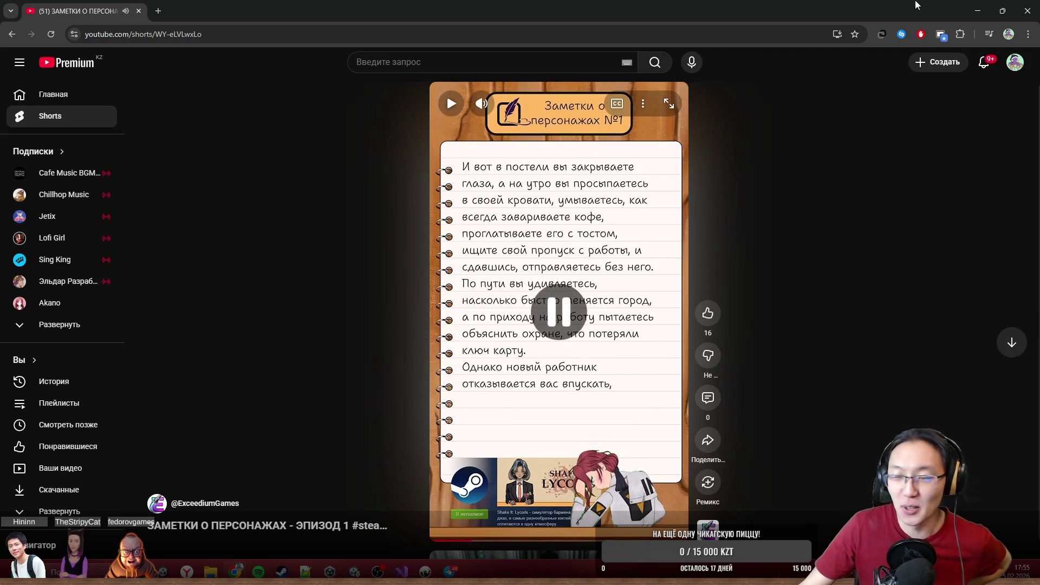
pyautogui.hotkey('alt', 'Tab')
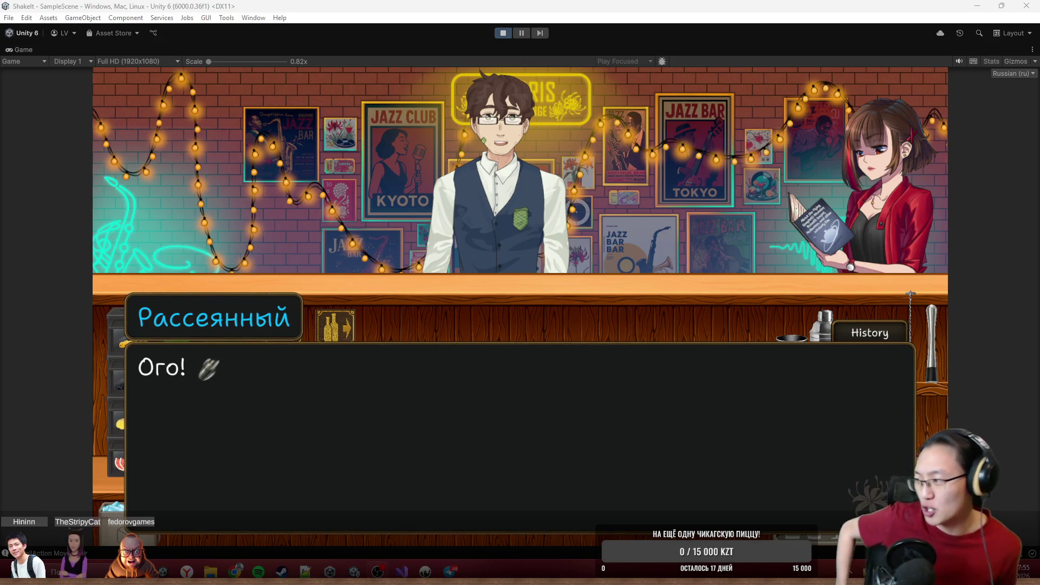
# - Advance the bar dialogue to Линн's "Чегось?" and switch back to the Short
pyautogui.click(643, 232)
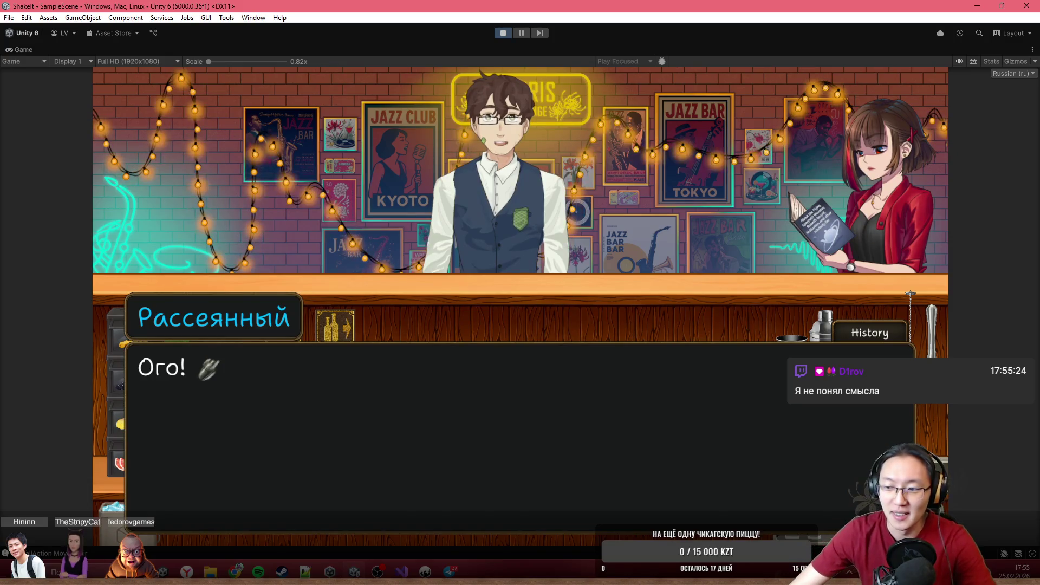
pyautogui.press('space')
pyautogui.press('space')
pyautogui.hotkey('alt', 'Tab')
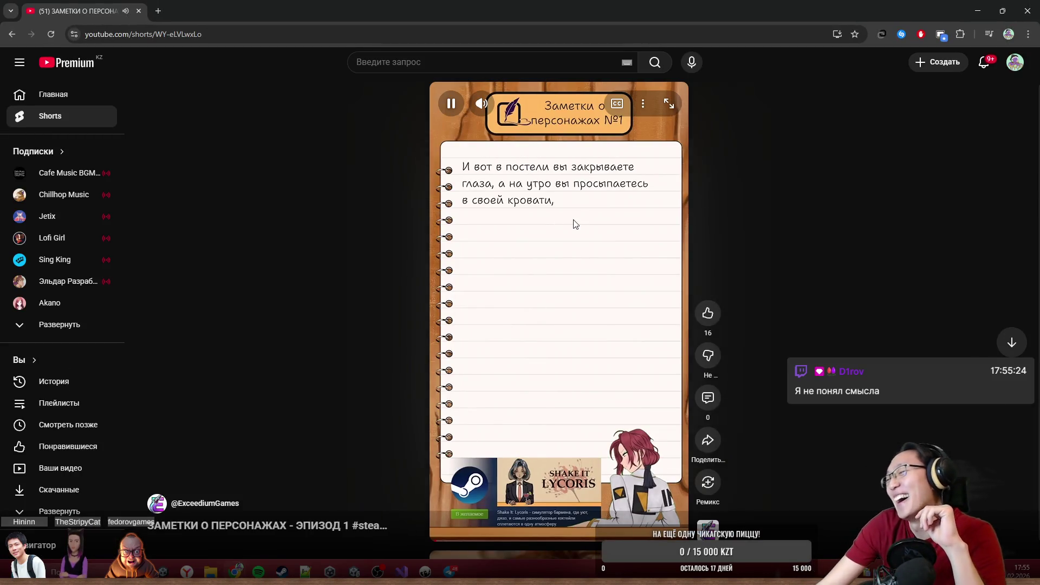
# - Select the Short's address, shrink the Chrome window to a smaller size, and close it
pyautogui.click(580, 255)
pyautogui.click(245, 38)
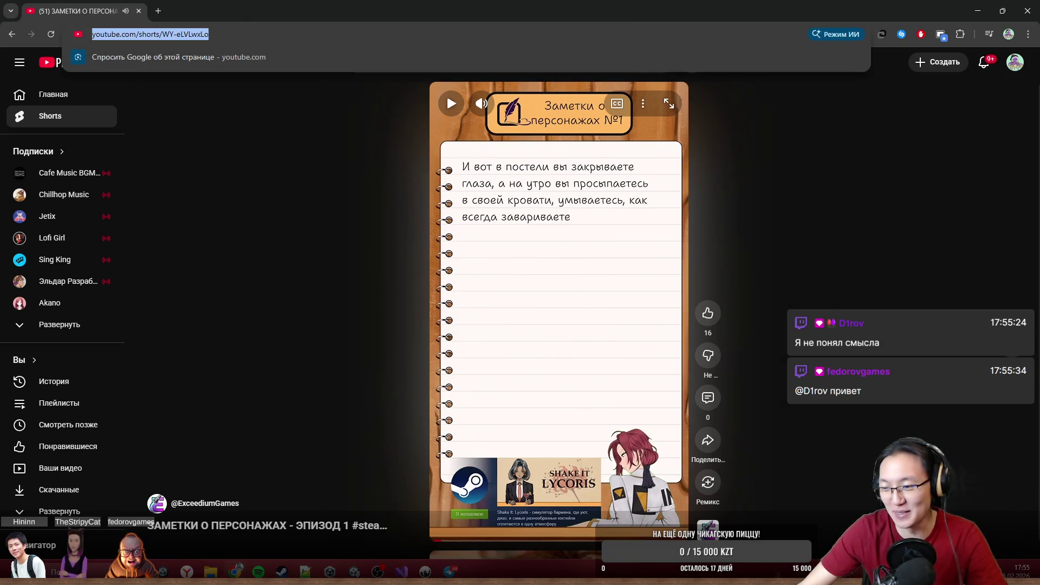
pyautogui.hotkey('alt', 'Tab')
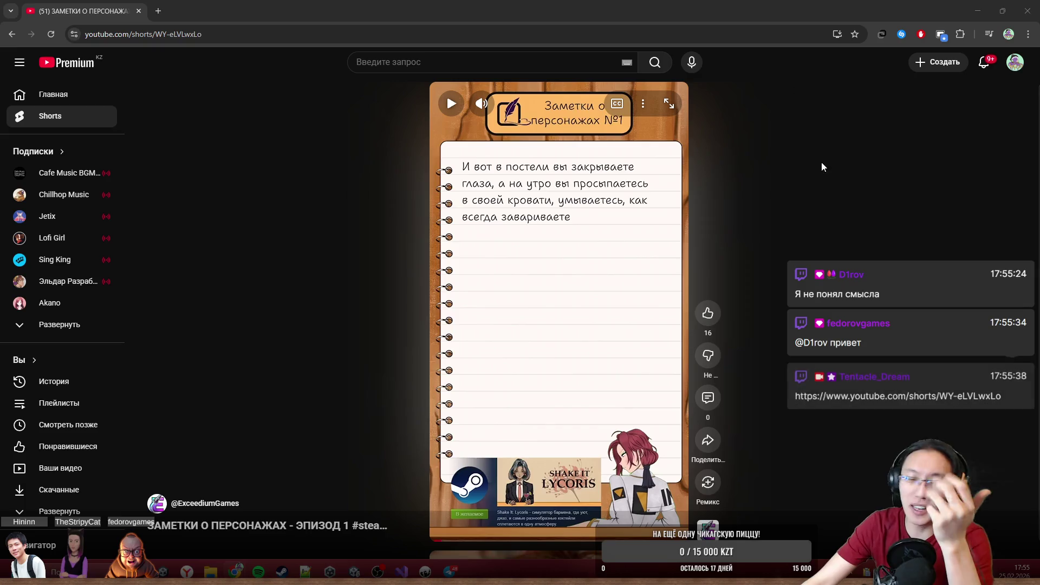
pyautogui.press('super+Down')
pyautogui.click(738, 152)
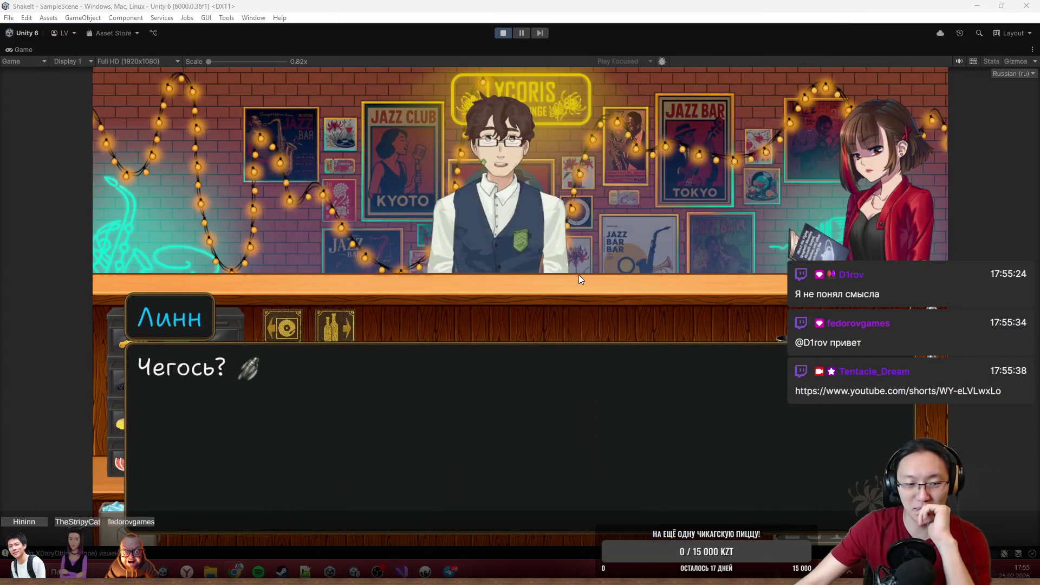
# - Focus the Game view and click through Линн's reactions past her "Лол" line
pyautogui.click(600, 302)
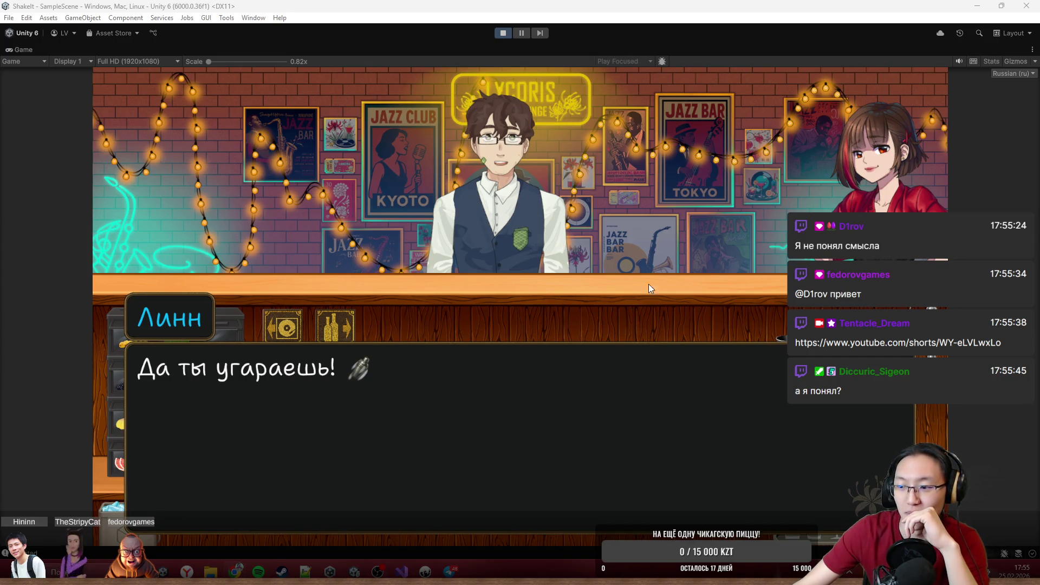
pyautogui.click(509, 204)
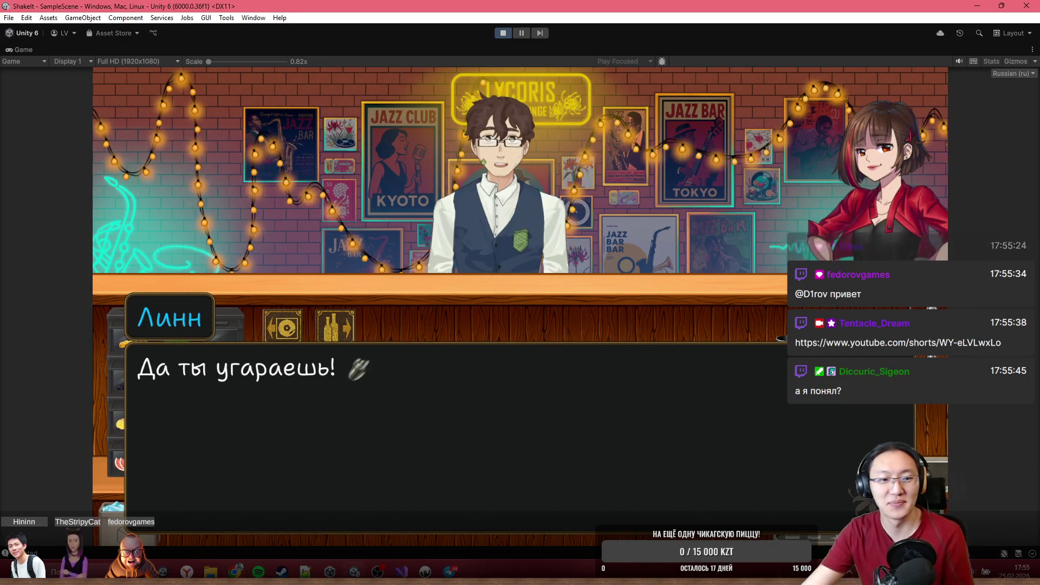
pyautogui.click(433, 315)
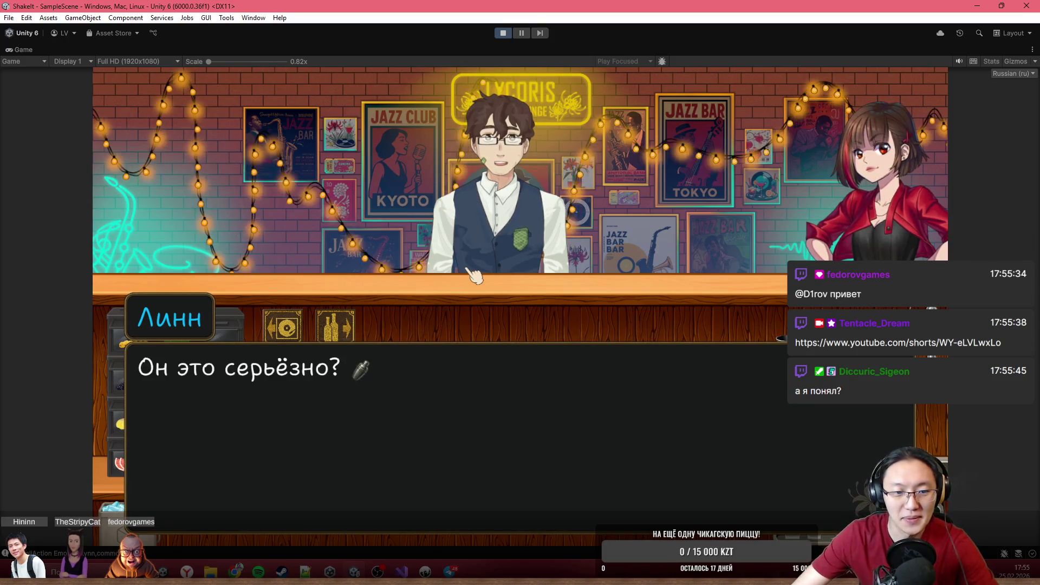
pyautogui.click(468, 282)
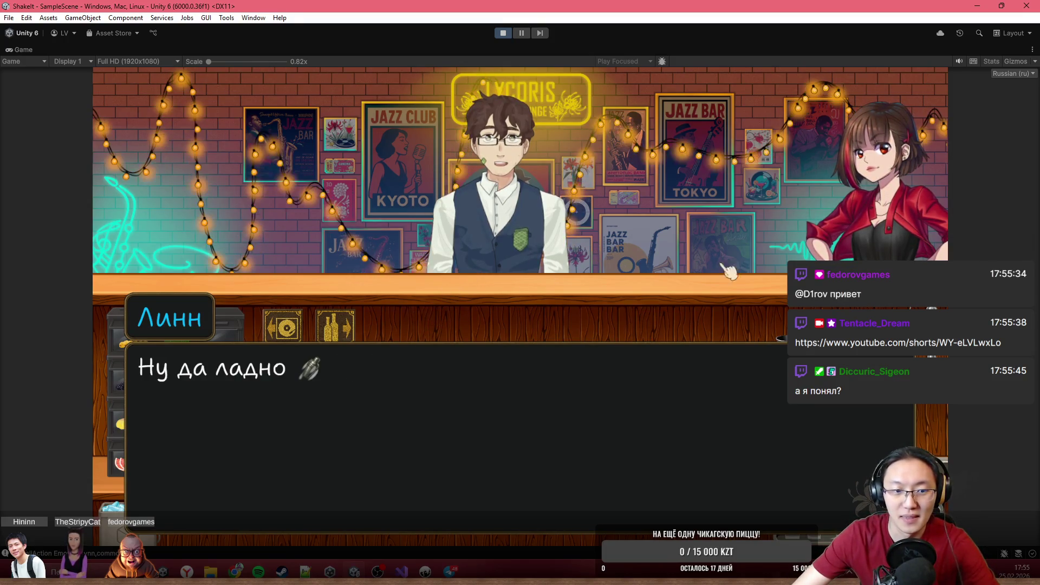
pyautogui.click(475, 277)
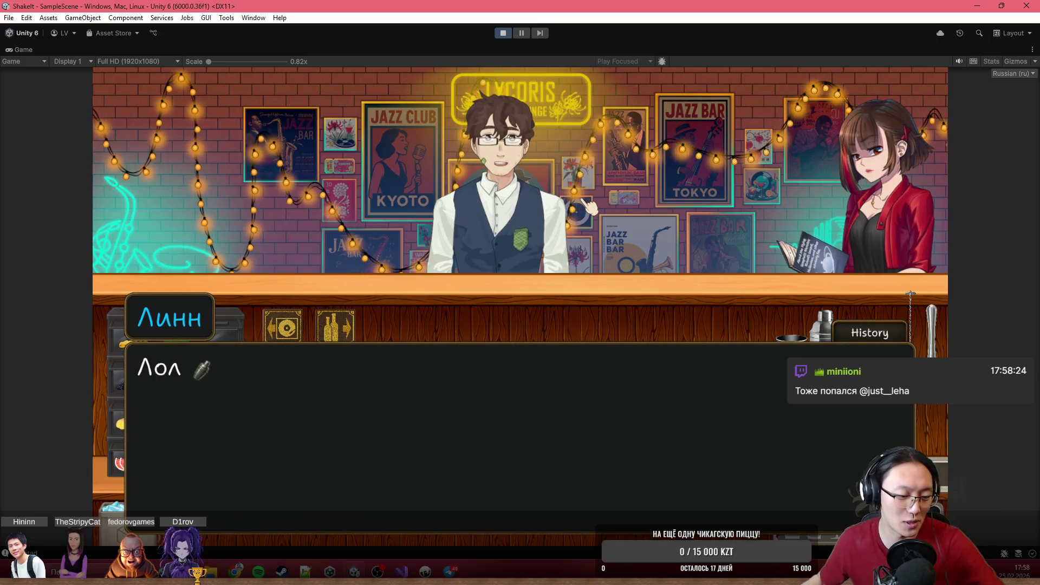
pyautogui.click(522, 324)
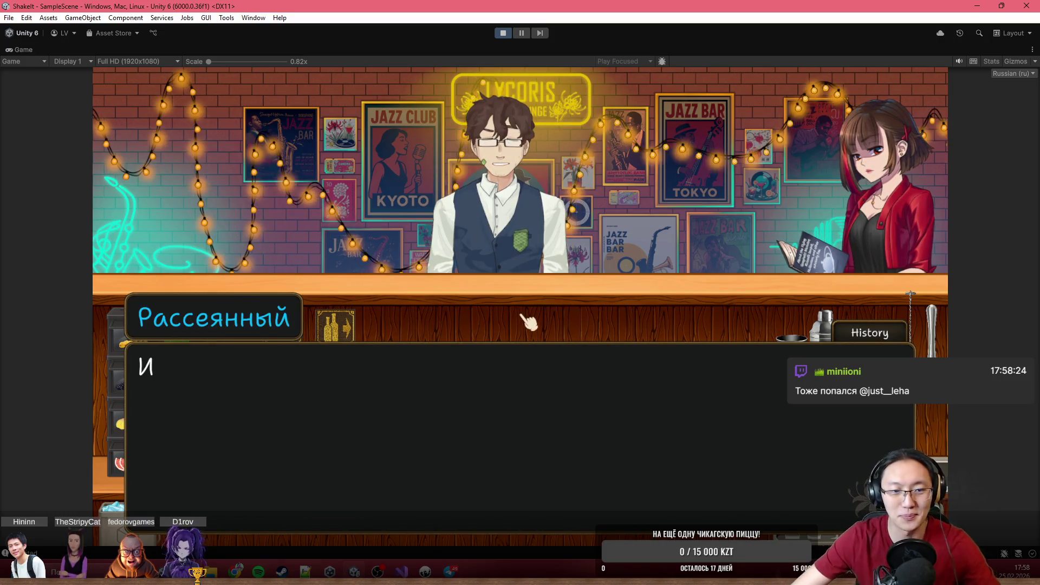
# - Advance the talk with Рассеянный until Продолжить разговор and Уточнить заказ appear
pyautogui.click(487, 118)
pyautogui.click(494, 144)
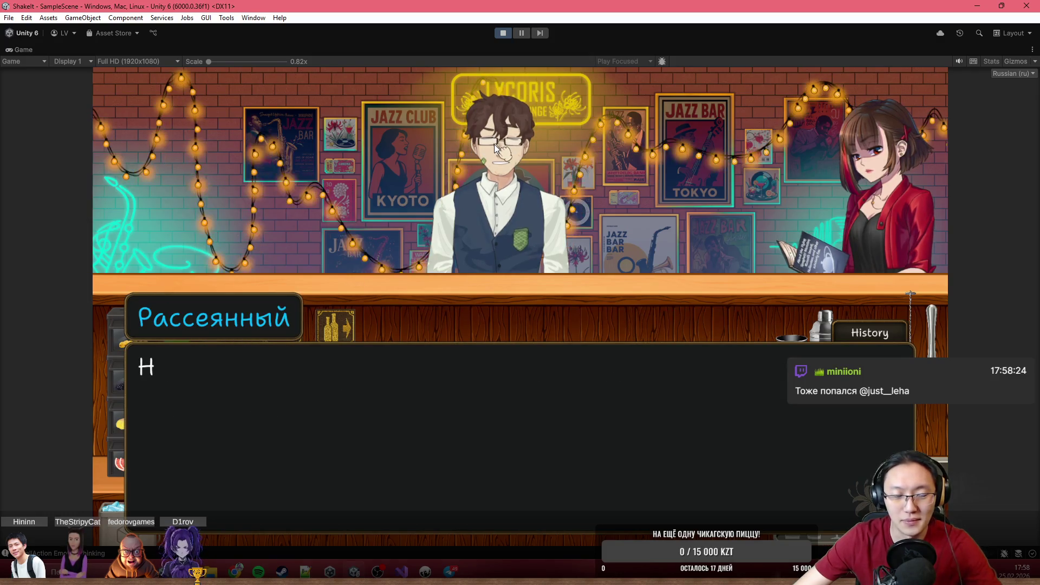
pyautogui.click(512, 463)
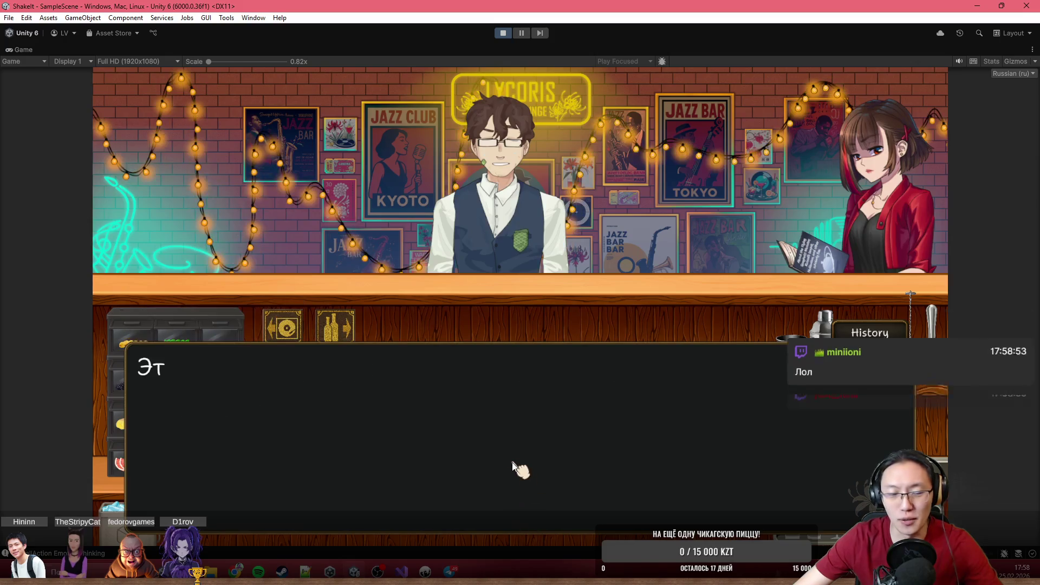
pyautogui.click(308, 404)
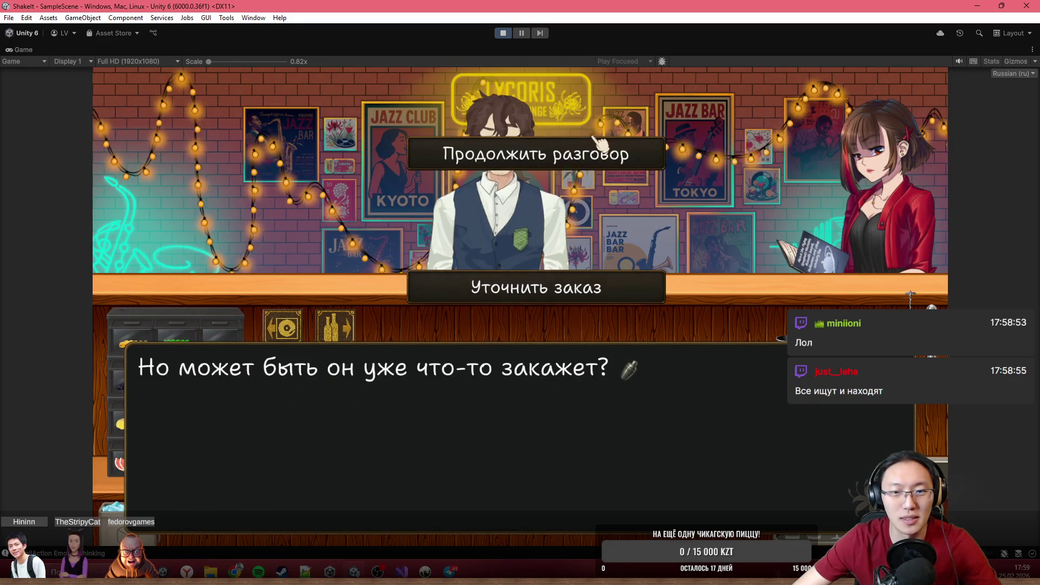
# - Choose Продолжить разговор and skip ahead to Рассеянный's shocked reply
pyautogui.click(594, 299)
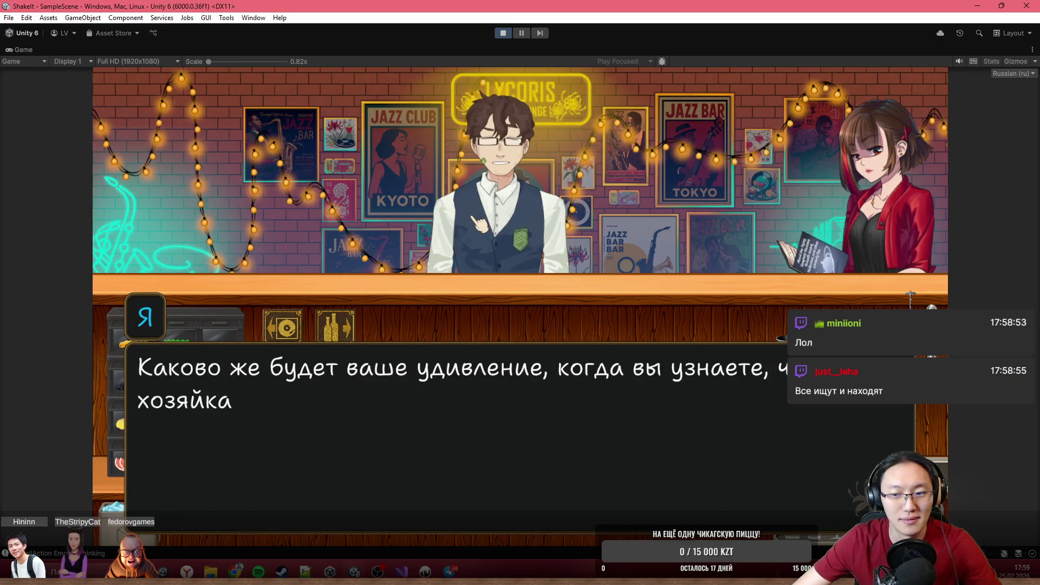
pyautogui.press('space')
pyautogui.press('space')
pyautogui.press('space')
pyautogui.press('space')
pyautogui.press('space')
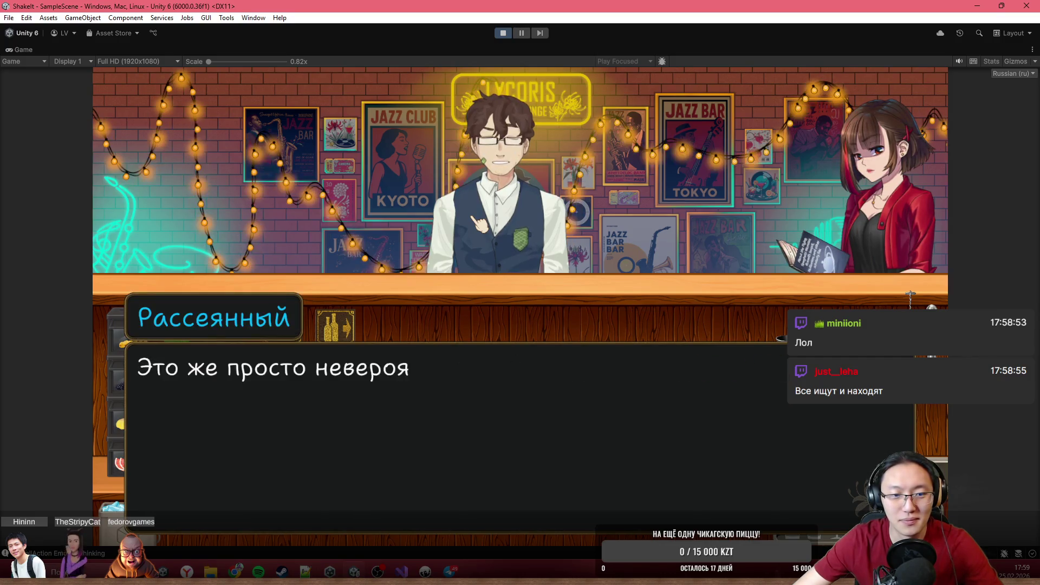
pyautogui.press('space')
pyautogui.press('space')
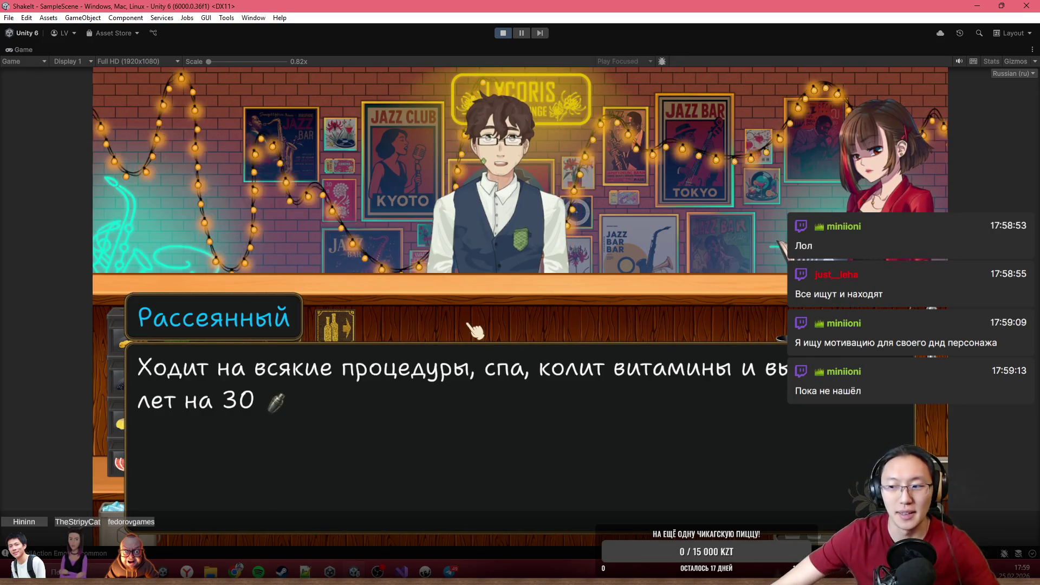
pyautogui.click(541, 262)
pyautogui.click(543, 264)
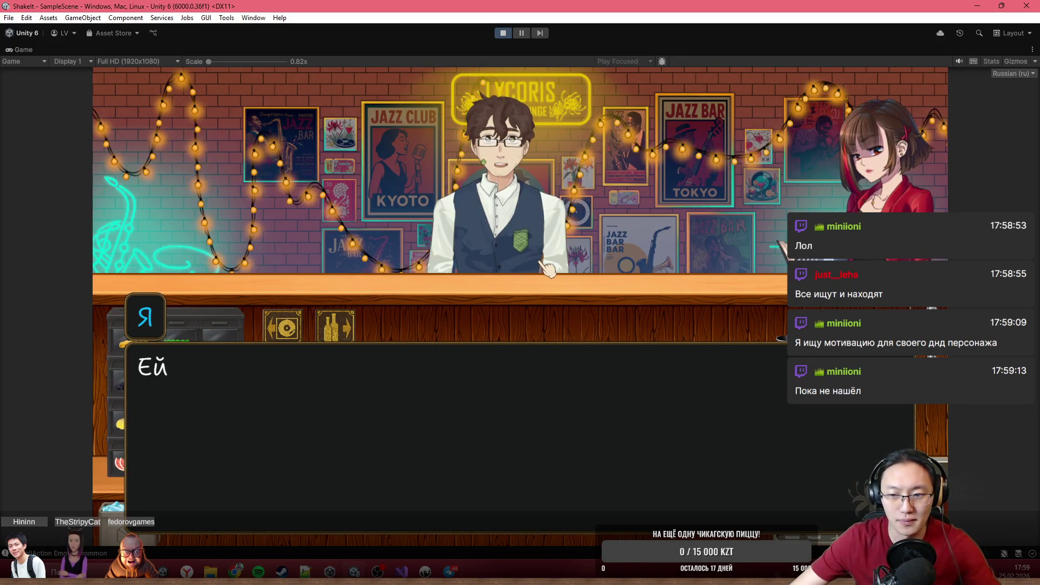
pyautogui.click(552, 305)
pyautogui.click(553, 312)
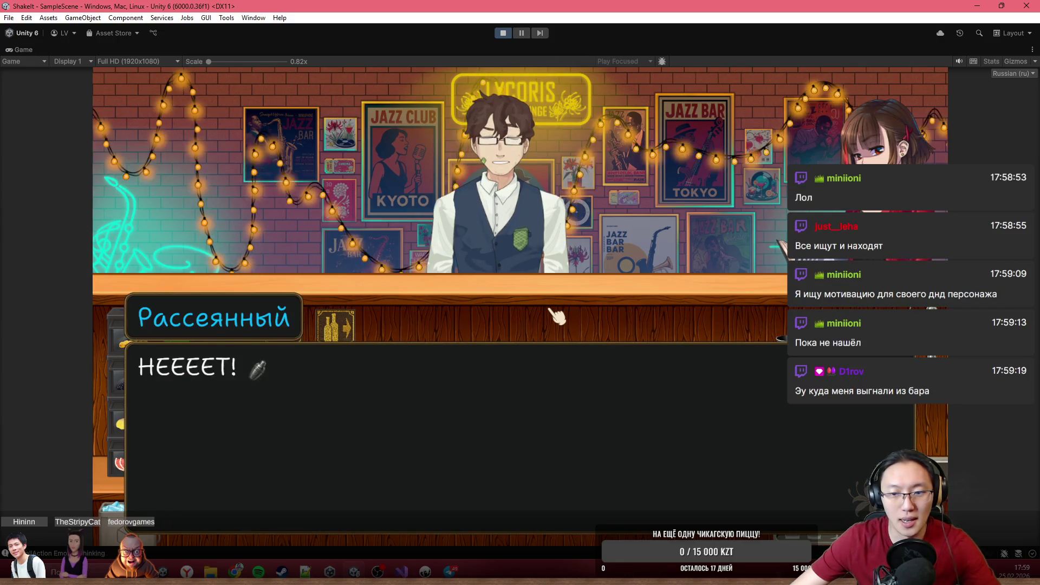
# - Advance through his lines and the drink suggestion until he orders Текила Санрайс
pyautogui.click(555, 315)
pyautogui.click(555, 315)
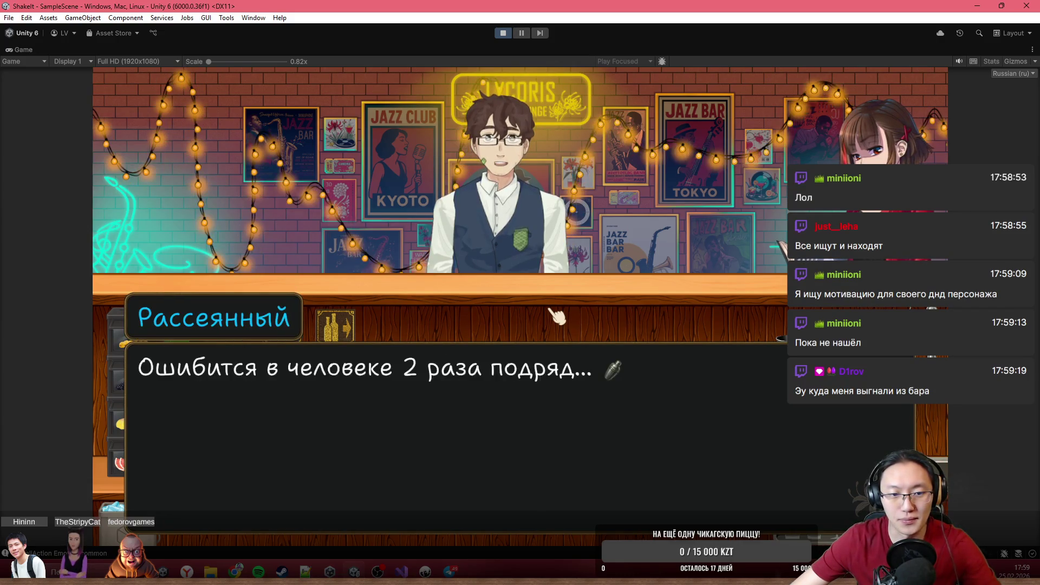
pyautogui.click(555, 316)
pyautogui.click(555, 315)
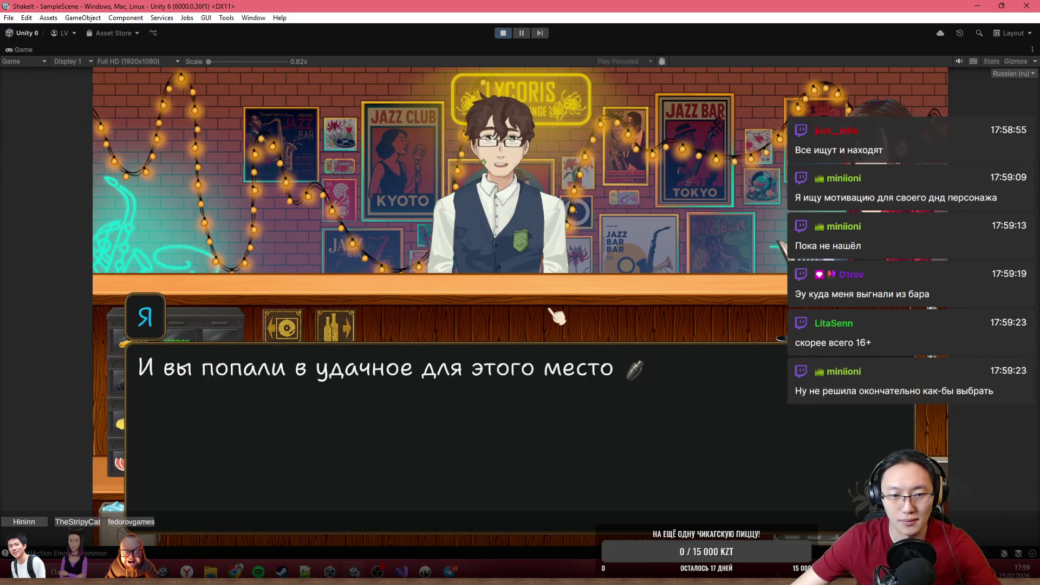
pyautogui.click(556, 404)
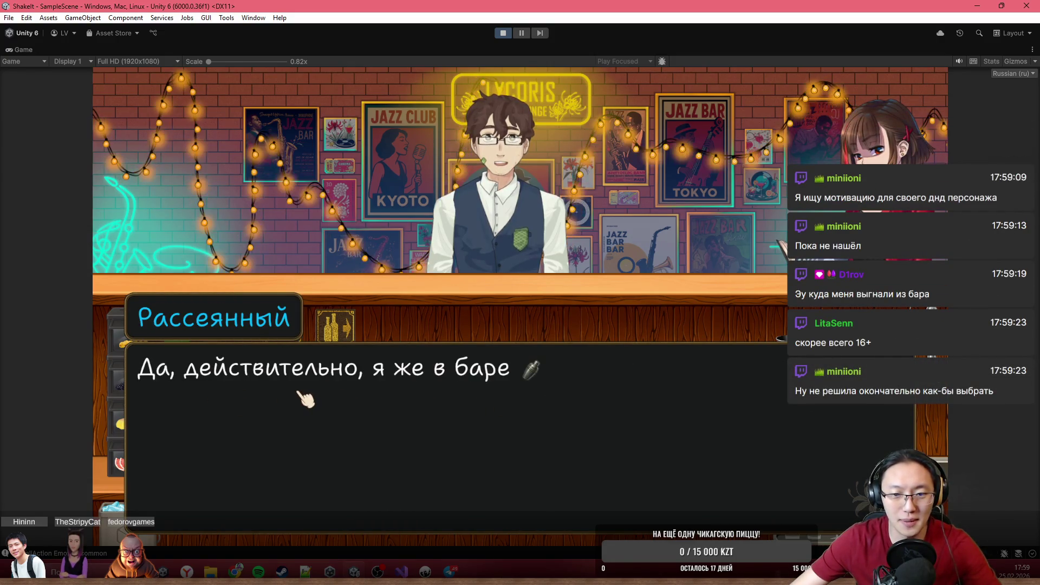
pyautogui.click(379, 395)
pyautogui.click(537, 413)
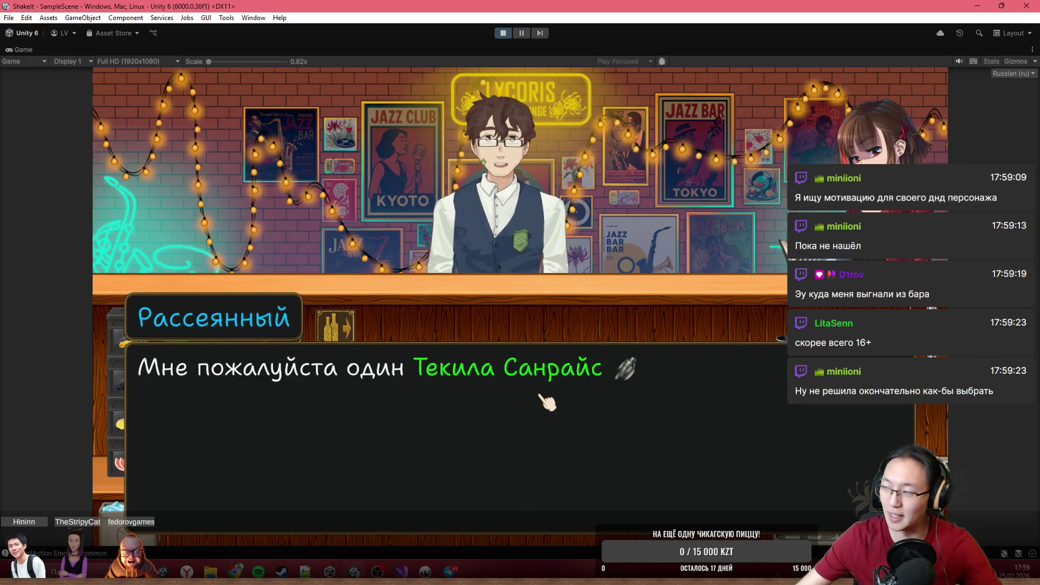
# - Continue until he switches to Мексиканский Мул, then accept with "Принято"
pyautogui.click(542, 396)
pyautogui.click(541, 395)
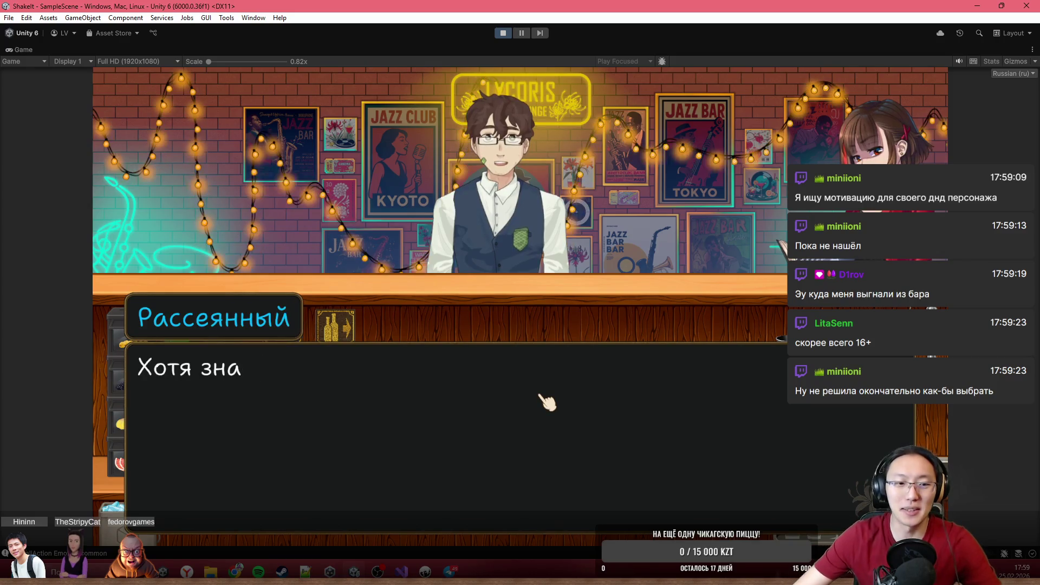
pyautogui.click(599, 411)
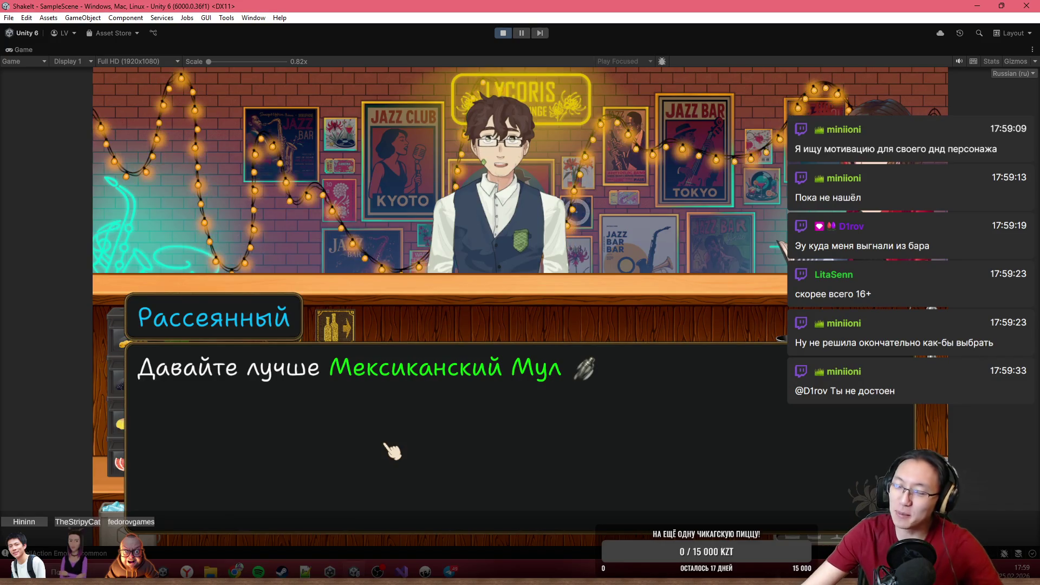
pyautogui.scroll(1, 663, 337)
pyautogui.scroll(-5, 453, 325)
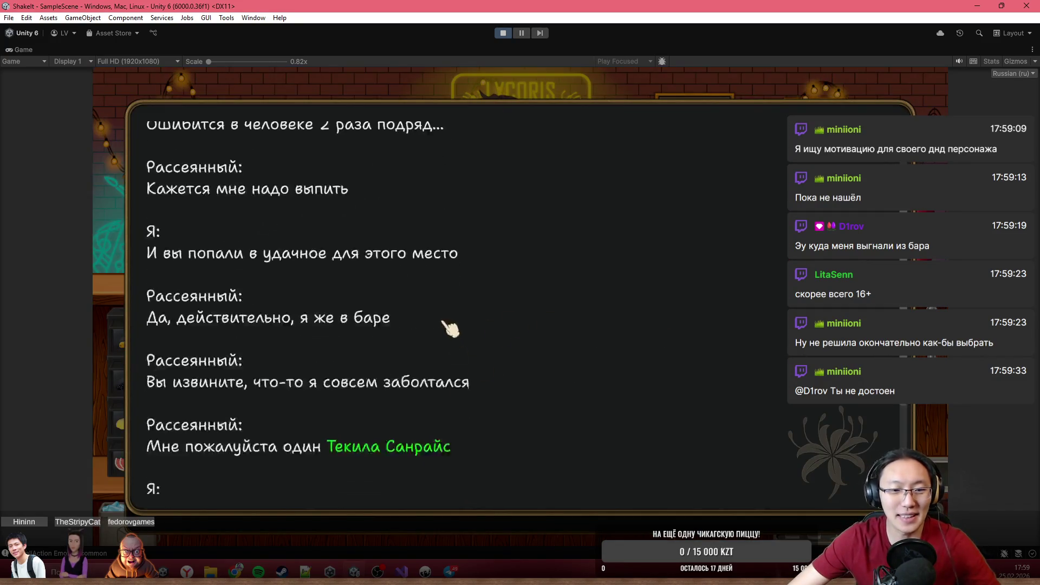
pyautogui.scroll(-1, 470, 168)
pyautogui.scroll(1, 584, 368)
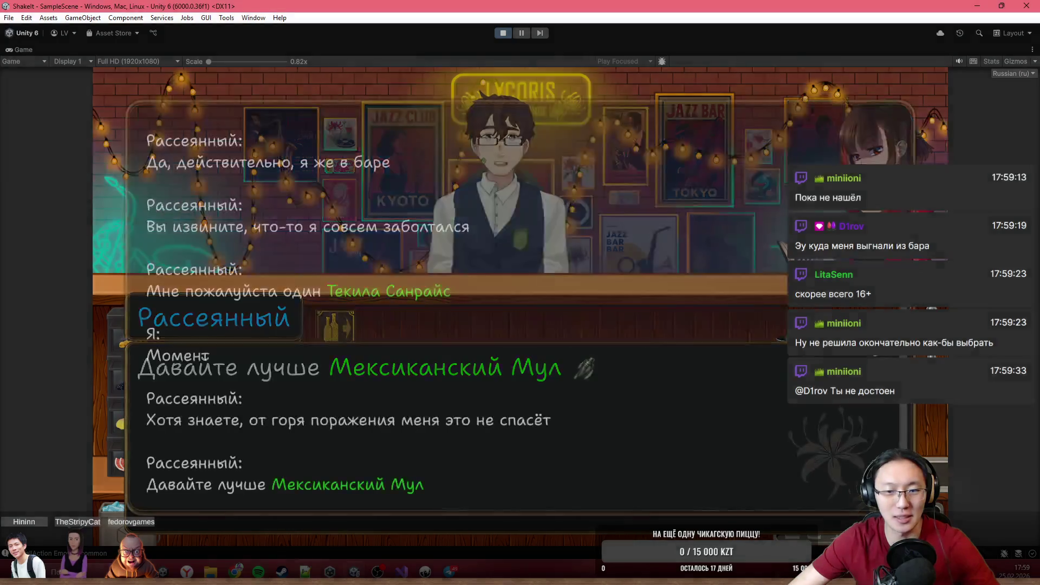
pyautogui.scroll(-1, 595, 292)
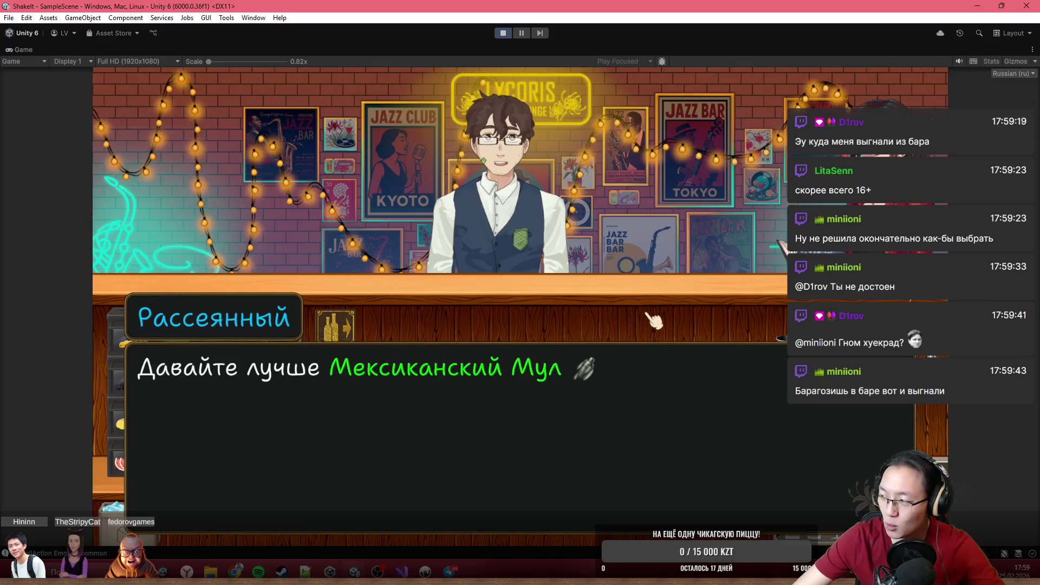
pyautogui.click(645, 406)
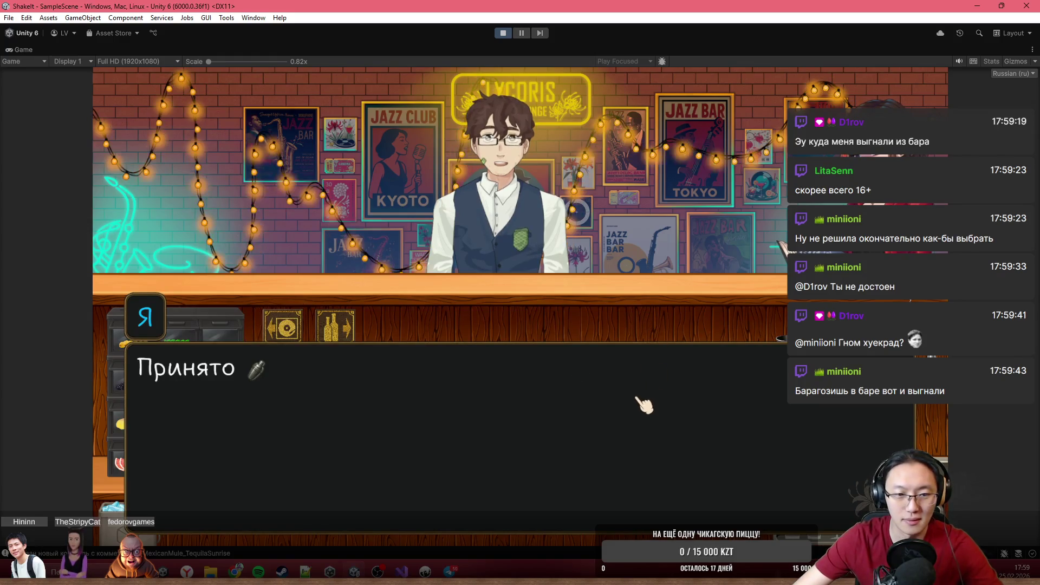
pyautogui.click(639, 404)
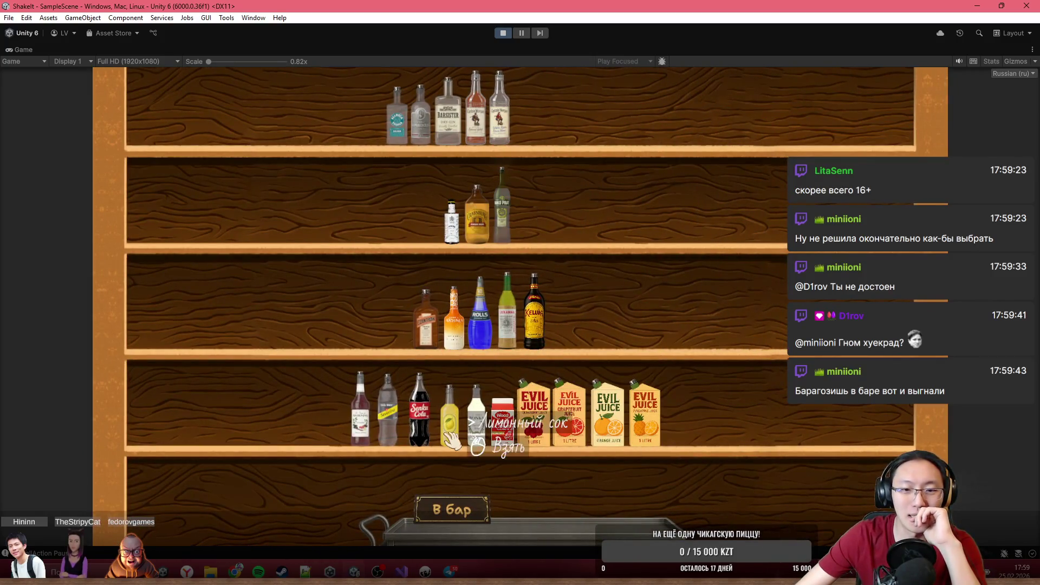
# - Load grenadine, orange juice and the leftmost top-shelf bottle into the cart, then go to the bar
pyautogui.moveTo(457, 420)
pyautogui.mouseDown()
pyautogui.moveTo(588, 476)
pyautogui.moveTo(465, 422)
pyautogui.mouseUp()
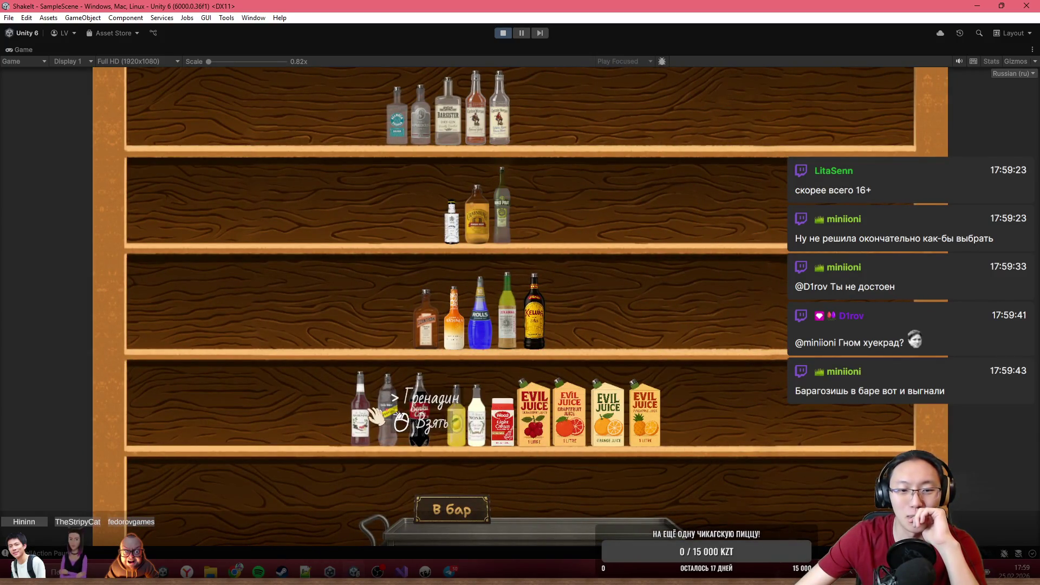
pyautogui.moveTo(361, 412); pyautogui.dragTo(528, 485)
pyautogui.moveTo(608, 412); pyautogui.dragTo(587, 495)
pyautogui.moveTo(398, 117)
pyautogui.mouseDown()
pyautogui.moveTo(534, 260)
pyautogui.moveTo(664, 488)
pyautogui.mouseUp()
pyautogui.click(473, 519)
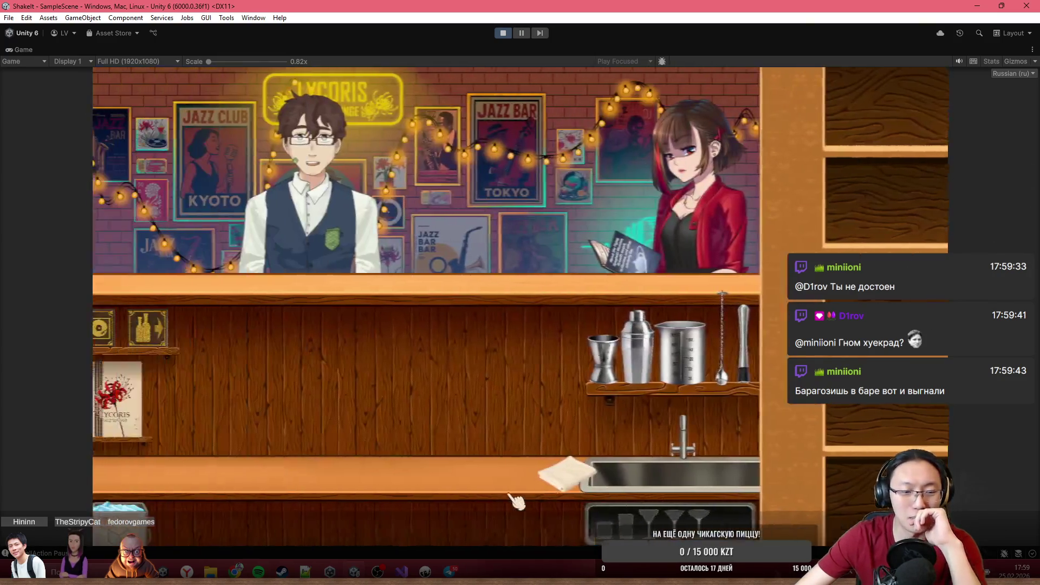
# - Place the highball, pour a jigger of grenadine into it, and measure the spirit
pyautogui.moveTo(618, 445); pyautogui.dragTo(477, 436)
pyautogui.click(571, 428)
pyautogui.moveTo(116, 487)
pyautogui.mouseDown()
pyautogui.moveTo(270, 480)
pyautogui.moveTo(672, 303)
pyautogui.moveTo(645, 344)
pyautogui.mouseUp()
pyautogui.moveTo(582, 425); pyautogui.dragTo(504, 218)
pyautogui.moveTo(179, 509); pyautogui.dragTo(520, 428)
pyautogui.moveTo(281, 514)
pyautogui.mouseDown()
pyautogui.moveTo(640, 289)
pyautogui.moveTo(607, 352)
pyautogui.mouseUp()
pyautogui.moveTo(574, 403)
pyautogui.mouseDown()
pyautogui.moveTo(520, 252)
pyautogui.moveTo(593, 333)
pyautogui.moveTo(599, 325)
pyautogui.mouseUp()
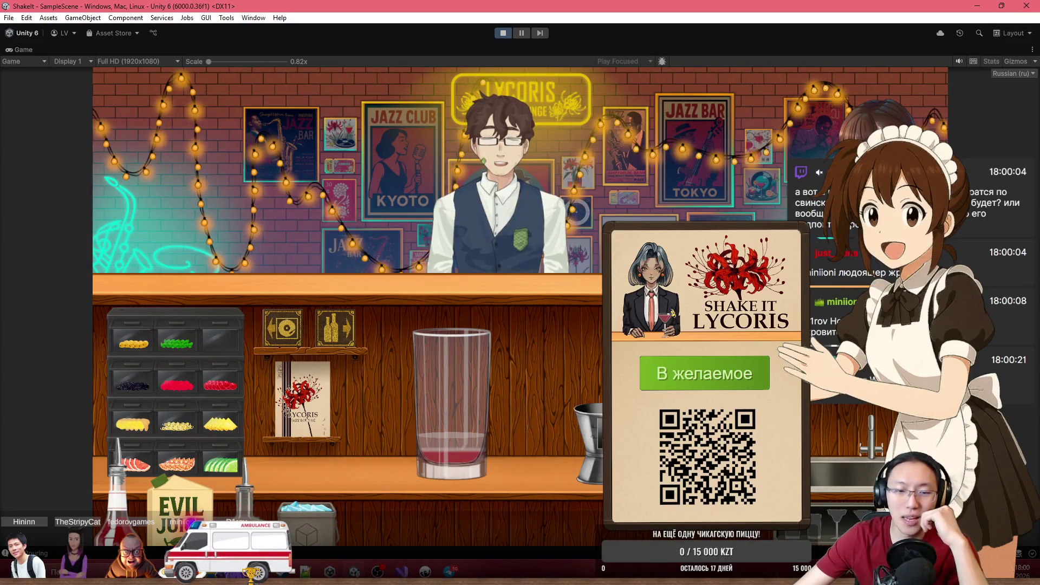
# - Measure orange juice in the beaker and pour it into the highball
pyautogui.click(602, 438)
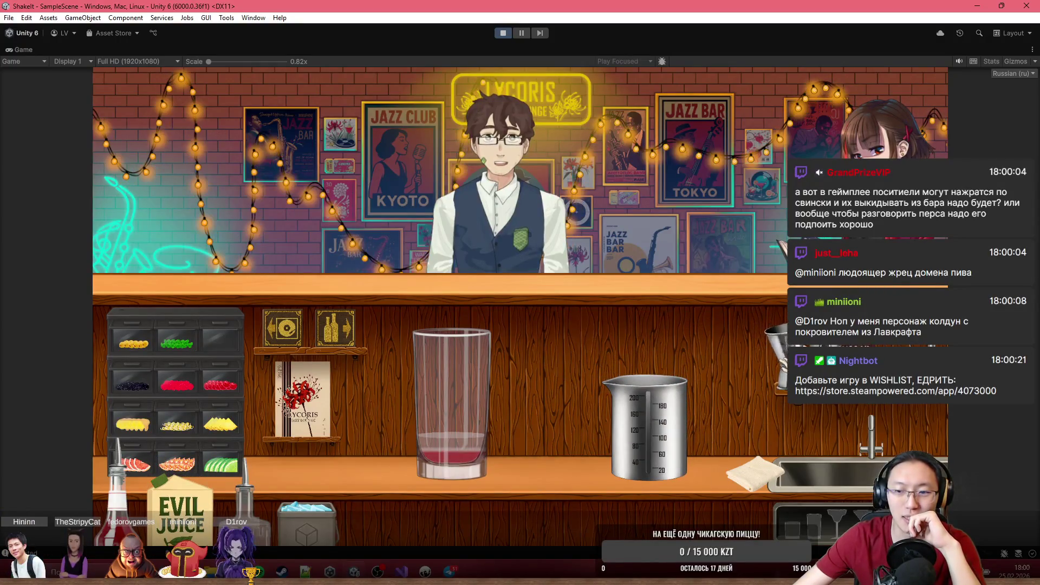
pyautogui.moveTo(181, 503)
pyautogui.mouseDown()
pyautogui.moveTo(217, 428)
pyautogui.moveTo(698, 260)
pyautogui.moveTo(688, 241)
pyautogui.mouseUp()
pyautogui.moveTo(672, 419)
pyautogui.mouseDown()
pyautogui.moveTo(503, 233)
pyautogui.moveTo(505, 219)
pyautogui.moveTo(658, 347)
pyautogui.moveTo(666, 368)
pyautogui.mouseUp()
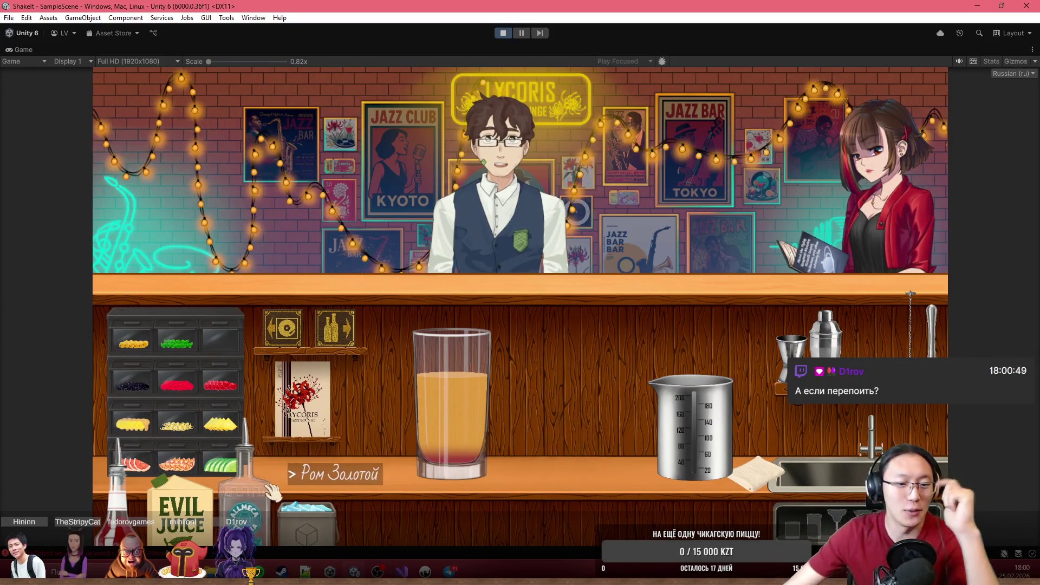
# - Add ice and an orange slice, then serve the highball to Рассеянный
pyautogui.click(294, 520)
pyautogui.click(296, 521)
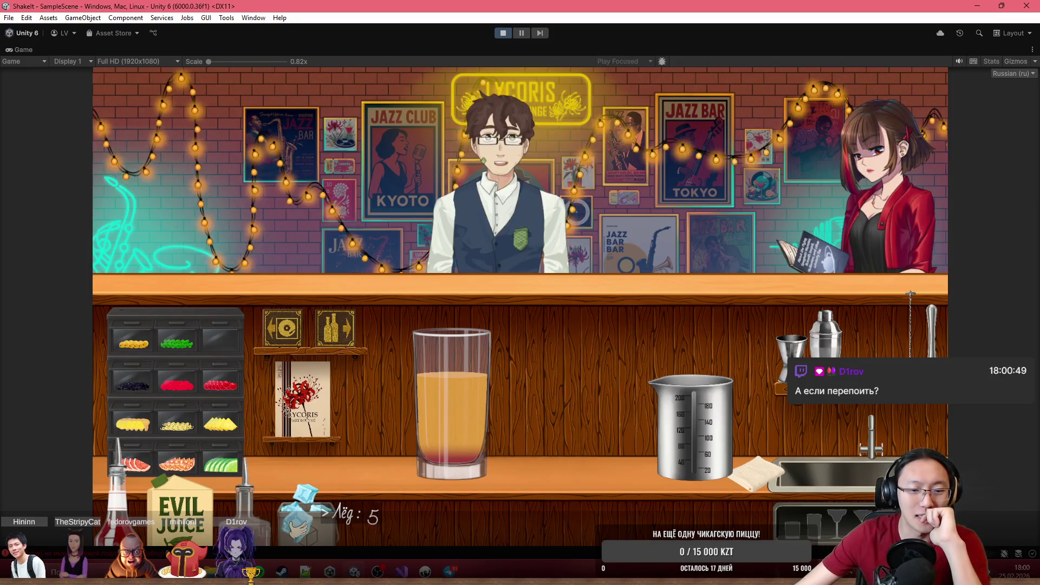
pyautogui.click(449, 295)
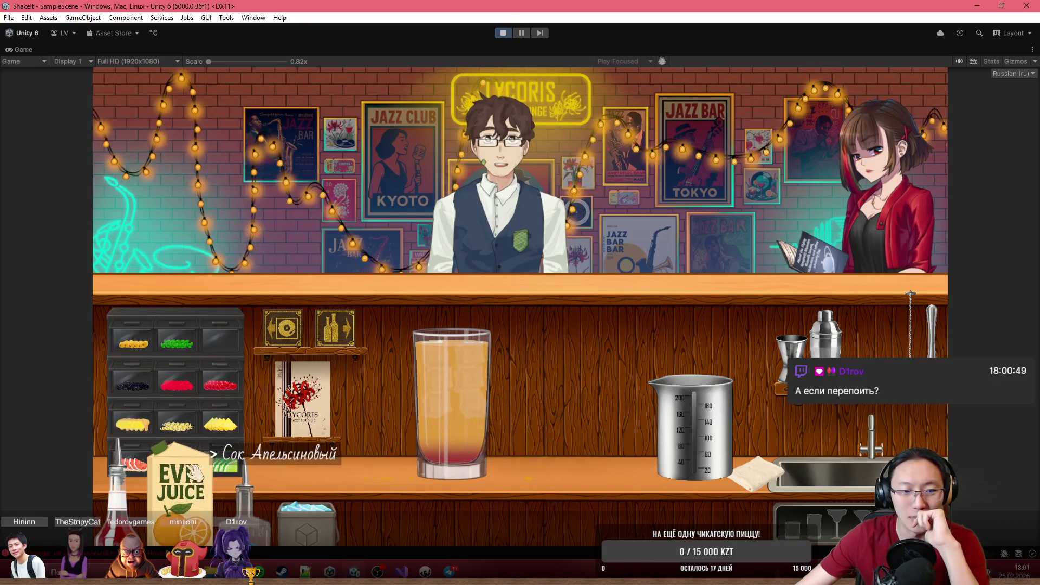
pyautogui.click(177, 463)
pyautogui.click(455, 379)
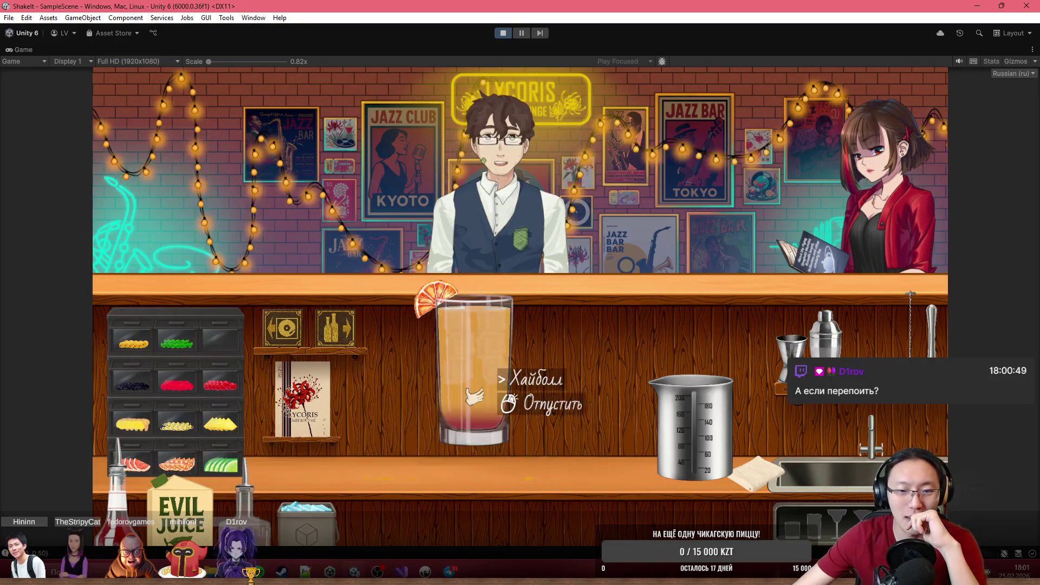
pyautogui.click(520, 231)
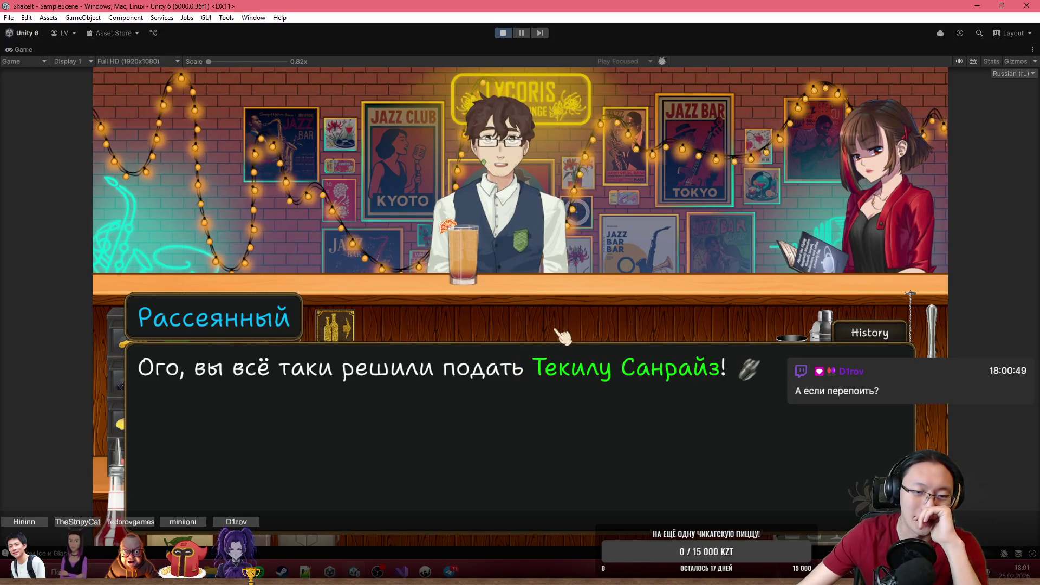
# - Click through Рассеянный's reaction to the Tequila Sunrise, then stop Play mode
pyautogui.click(580, 323)
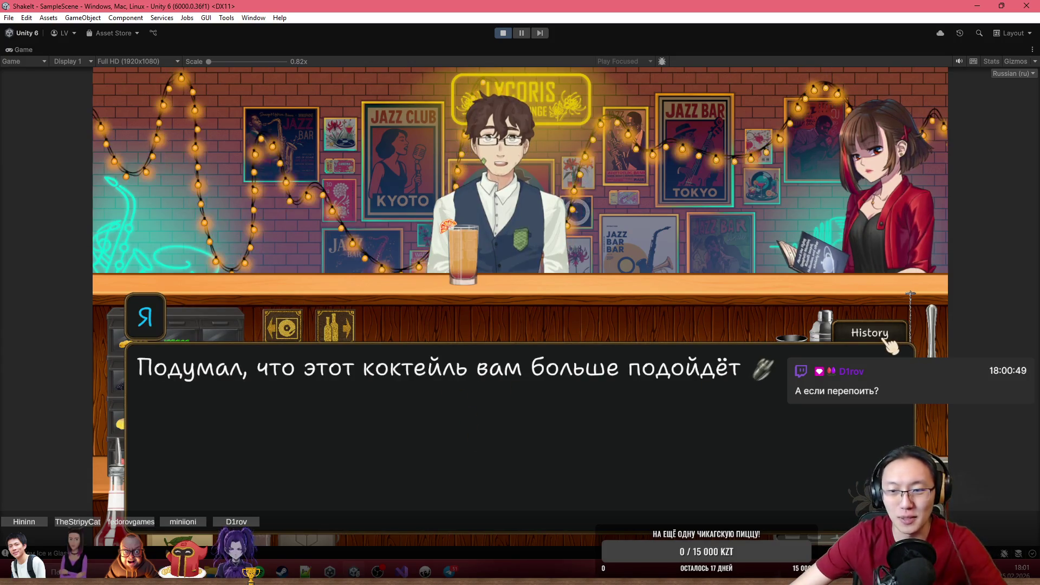
pyautogui.click(725, 365)
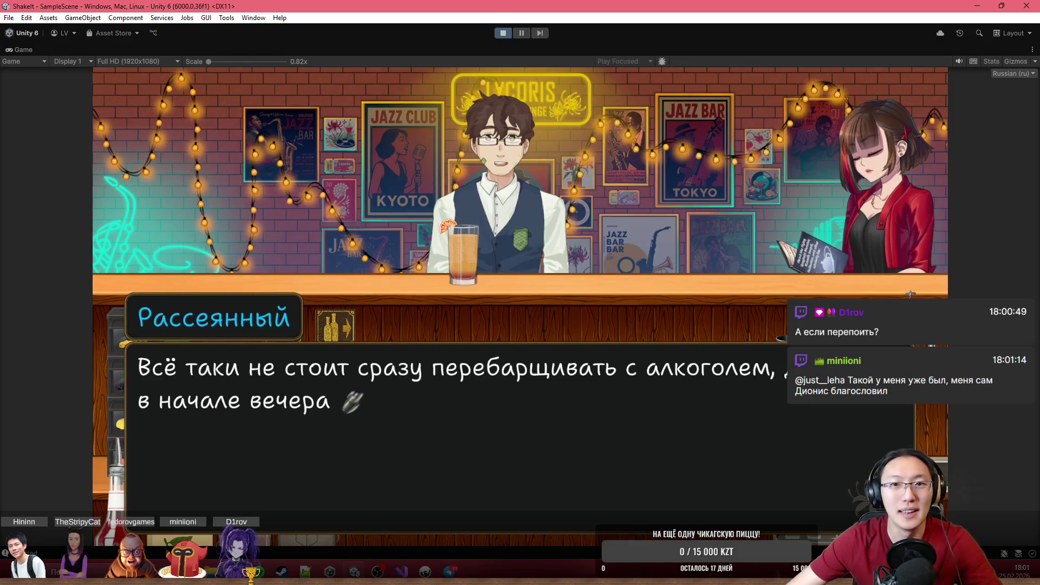
pyautogui.click(507, 34)
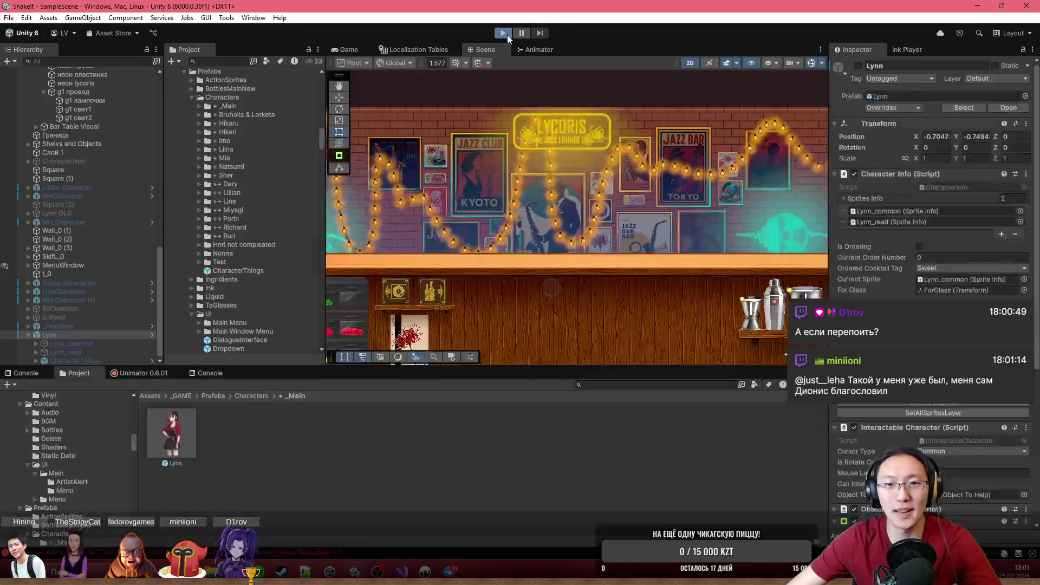
# - Restart the game maximized, choose the Dary notebook, and bring Dary1.ink to the front in Inky
pyautogui.click(506, 34)
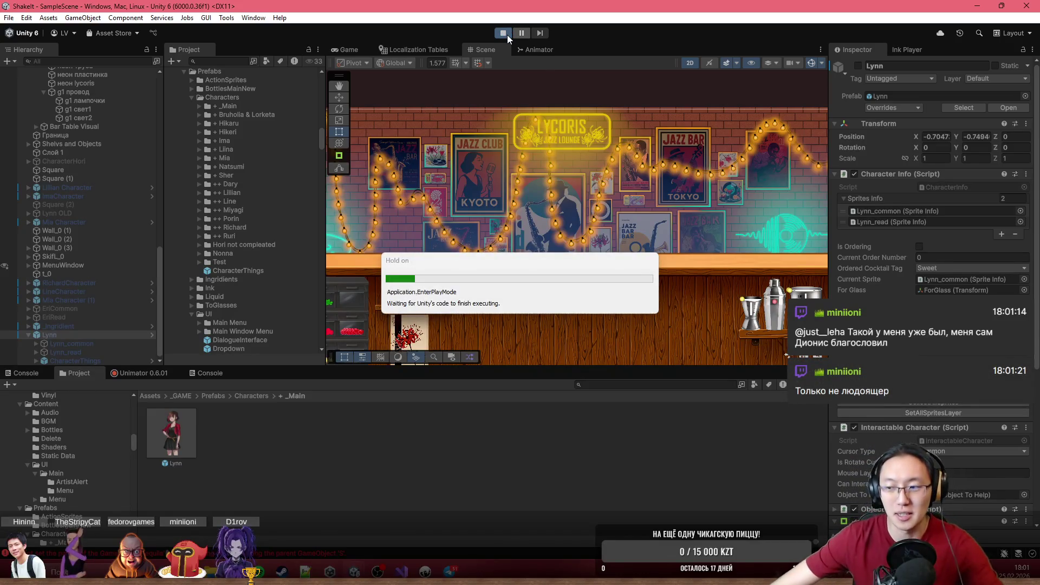
pyautogui.doubleClick(583, 52)
pyautogui.click(354, 325)
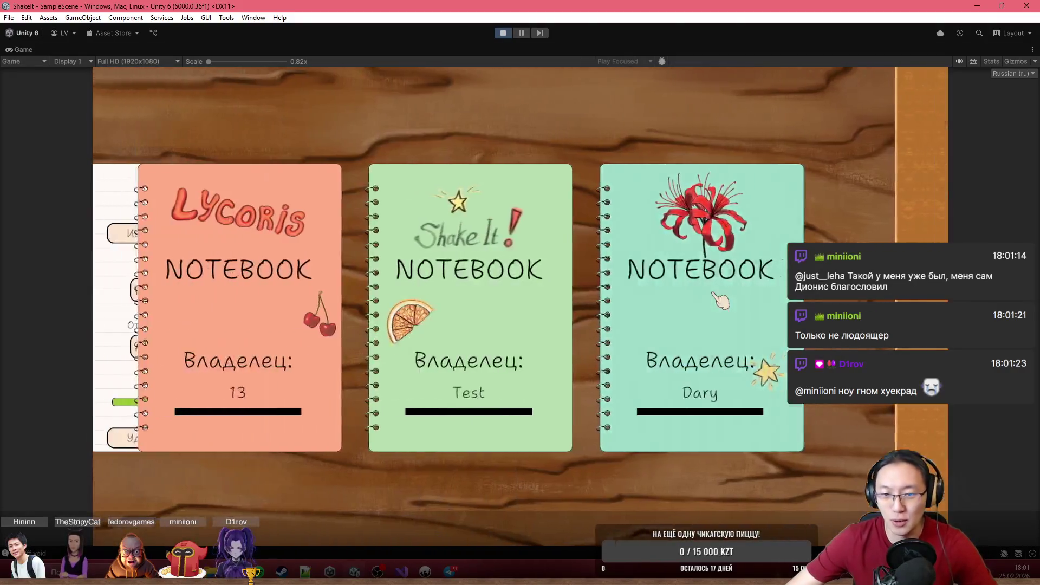
pyautogui.click(721, 301)
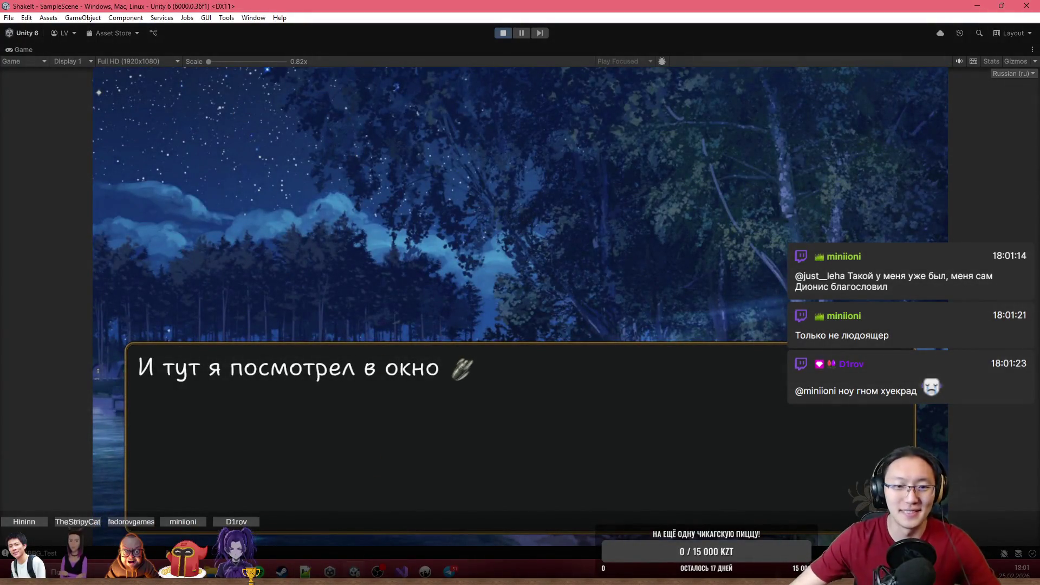
pyautogui.click(425, 571)
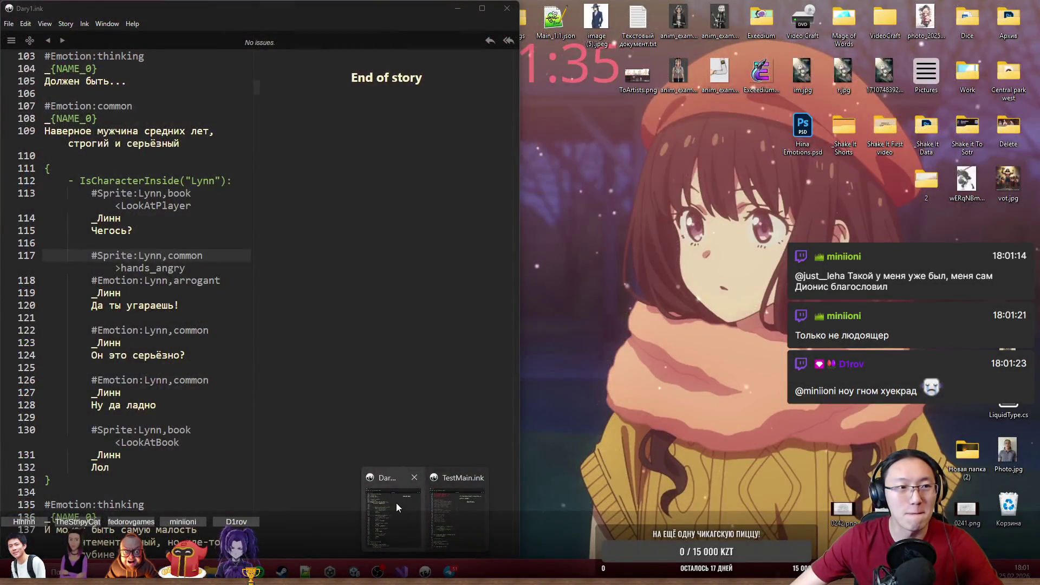
pyautogui.click(396, 503)
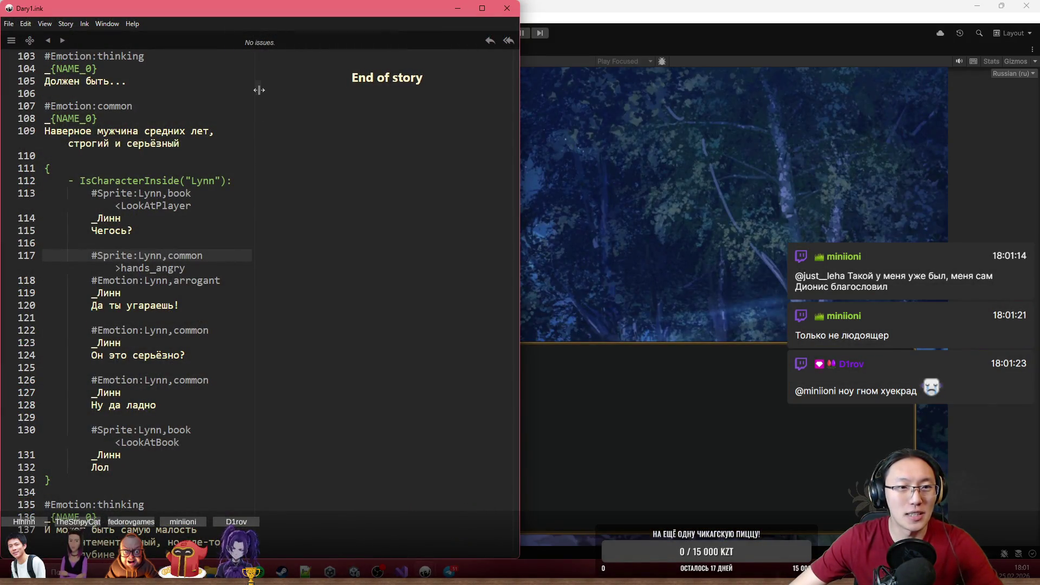
# - Widen the Inky script pane and search the script for 'drunk'
pyautogui.moveTo(259, 90); pyautogui.dragTo(364, 107)
pyautogui.moveTo(437, 95)
pyautogui.mouseDown()
pyautogui.moveTo(460, 343)
pyautogui.moveTo(478, 303)
pyautogui.mouseUp()
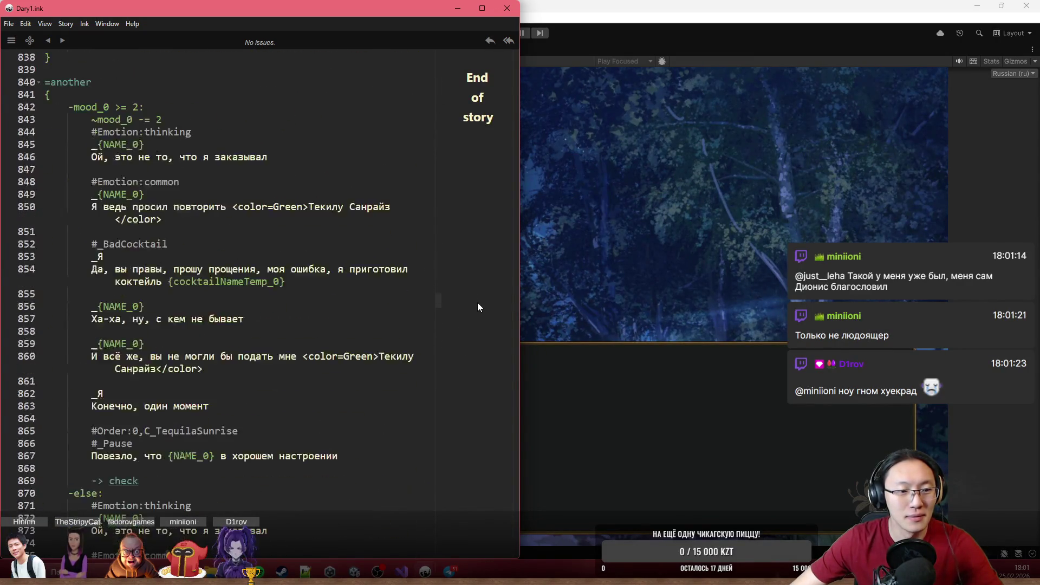
pyautogui.hotkey('ctrl', 'f')
pyautogui.write('вгтл')
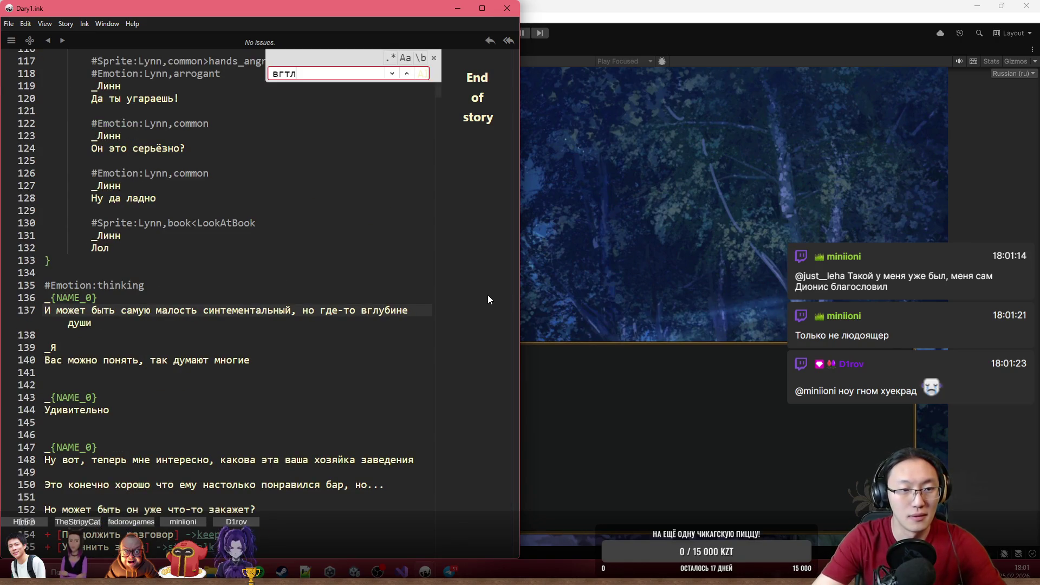
pyautogui.write('drunk')
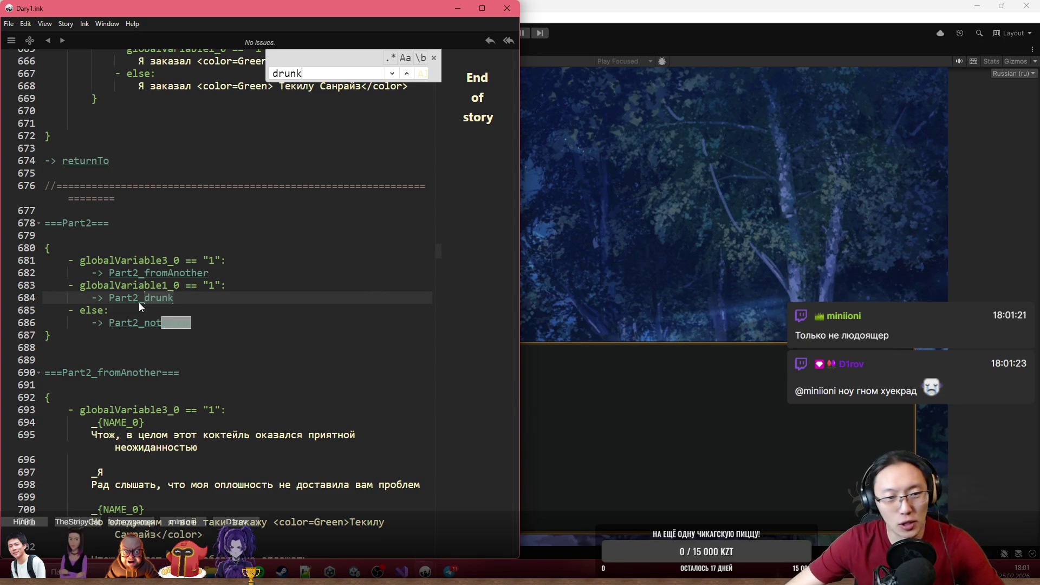
pyautogui.scroll(-10, 136, 300)
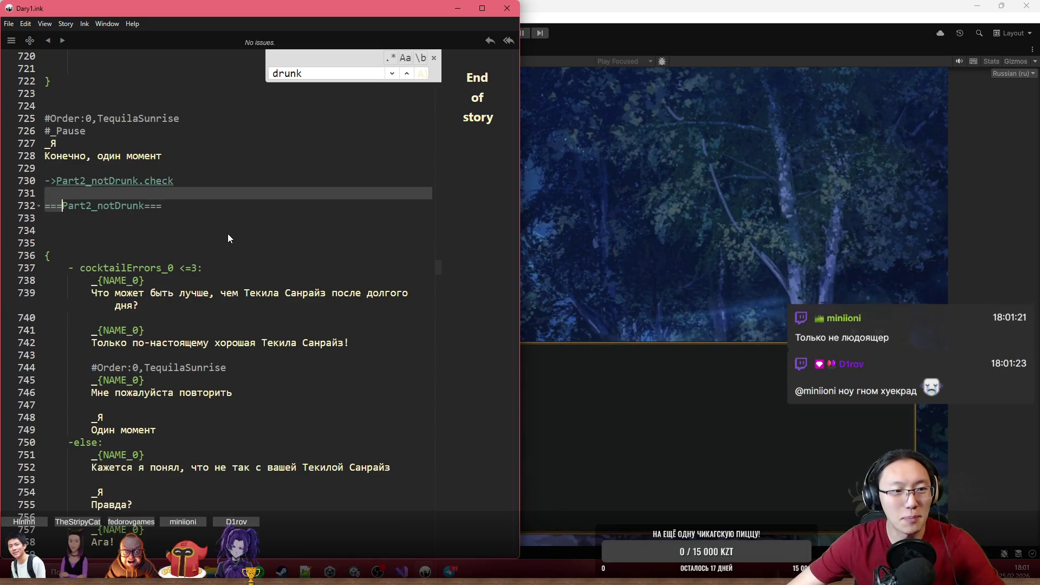
pyautogui.scroll(-15, 228, 229)
pyautogui.scroll(-20, 388, 342)
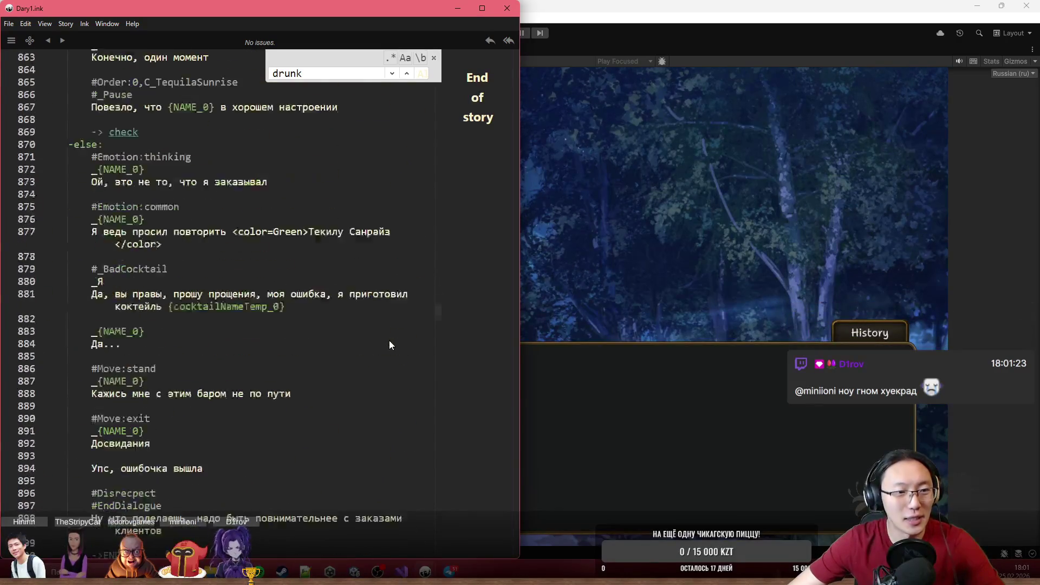
pyautogui.scroll(-15, 379, 341)
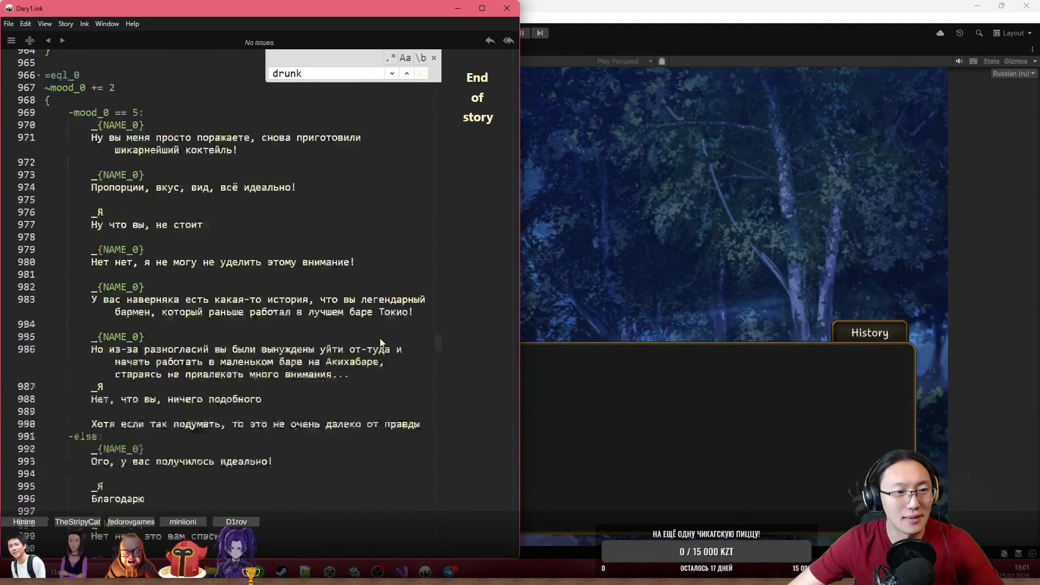
pyautogui.scroll(-10, 363, 345)
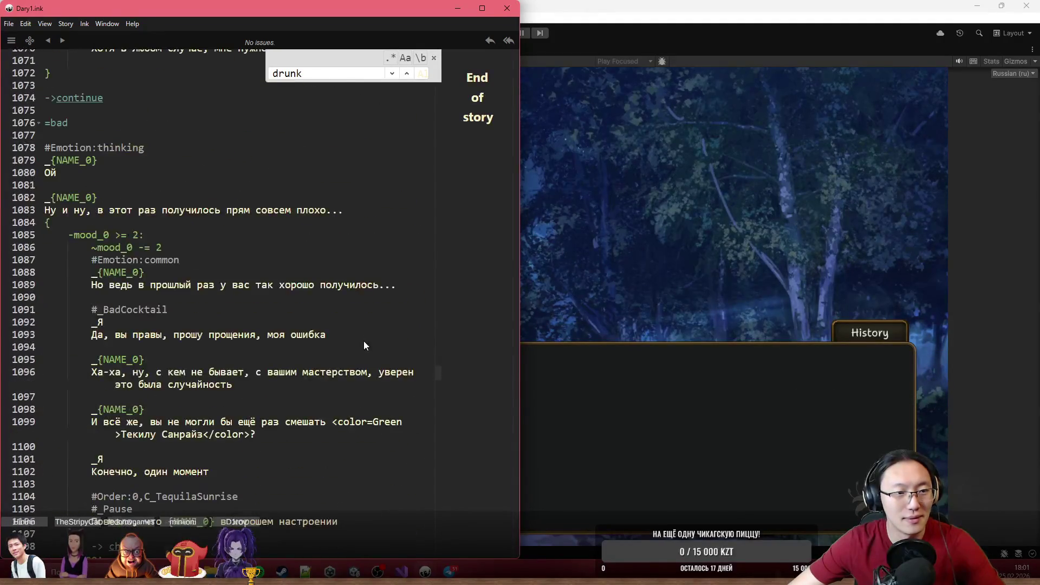
pyautogui.scroll(-5, 367, 347)
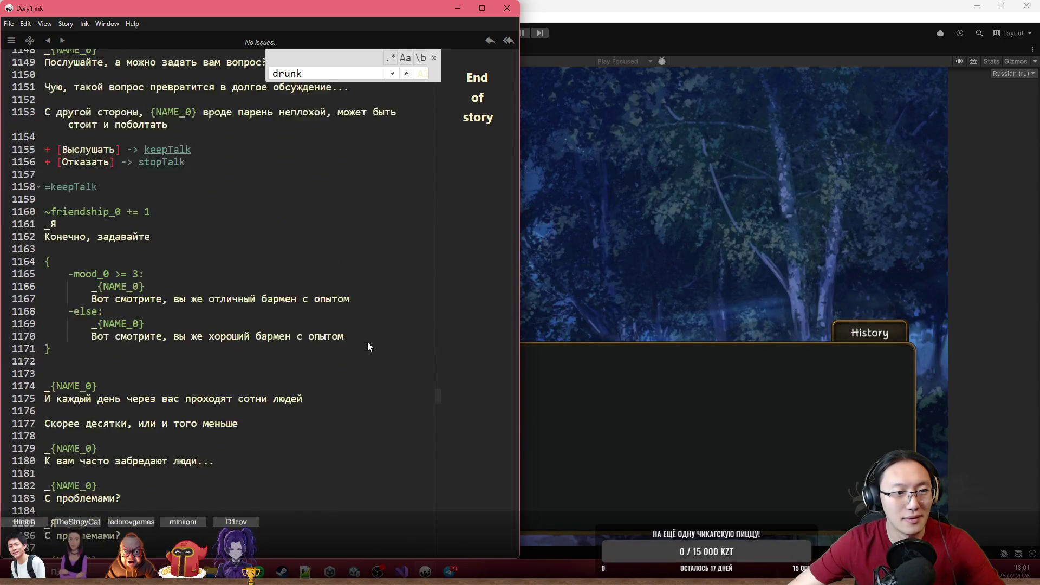
pyautogui.scroll(4, 424, 192)
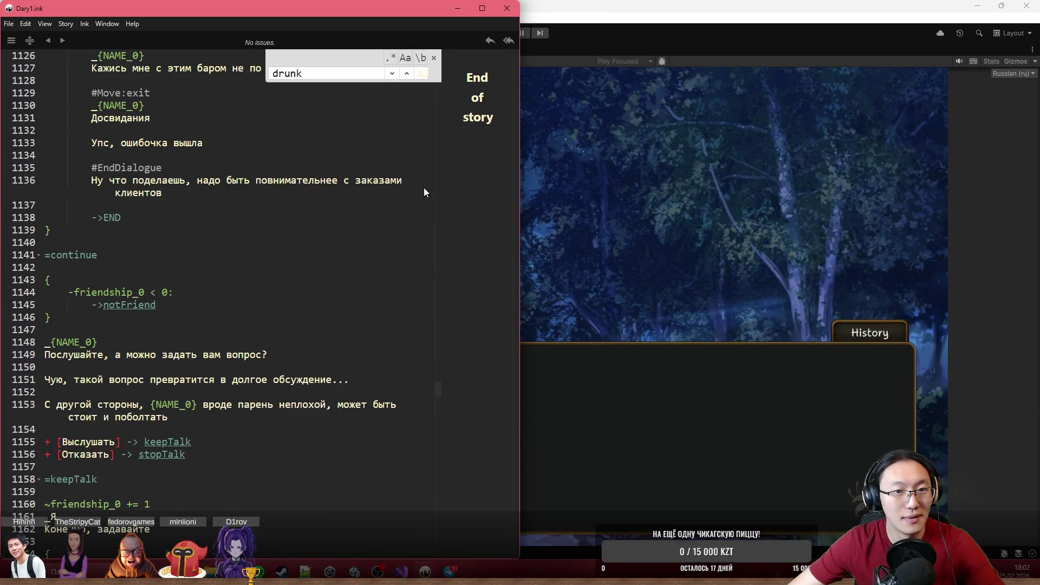
# - Jump to the ===Part2_drunk knot at line 1513 and select its dialogue lines
pyautogui.click(393, 74)
pyautogui.click(393, 74)
pyautogui.scroll(-2, 222, 246)
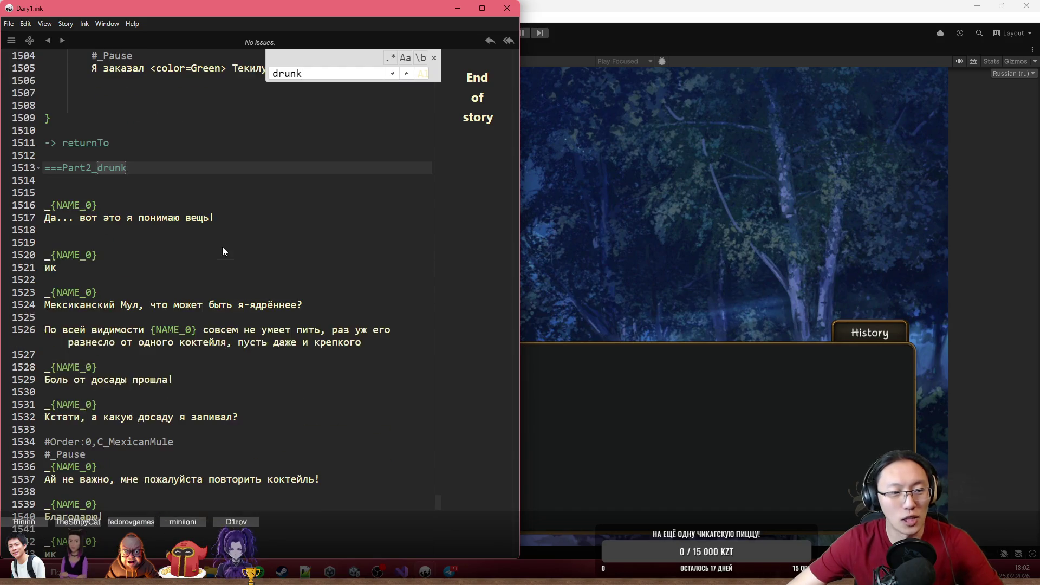
pyautogui.moveTo(89, 193); pyautogui.dragTo(290, 372)
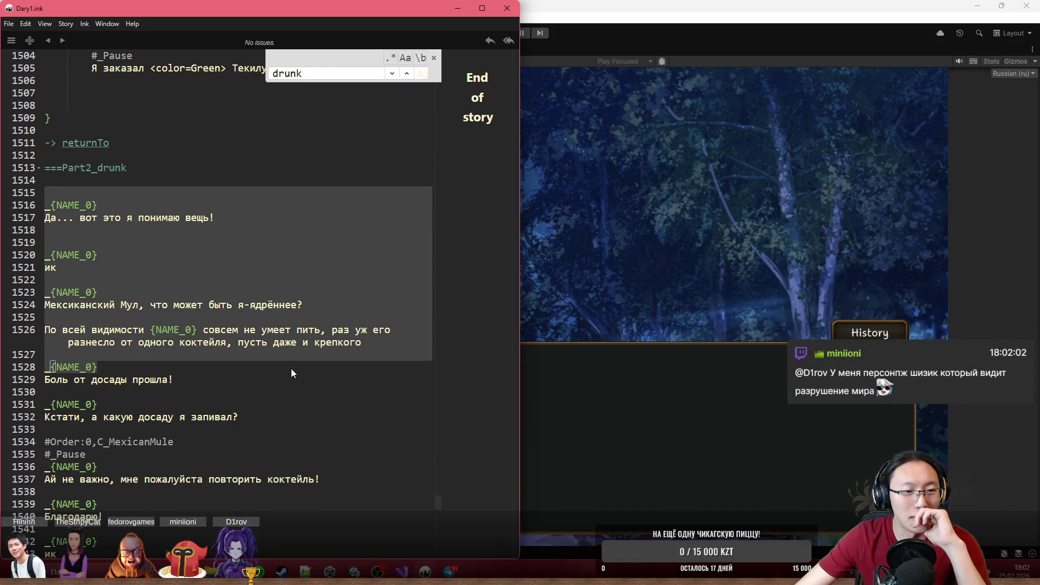
pyautogui.click(346, 386)
pyautogui.scroll(-1, 347, 391)
pyautogui.moveTo(44, 202); pyautogui.dragTo(98, 339)
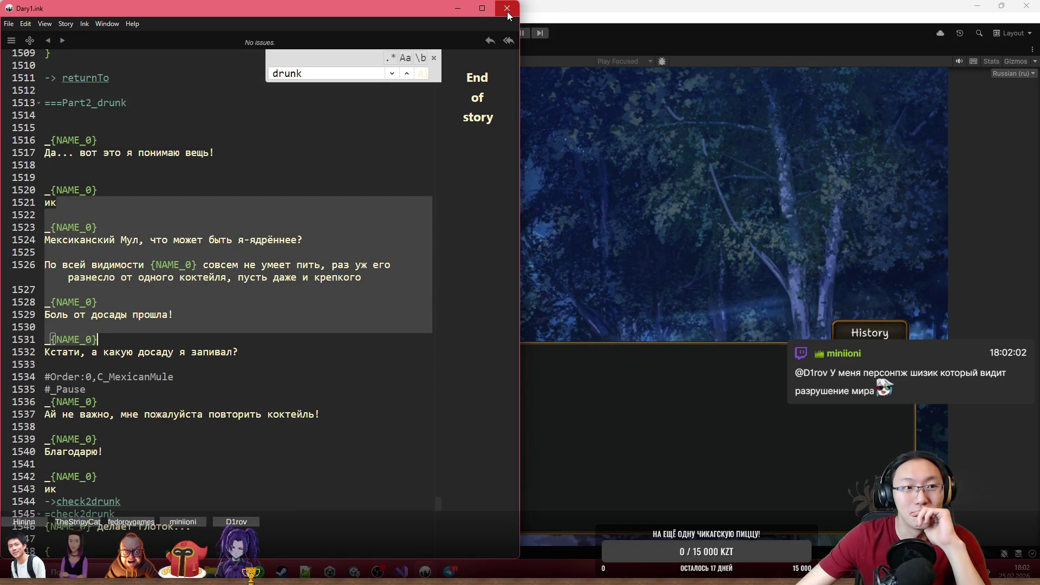
# - Return to the running game and advance the dialogue to the next visitor
pyautogui.click(460, 8)
pyautogui.click(498, 206)
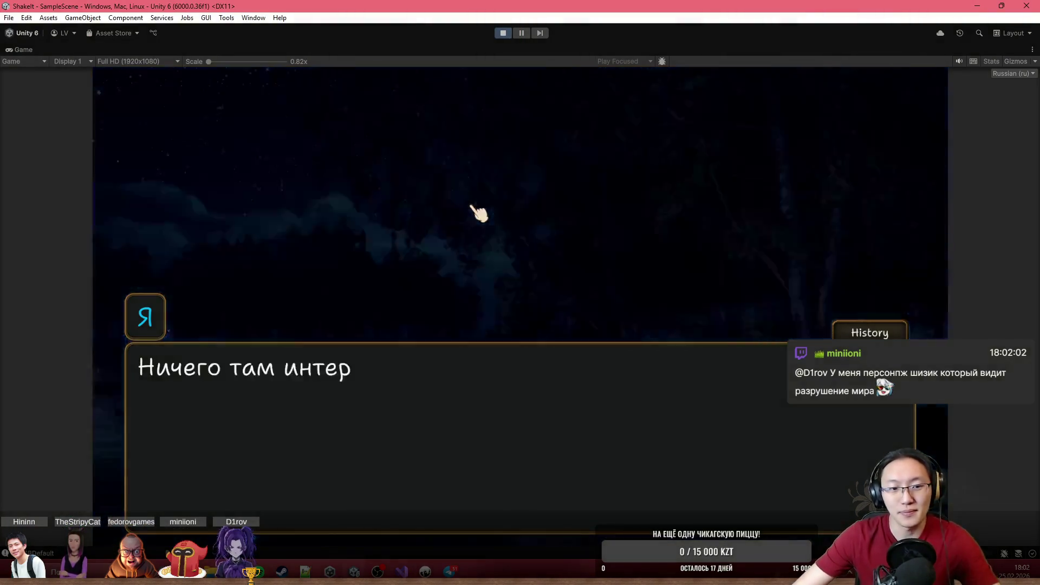
pyautogui.click(466, 219)
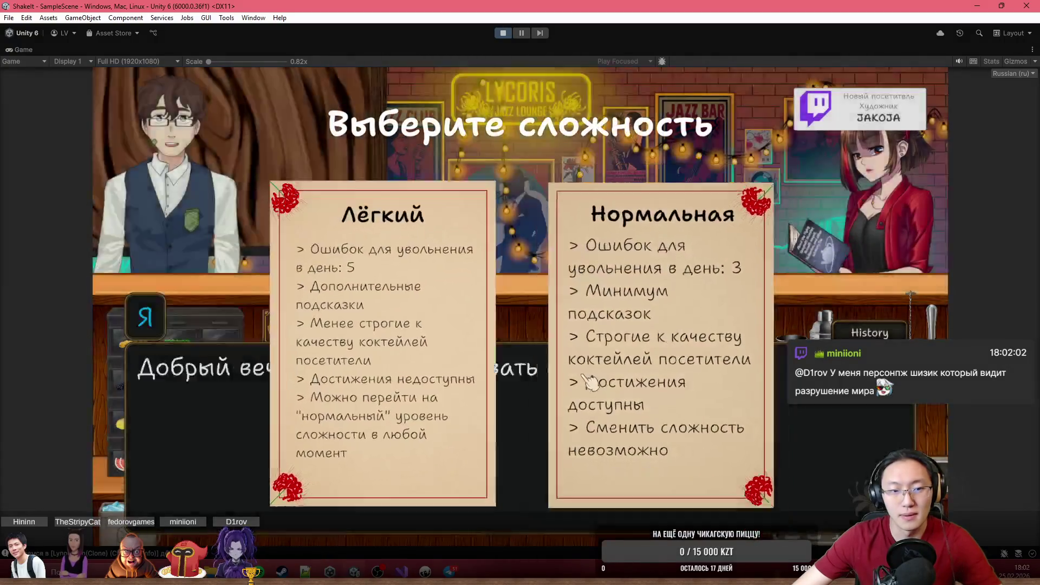
pyautogui.click(591, 382)
pyautogui.click(591, 382)
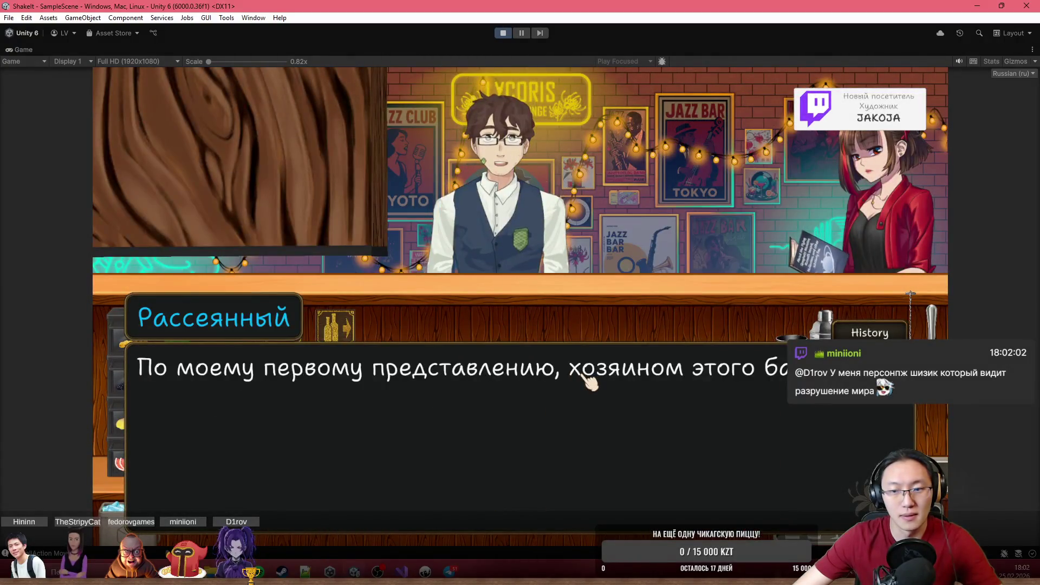
pyautogui.click(592, 382)
pyautogui.click(592, 383)
pyautogui.click(590, 382)
# - Reply to Рассеянный, hear his drink order through, and accept it
pyautogui.click(539, 162)
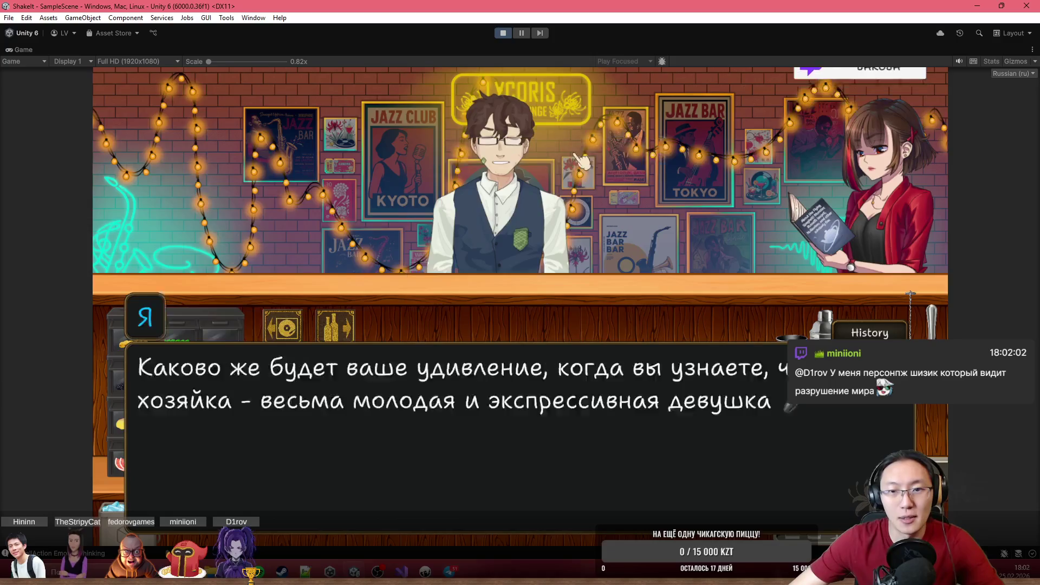
pyautogui.click(564, 203)
pyautogui.click(563, 203)
pyautogui.click(563, 202)
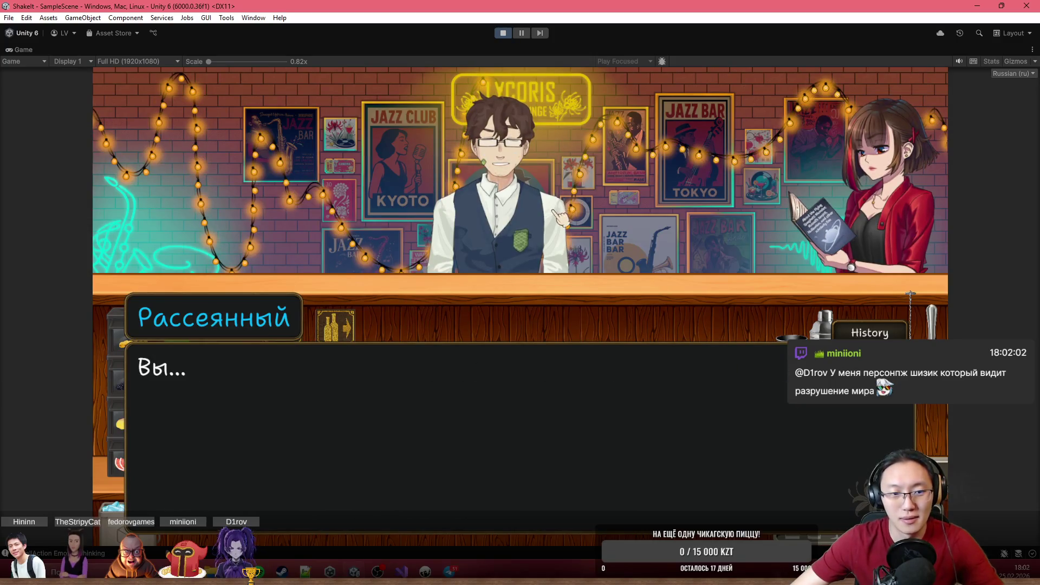
pyautogui.click(554, 214)
pyautogui.click(555, 216)
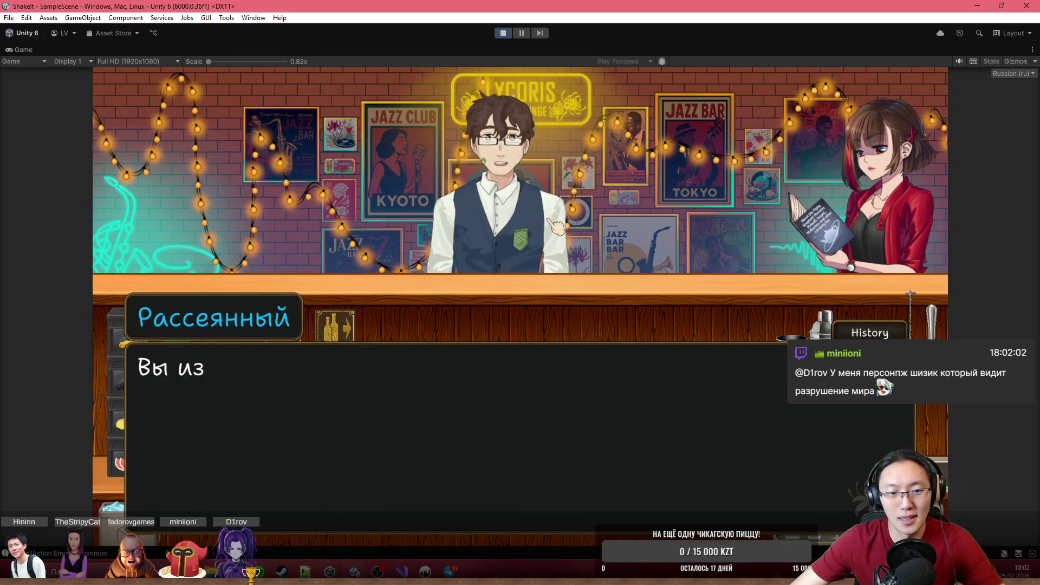
pyautogui.click(554, 222)
pyautogui.click(555, 223)
pyautogui.click(555, 222)
pyautogui.click(555, 222)
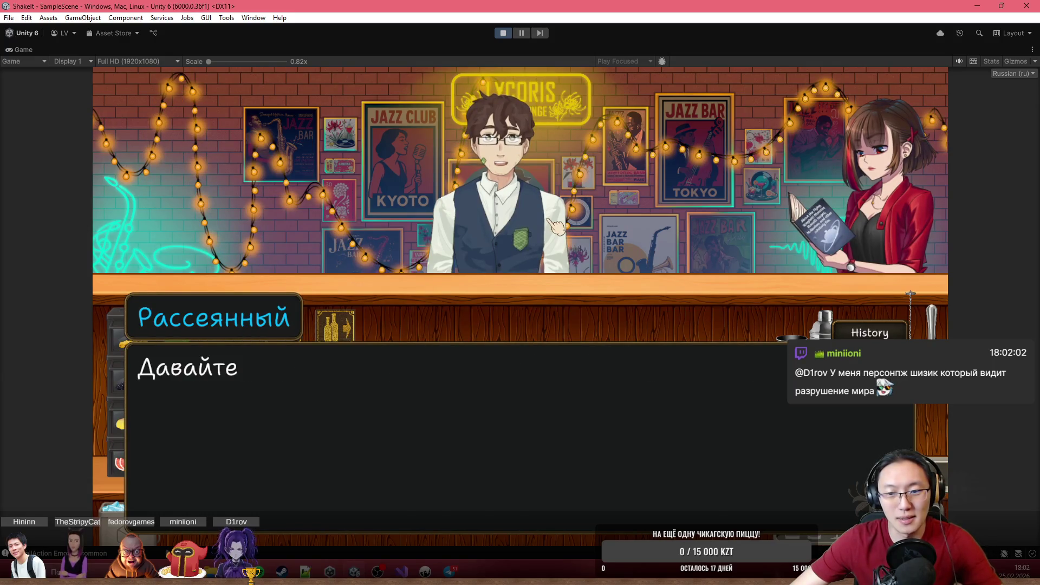
pyautogui.click(434, 325)
pyautogui.click(400, 365)
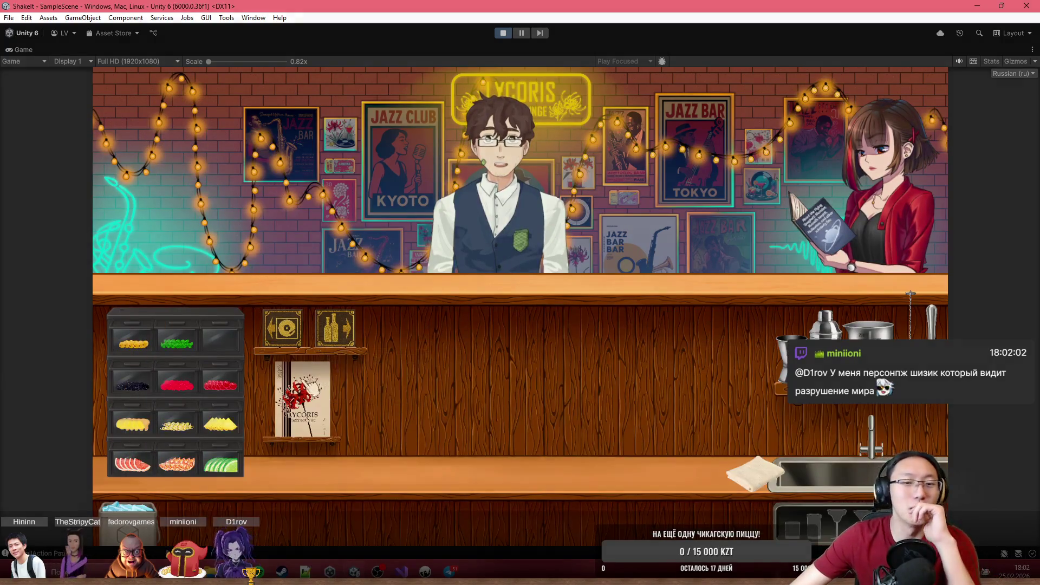
# - Look up the Мексиканский Мул recipe in the recipe book, then move to the bottle shelves
pyautogui.click(310, 386)
pyautogui.click(431, 195)
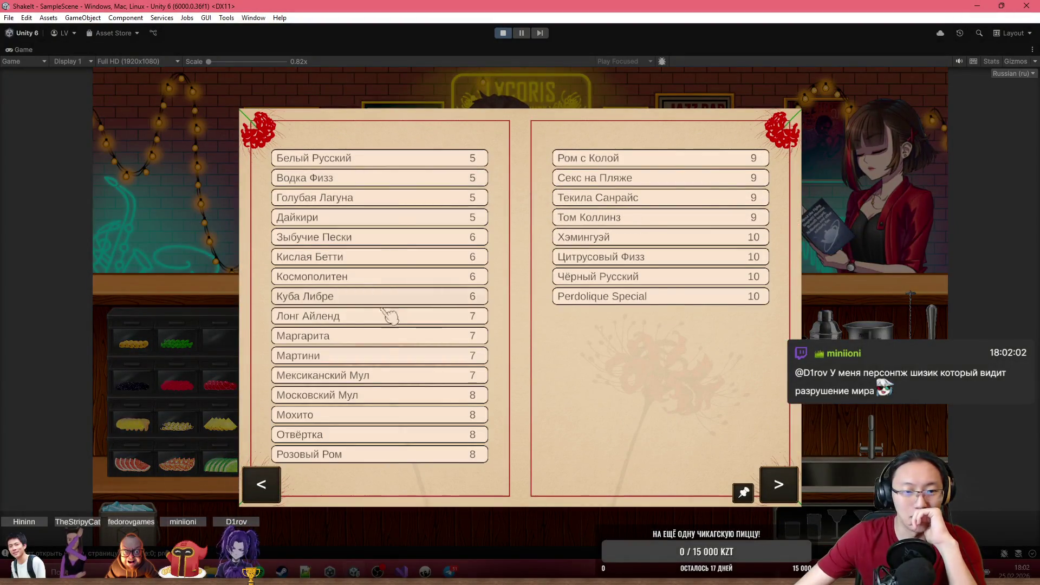
pyautogui.click(364, 394)
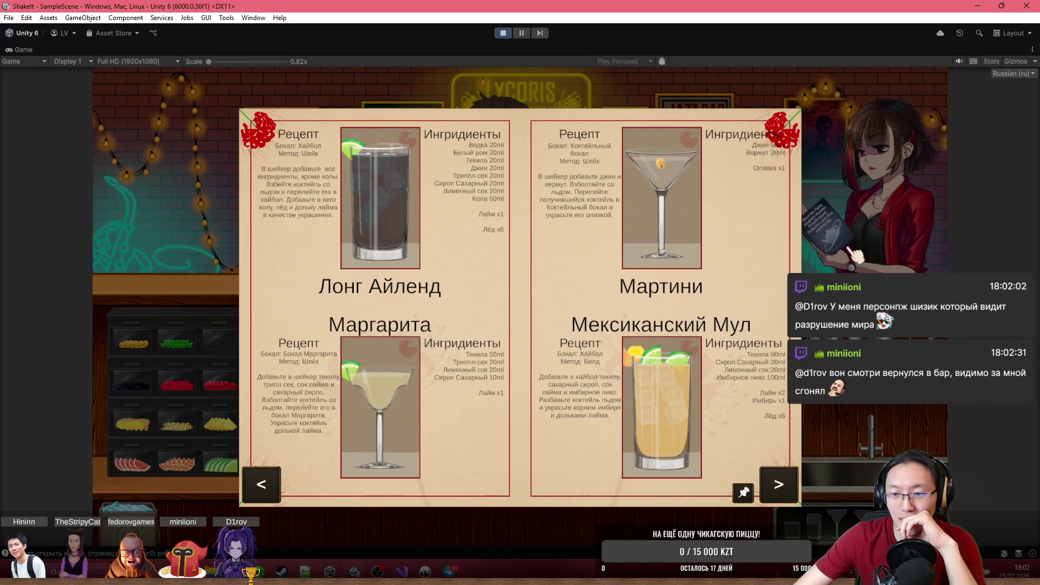
pyautogui.press('Escape')
pyautogui.press('d')
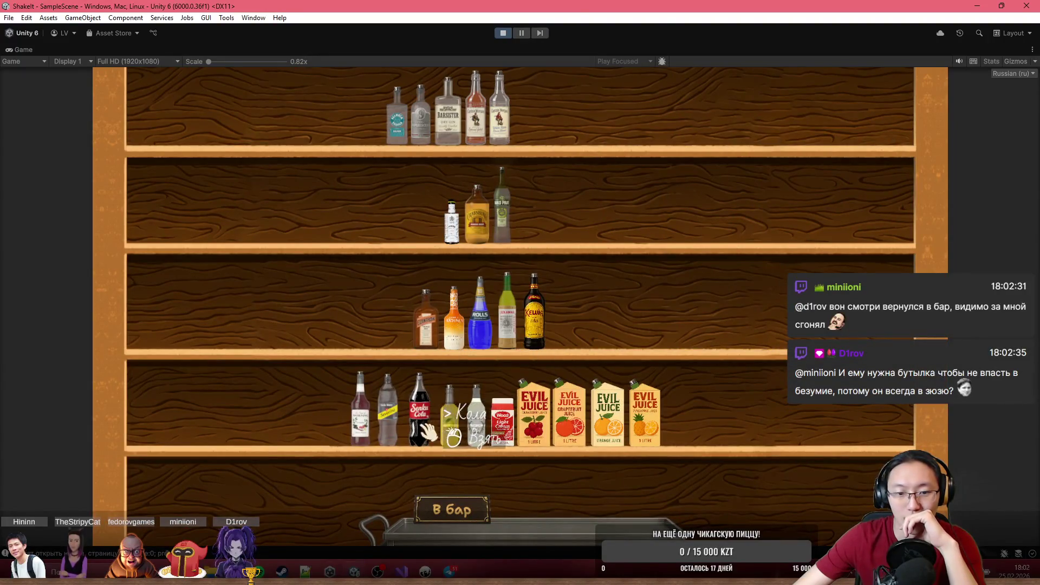
# - Move the lime juice, tequila, sugar syrup and ginger beer bottles to the bar, then return to the counter
pyautogui.click(428, 431)
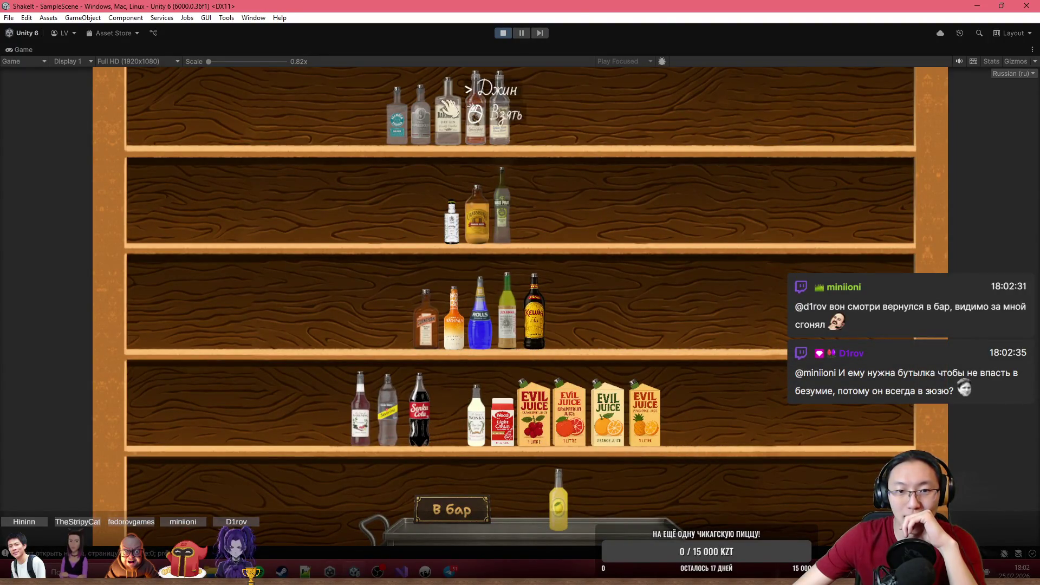
pyautogui.click(397, 113)
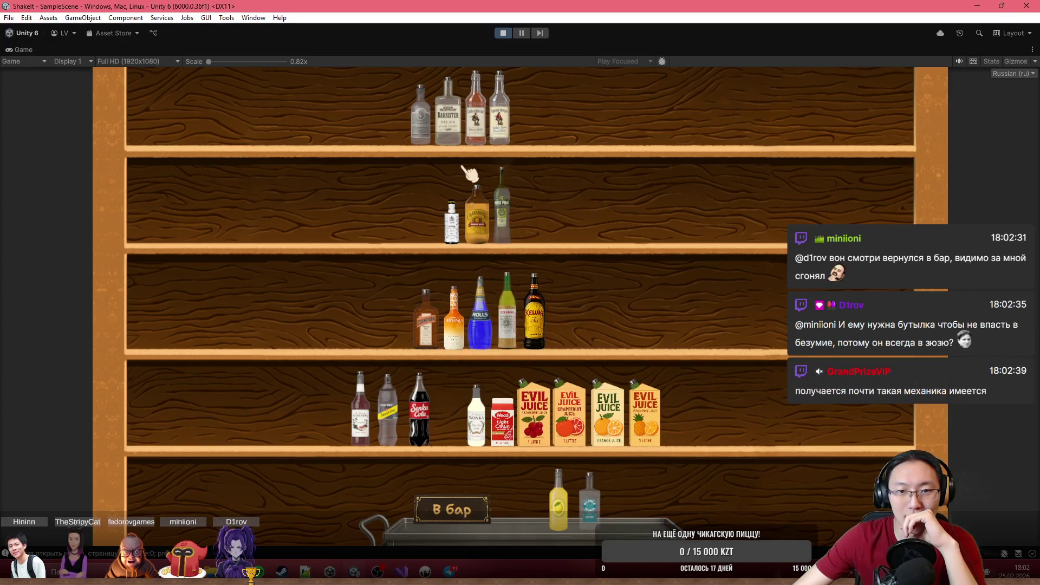
pyautogui.click(476, 413)
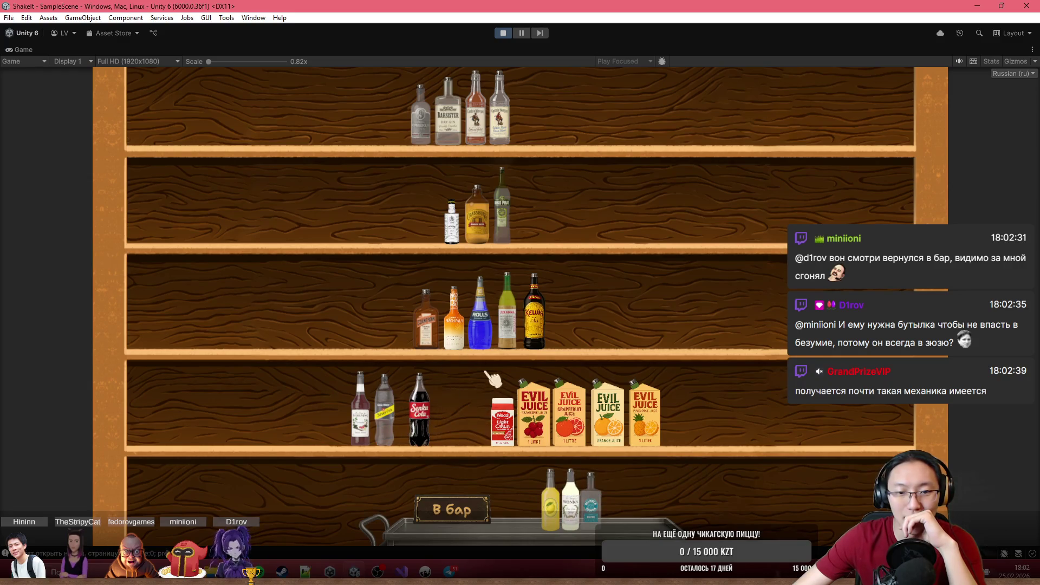
pyautogui.moveTo(476, 217)
pyautogui.mouseDown()
pyautogui.moveTo(525, 262)
pyautogui.moveTo(650, 441)
pyautogui.mouseUp()
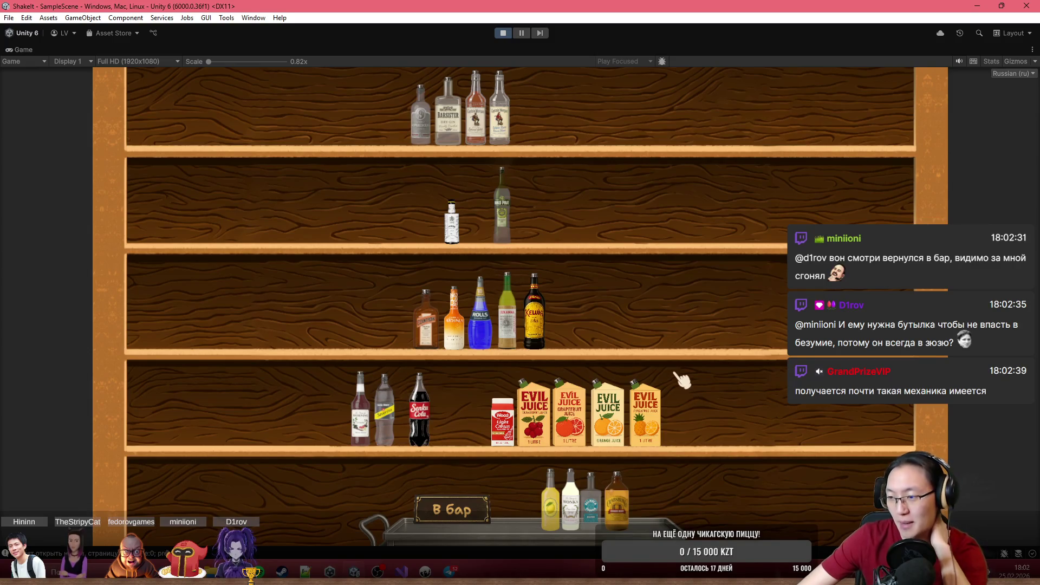
pyautogui.click(451, 509)
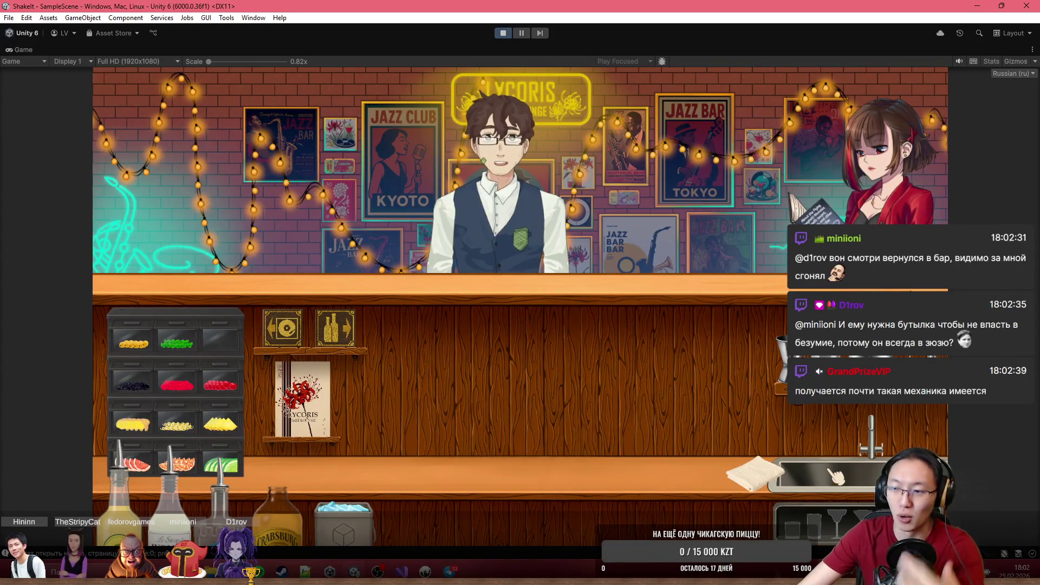
# - Set out a highball glass, check the recipe, and measure tequila into the jigger
pyautogui.click(828, 514)
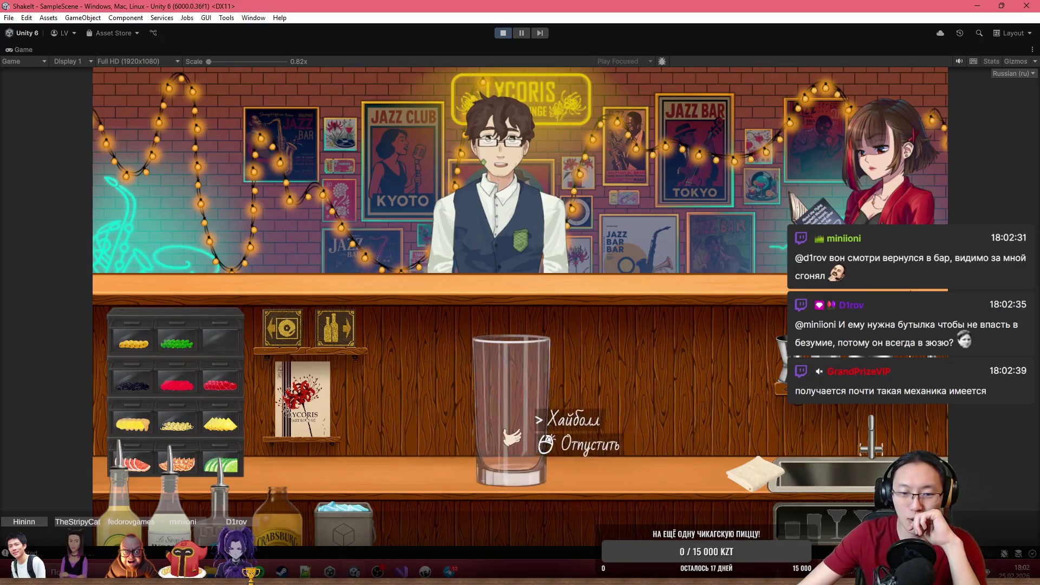
pyautogui.click(304, 400)
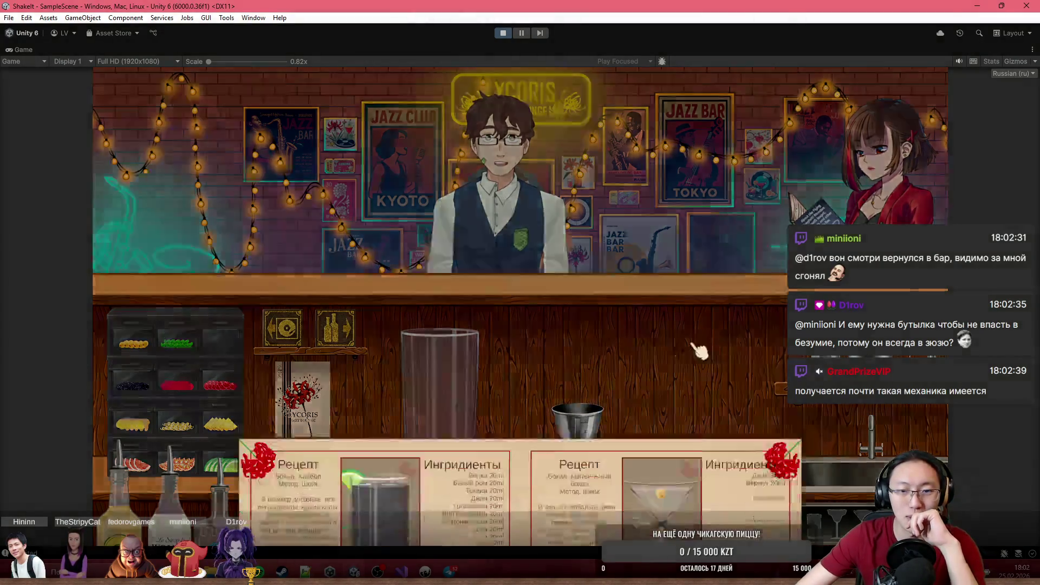
pyautogui.press('Escape')
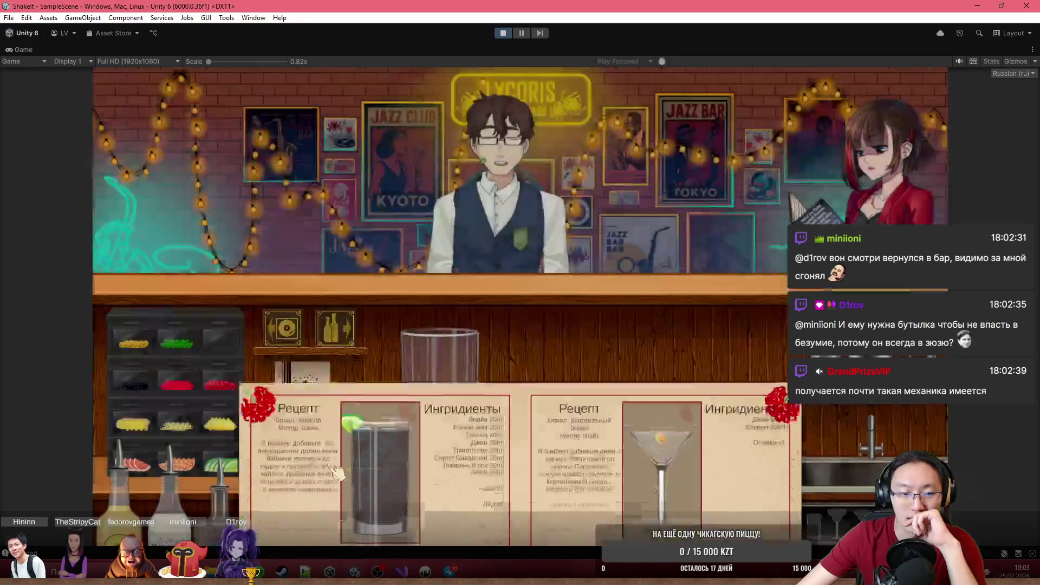
pyautogui.moveTo(255, 490)
pyautogui.mouseDown()
pyautogui.moveTo(650, 386)
pyautogui.moveTo(634, 323)
pyautogui.moveTo(651, 352)
pyautogui.mouseUp()
pyautogui.click(577, 433)
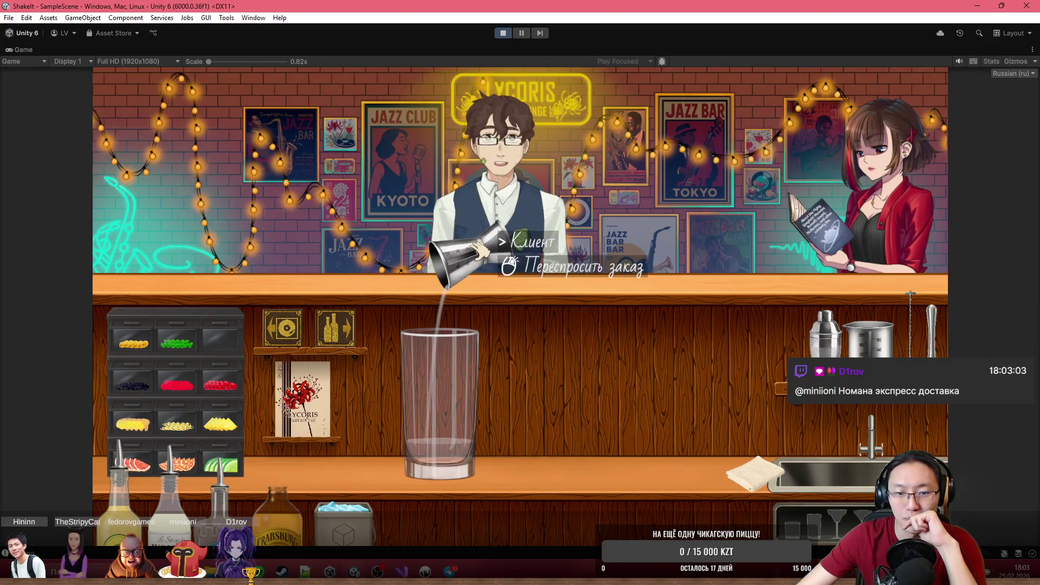
pyautogui.click(623, 347)
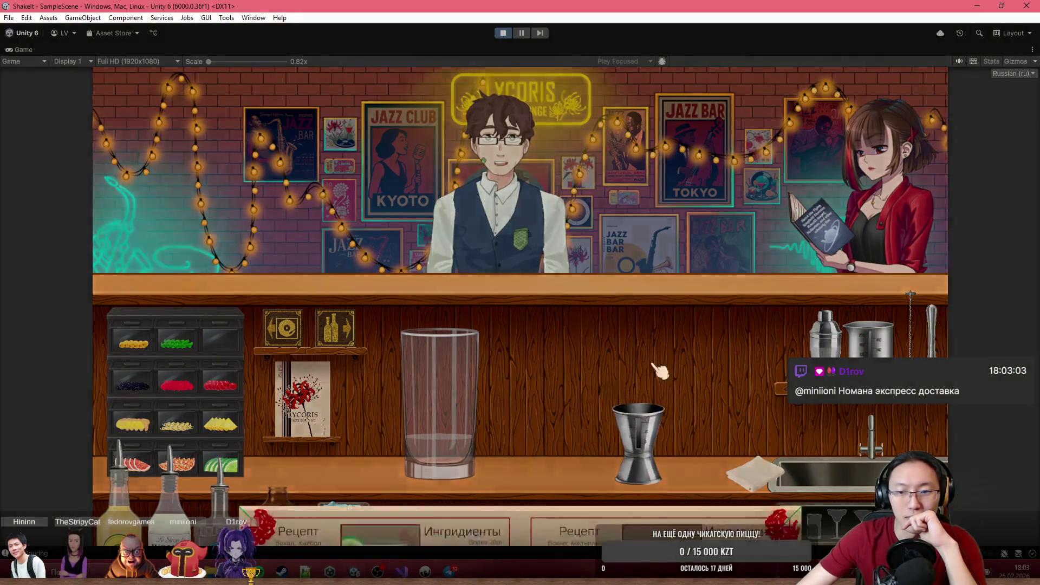
# - Recheck the recipe, add sugar syrup and rum to the jigger, and empty it into the glass
pyautogui.click(828, 220)
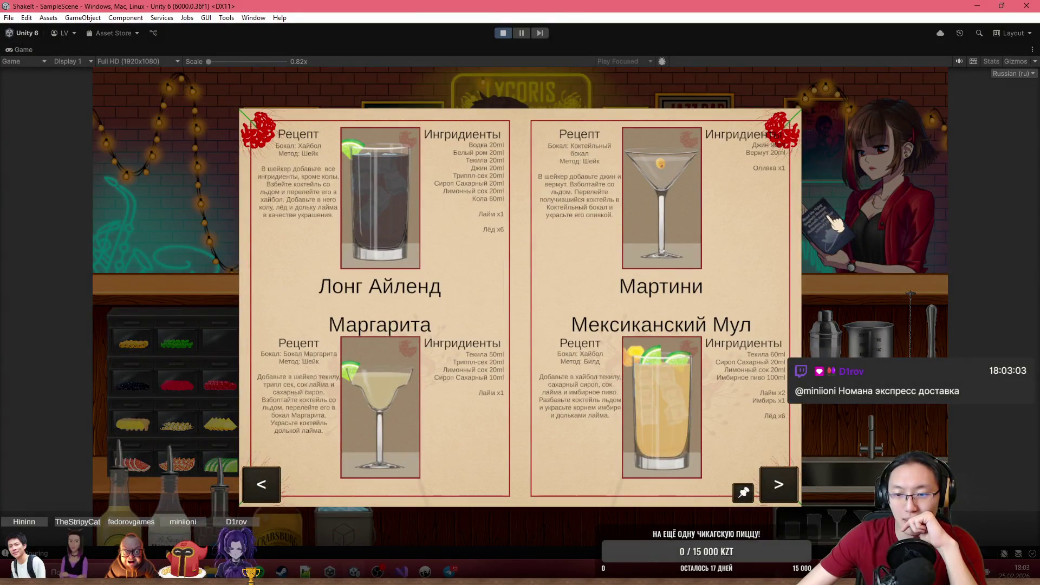
pyautogui.click(206, 488)
pyautogui.moveTo(187, 504)
pyautogui.mouseDown()
pyautogui.moveTo(708, 303)
pyautogui.moveTo(707, 313)
pyautogui.mouseUp()
pyautogui.moveTo(119, 495)
pyautogui.mouseDown()
pyautogui.moveTo(495, 453)
pyautogui.moveTo(723, 352)
pyautogui.mouseUp()
pyautogui.moveTo(639, 434)
pyautogui.mouseDown()
pyautogui.moveTo(688, 431)
pyautogui.moveTo(481, 265)
pyautogui.moveTo(534, 287)
pyautogui.mouseUp()
pyautogui.click(534, 287)
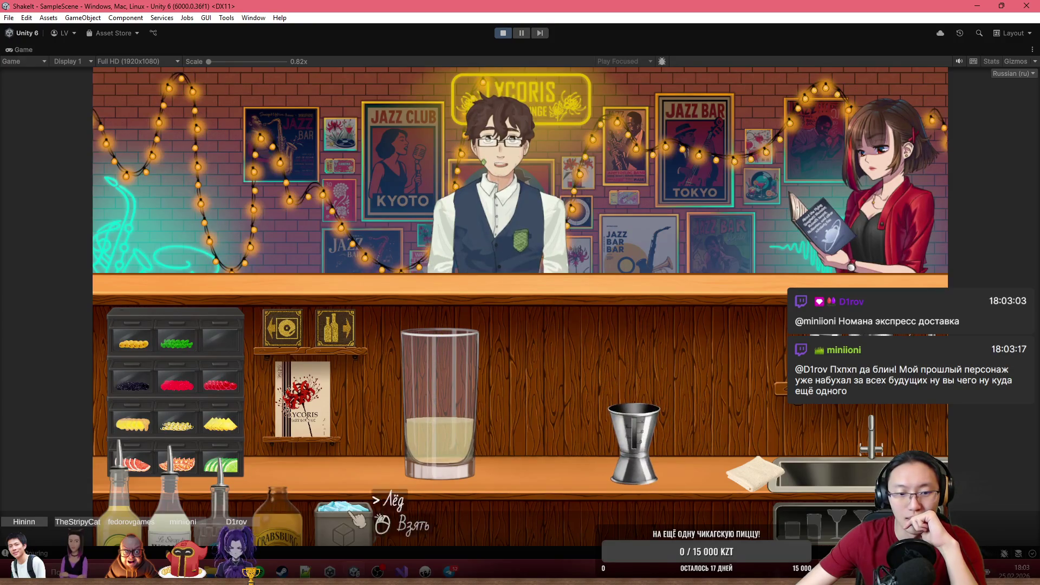
# - Top the glass with ginger beer, garnish with ginger and lime wedges, and serve it to the customer
pyautogui.moveTo(276, 487)
pyautogui.mouseDown()
pyautogui.moveTo(564, 309)
pyautogui.moveTo(428, 465)
pyautogui.moveTo(301, 493)
pyautogui.moveTo(335, 512)
pyautogui.moveTo(430, 304)
pyautogui.mouseUp()
pyautogui.moveTo(293, 504)
pyautogui.mouseDown()
pyautogui.moveTo(465, 407)
pyautogui.moveTo(476, 267)
pyautogui.moveTo(457, 263)
pyautogui.moveTo(342, 412)
pyautogui.mouseUp()
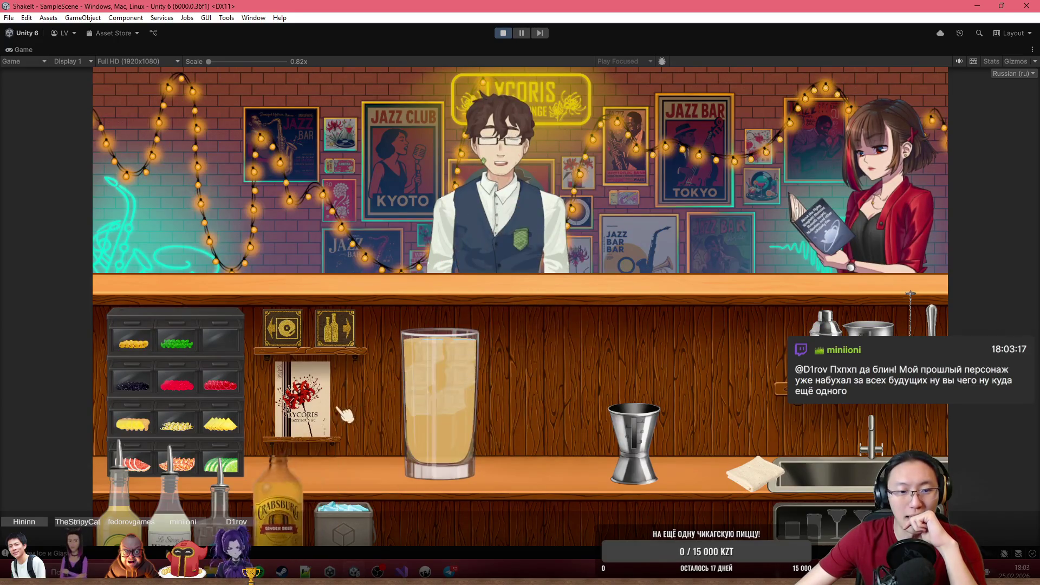
pyautogui.click(325, 406)
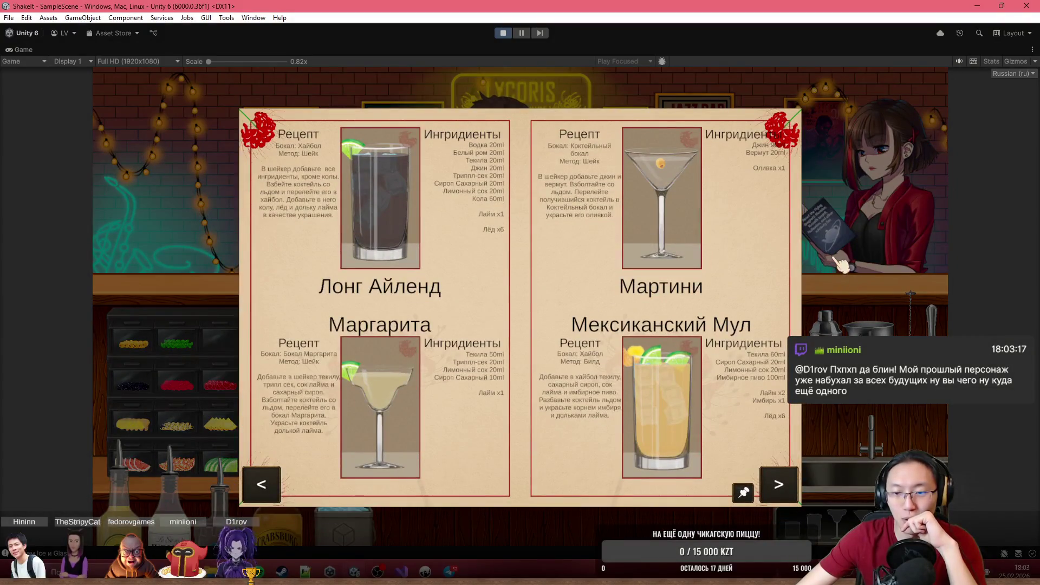
pyautogui.click(849, 252)
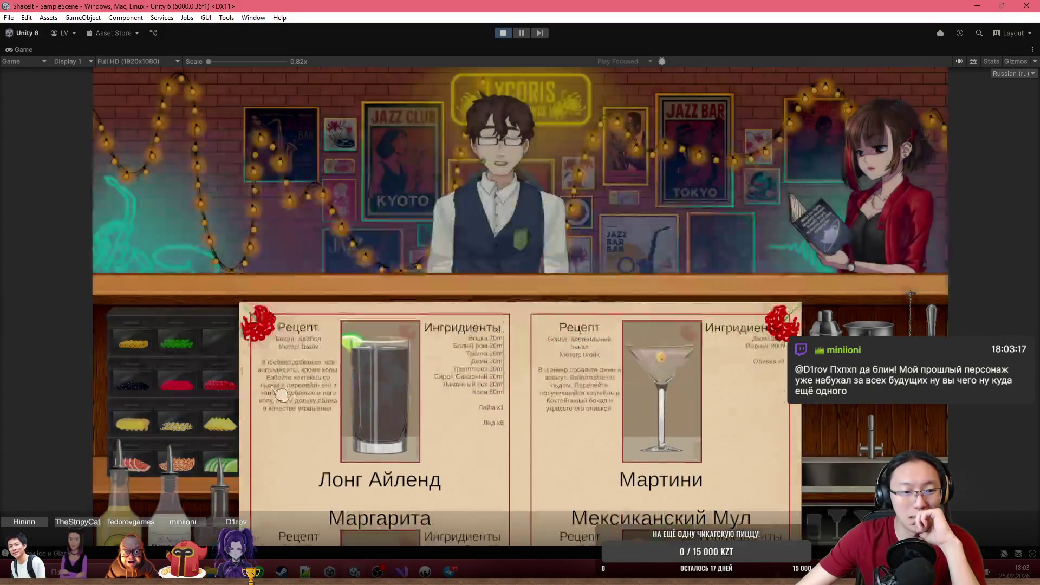
pyautogui.click(133, 423)
pyautogui.click(436, 381)
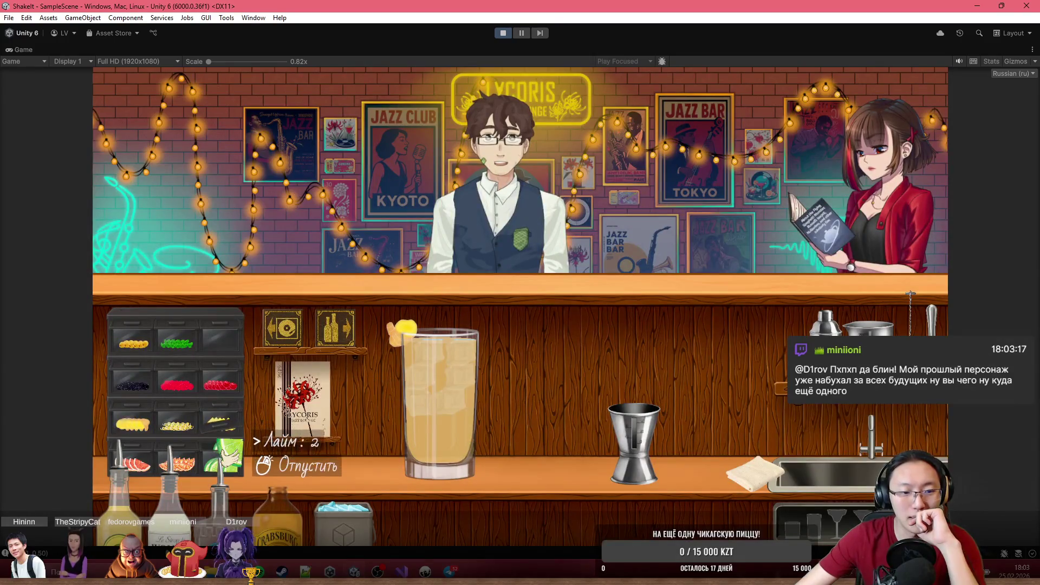
pyautogui.click(434, 319)
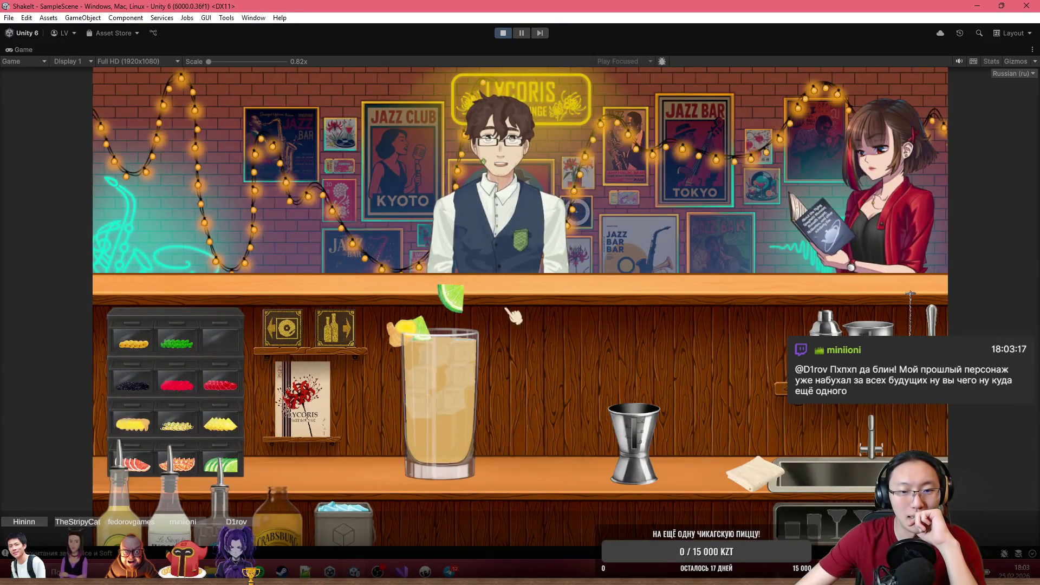
pyautogui.click(462, 414)
pyautogui.click(466, 249)
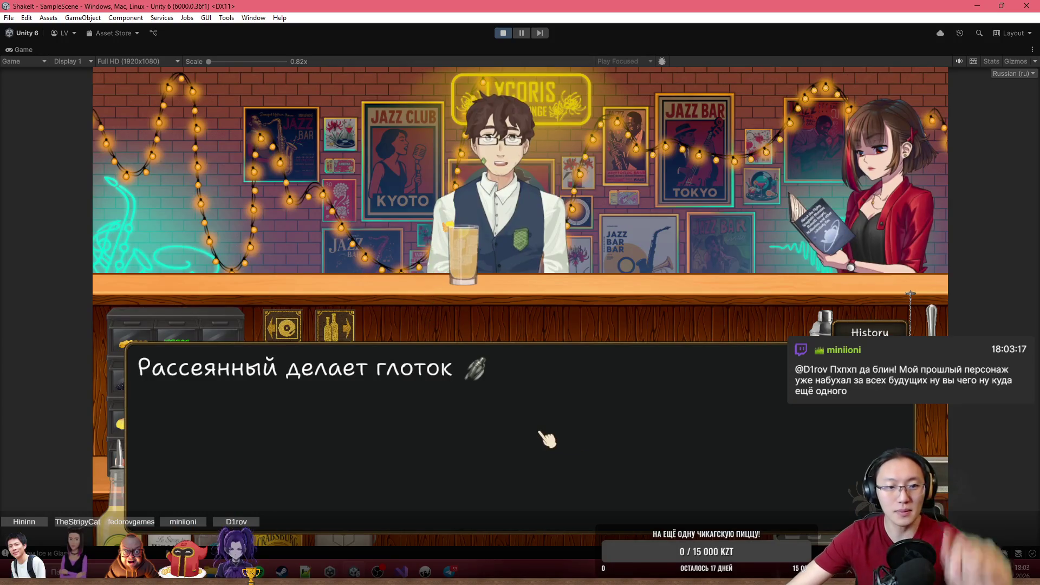
# - Click through the customer's praise, stop the playtest, and return to the notebook selection
pyautogui.click(623, 277)
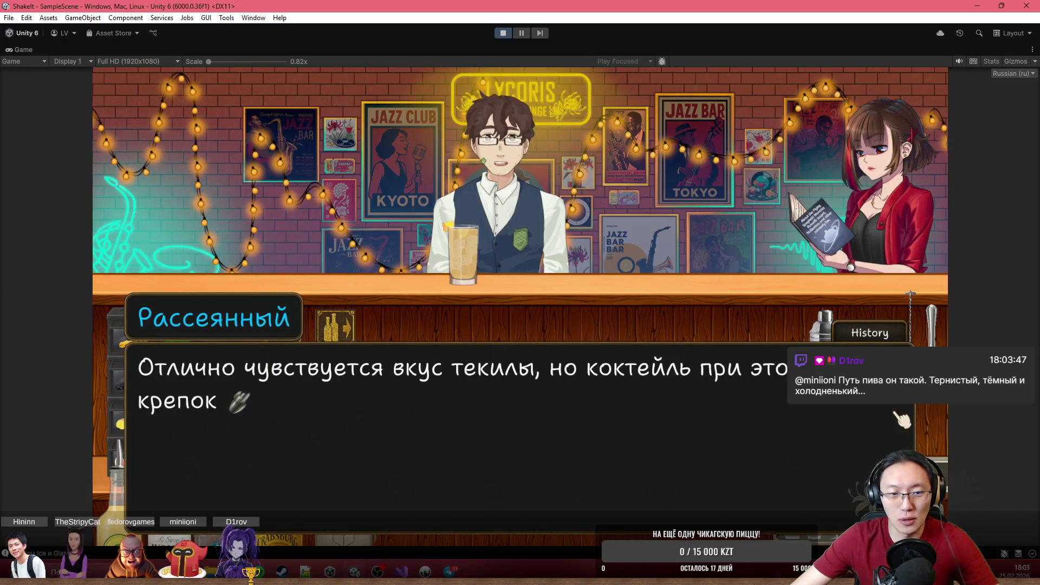
pyautogui.click(535, 342)
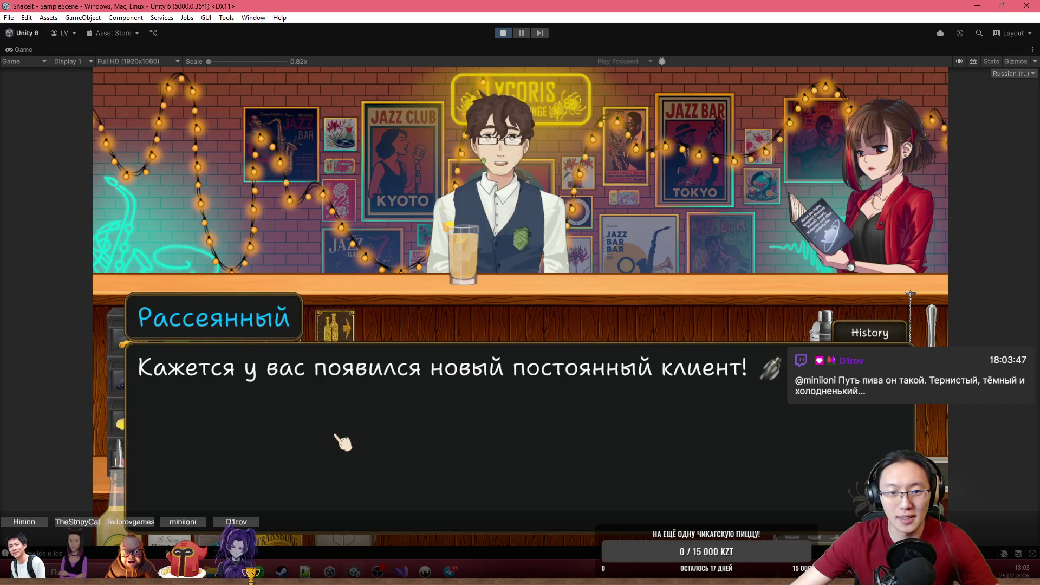
pyautogui.click(552, 506)
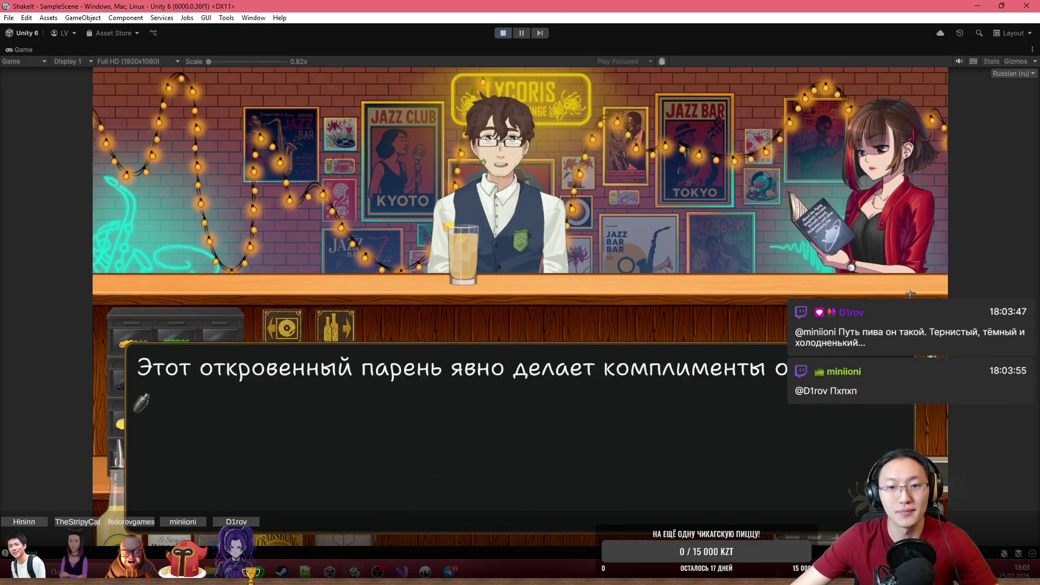
pyautogui.click(502, 33)
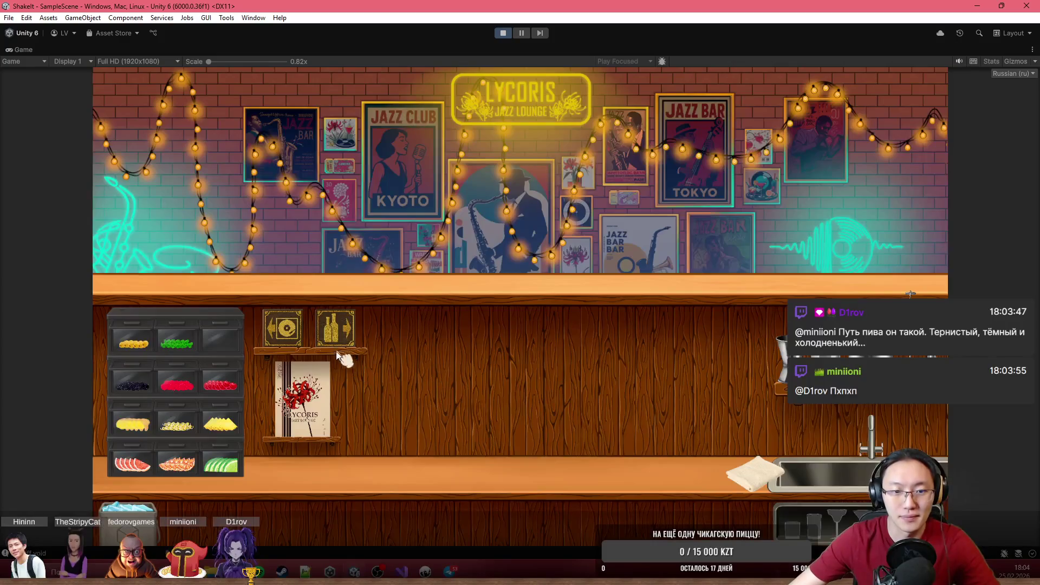
pyautogui.click(336, 329)
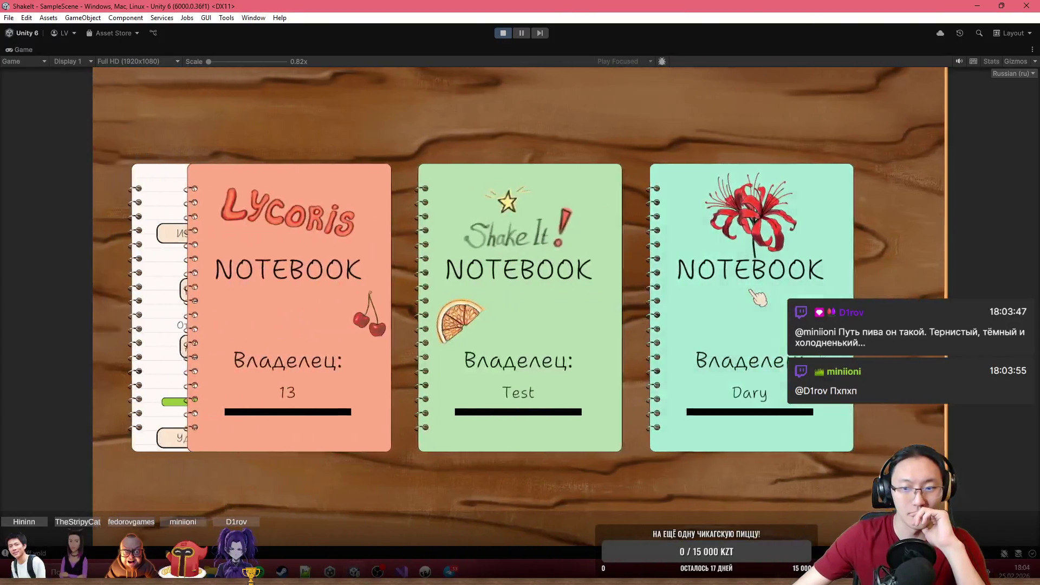
# - Pick the Dary notebook, go to the bar, and look up the Белый Русский recipe
pyautogui.click(758, 296)
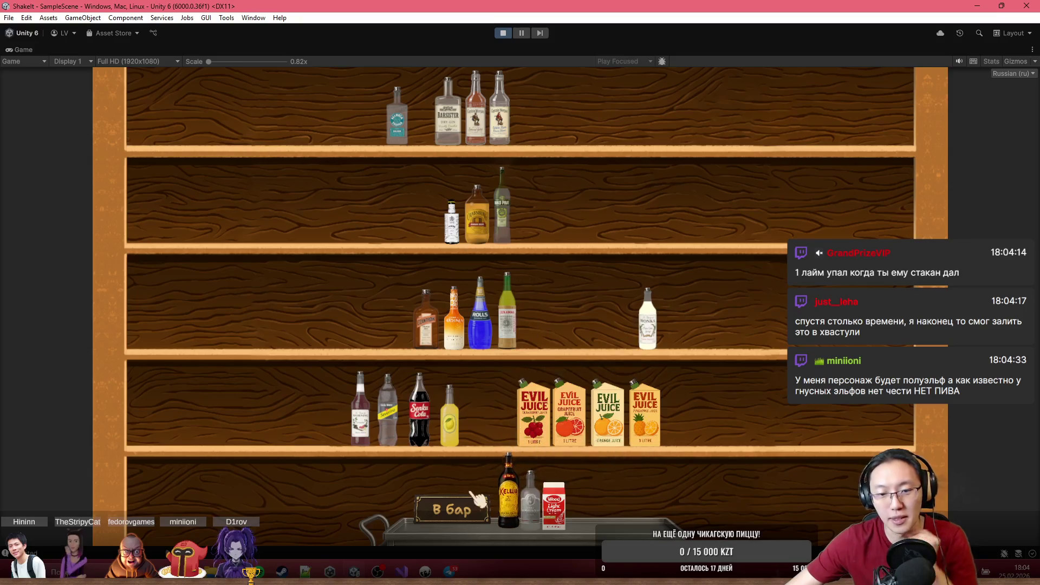
pyautogui.click(452, 509)
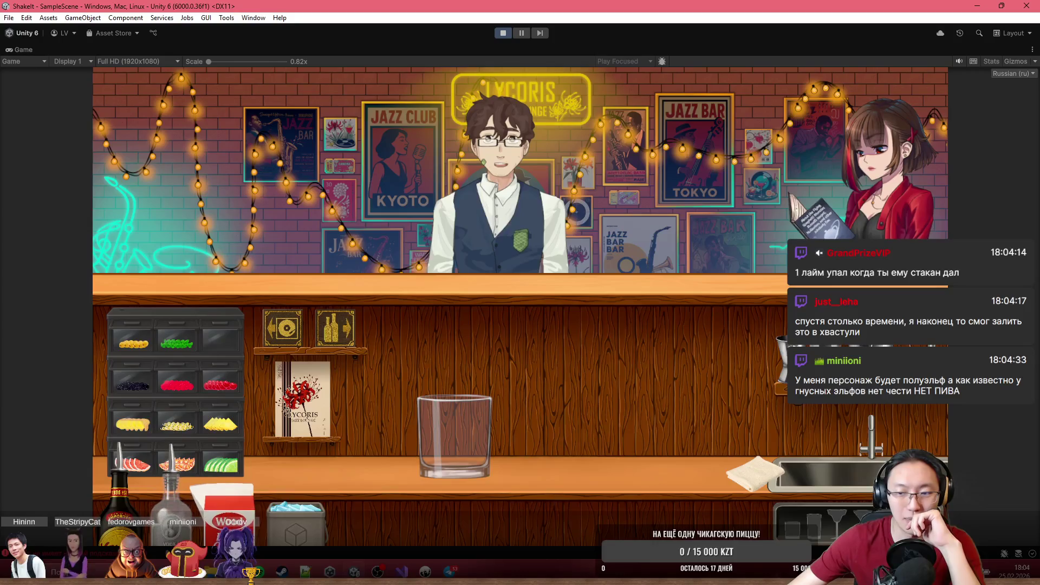
pyautogui.click(304, 400)
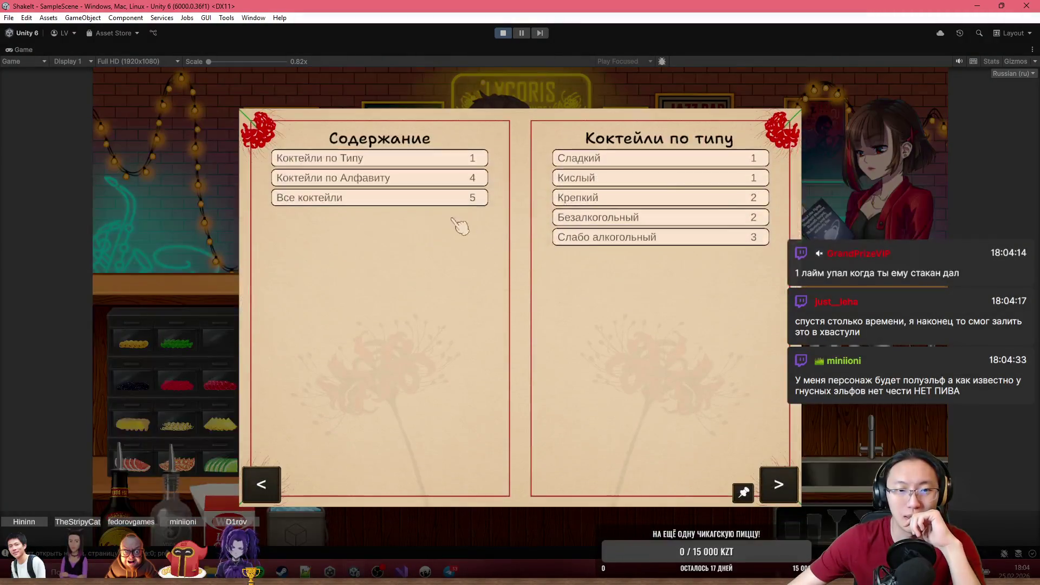
pyautogui.click(404, 181)
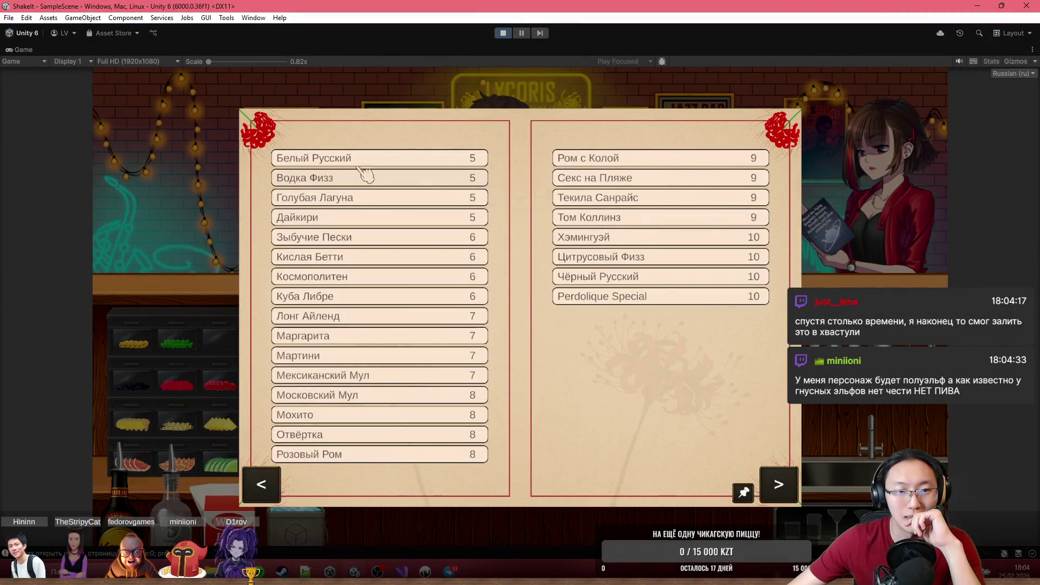
pyautogui.click(360, 175)
pyautogui.click(792, 197)
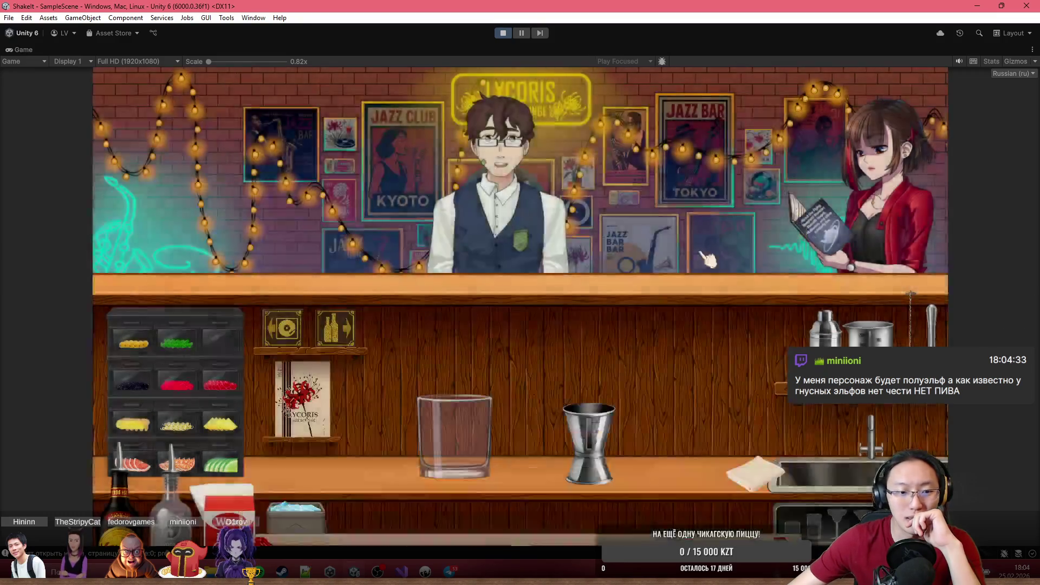
# - Pour vodka, coffee liqueur and cream through the jigger into the rocks glass
pyautogui.moveTo(169, 504); pyautogui.dragTo(665, 329)
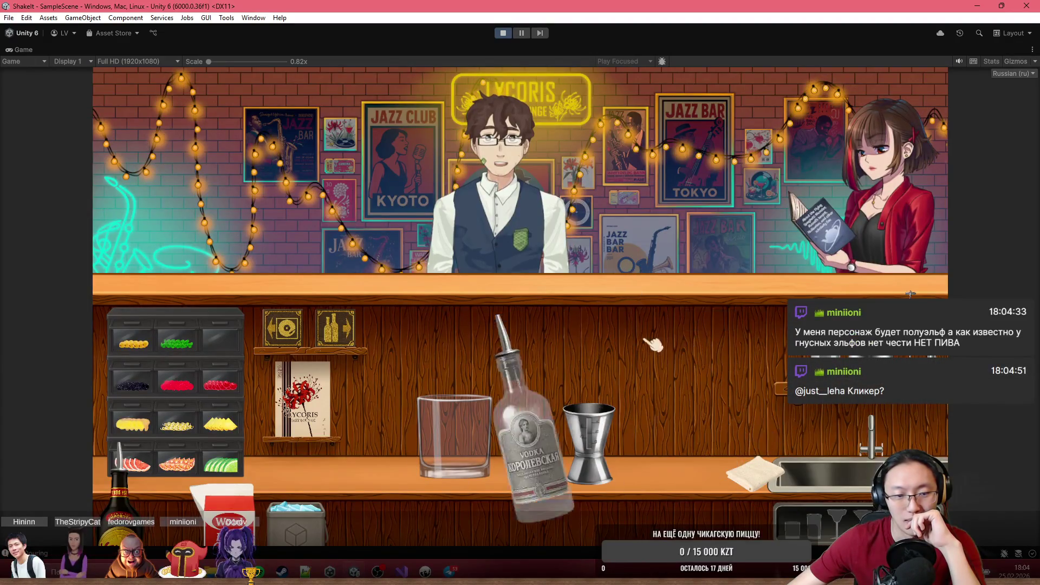
pyautogui.moveTo(338, 462)
pyautogui.mouseDown()
pyautogui.moveTo(667, 379)
pyautogui.moveTo(523, 333)
pyautogui.mouseUp()
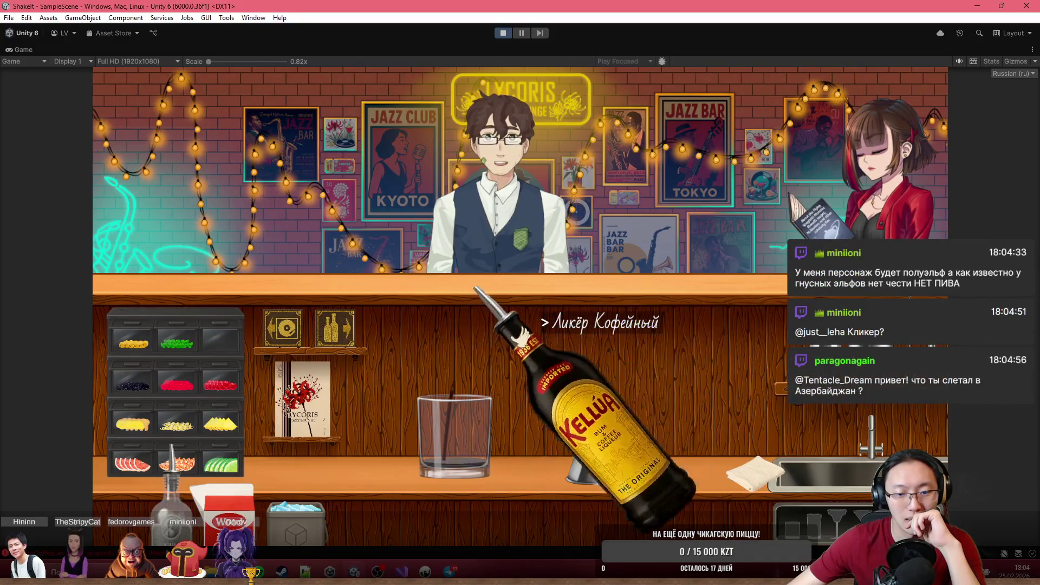
pyautogui.moveTo(253, 495)
pyautogui.mouseDown()
pyautogui.moveTo(574, 295)
pyautogui.moveTo(648, 312)
pyautogui.moveTo(623, 325)
pyautogui.mouseUp()
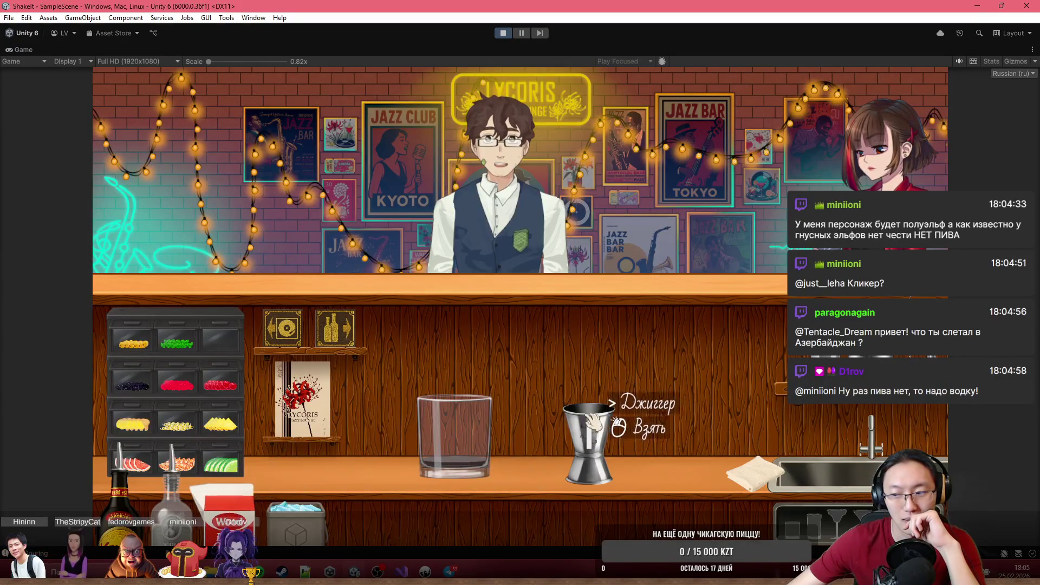
pyautogui.moveTo(254, 495); pyautogui.dragTo(595, 313)
pyautogui.moveTo(589, 436); pyautogui.dragTo(495, 332)
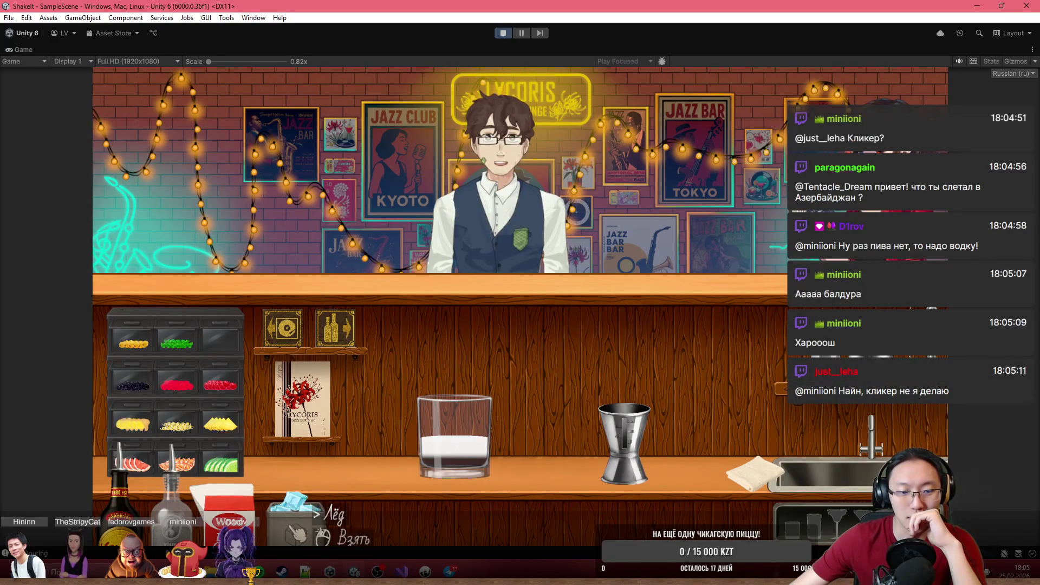
# - Add three ice cubes to the glass and hand it to the customer
pyautogui.click(296, 533)
pyautogui.click(457, 369)
pyautogui.click(466, 355)
pyautogui.click(475, 340)
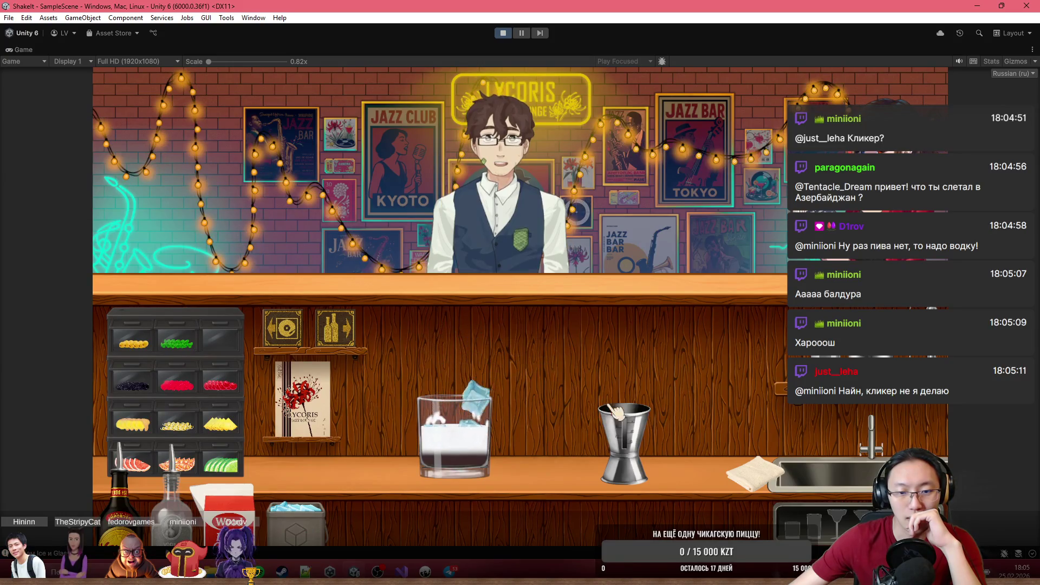
pyautogui.click(492, 453)
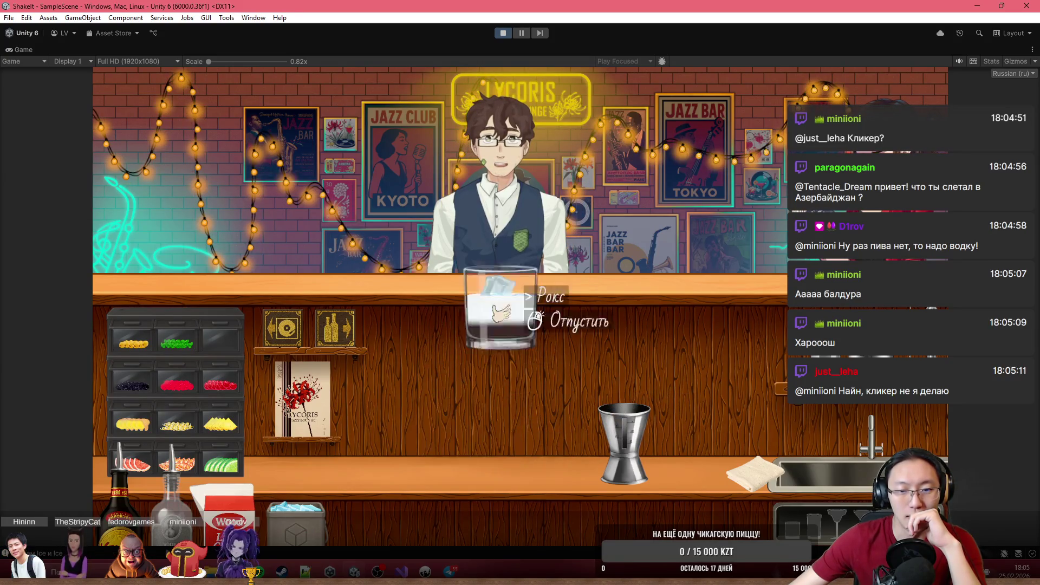
pyautogui.click(523, 249)
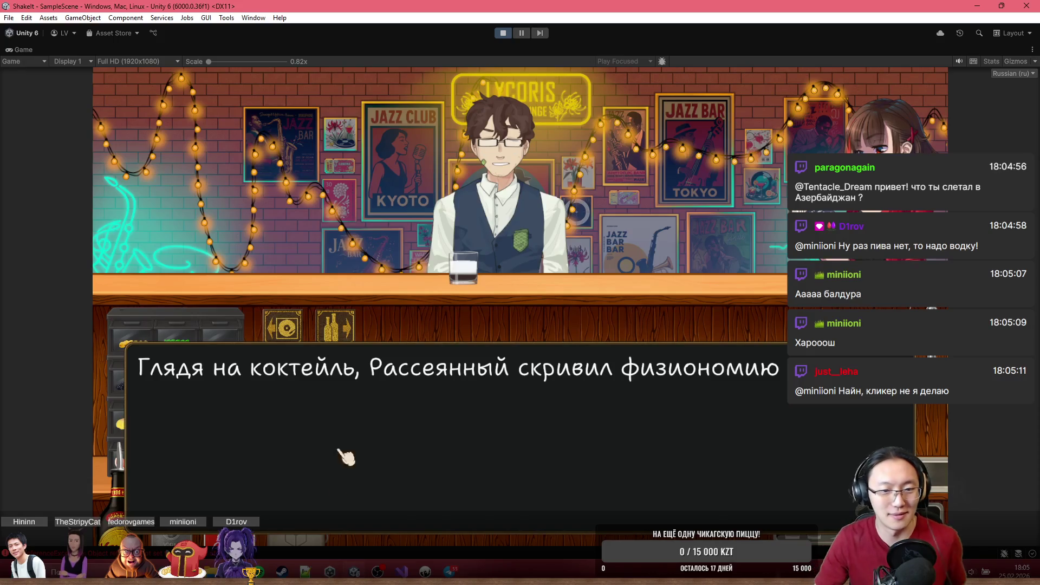
# - Advance the dialogue, review the history log, and continue to the apology line
pyautogui.click(616, 213)
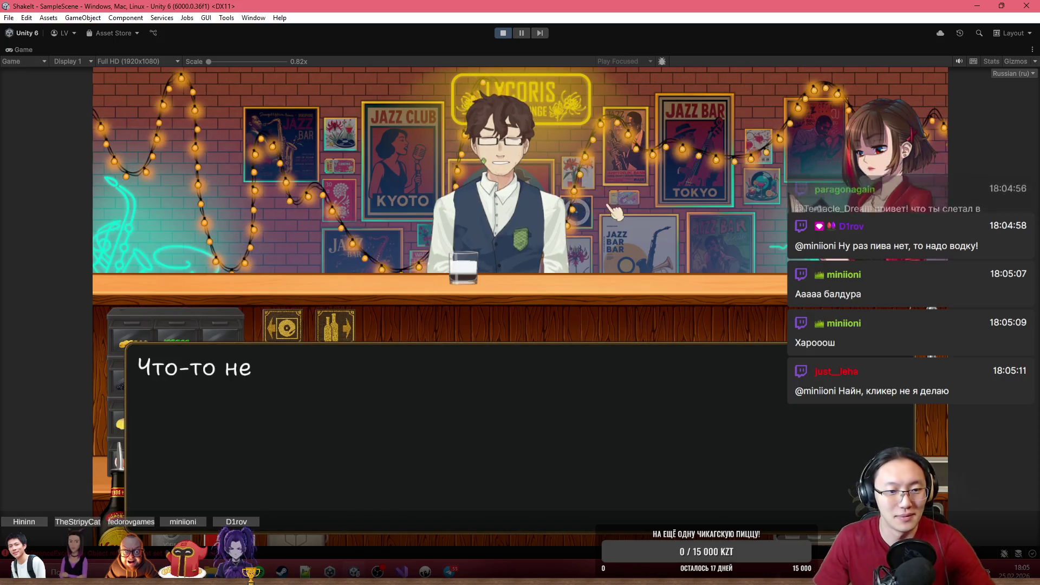
pyautogui.click(615, 271)
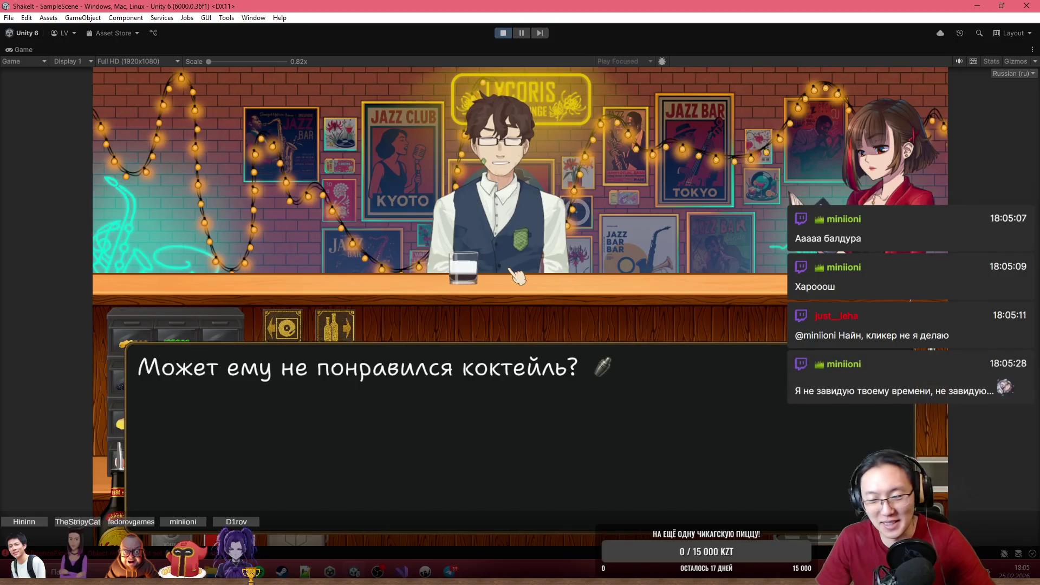
pyautogui.click(800, 443)
pyautogui.scroll(-10, 425, 423)
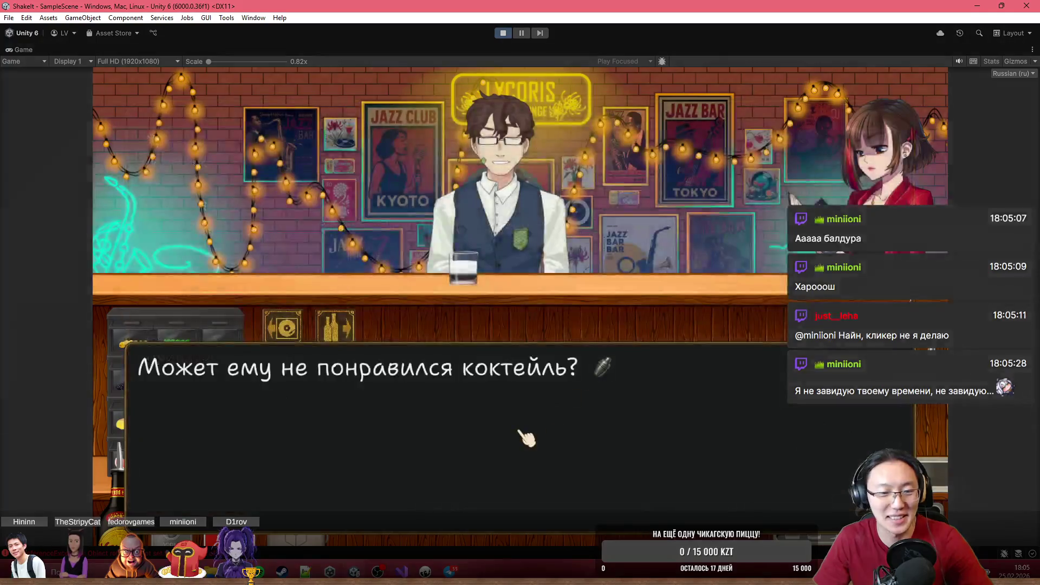
pyautogui.click(536, 448)
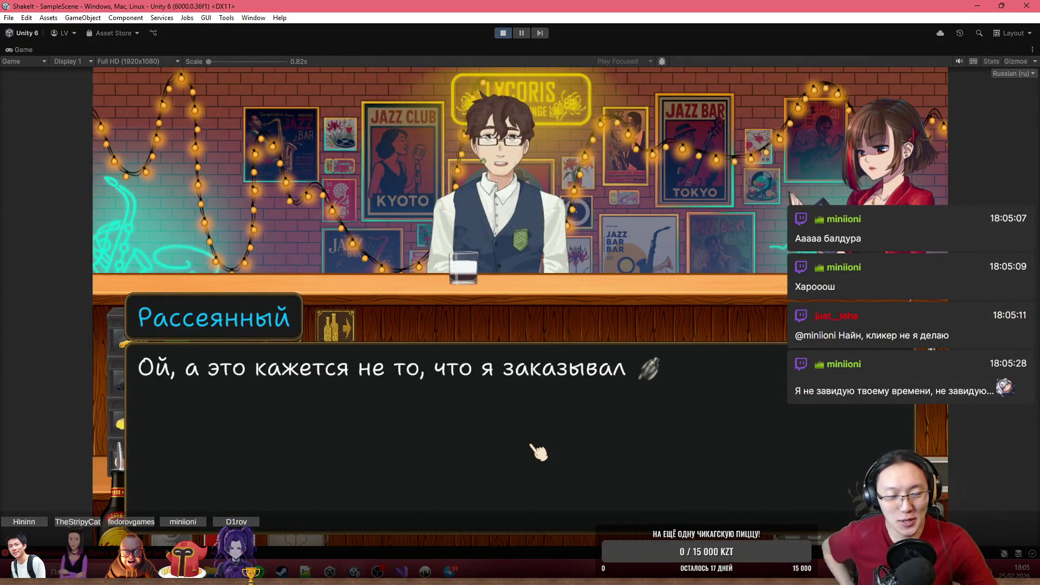
pyautogui.click(538, 451)
pyautogui.click(538, 452)
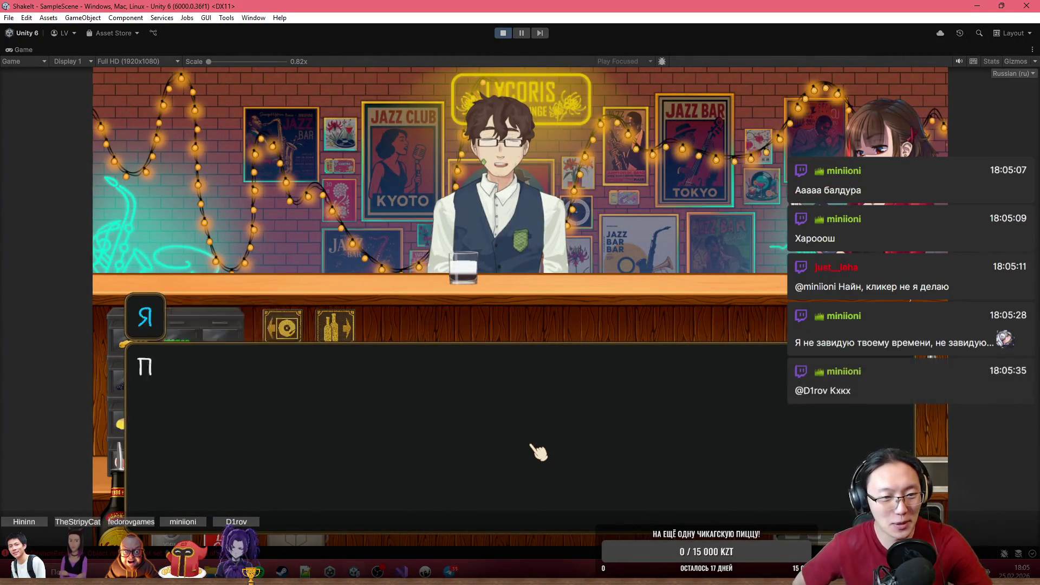
pyautogui.click(538, 452)
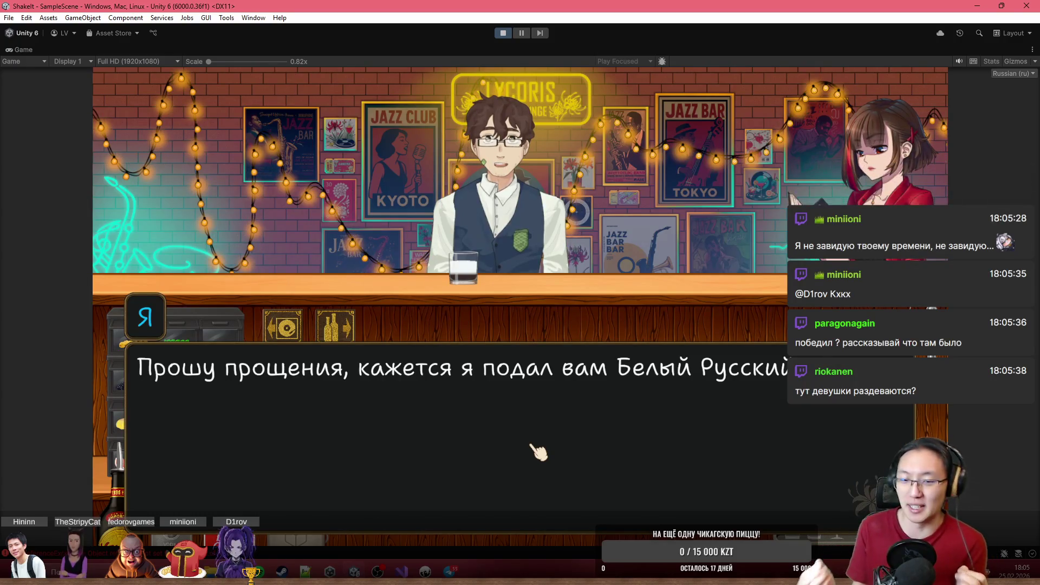
# - Play through the free-drink offer and thank-you, dismiss the controls tip, then restart the playtest
pyautogui.click(538, 451)
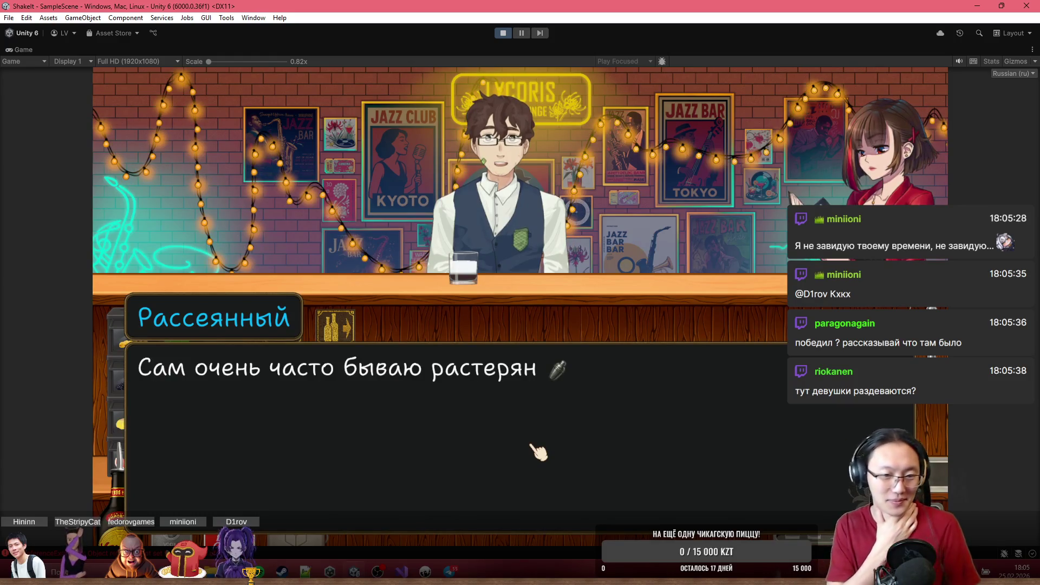
pyautogui.click(538, 451)
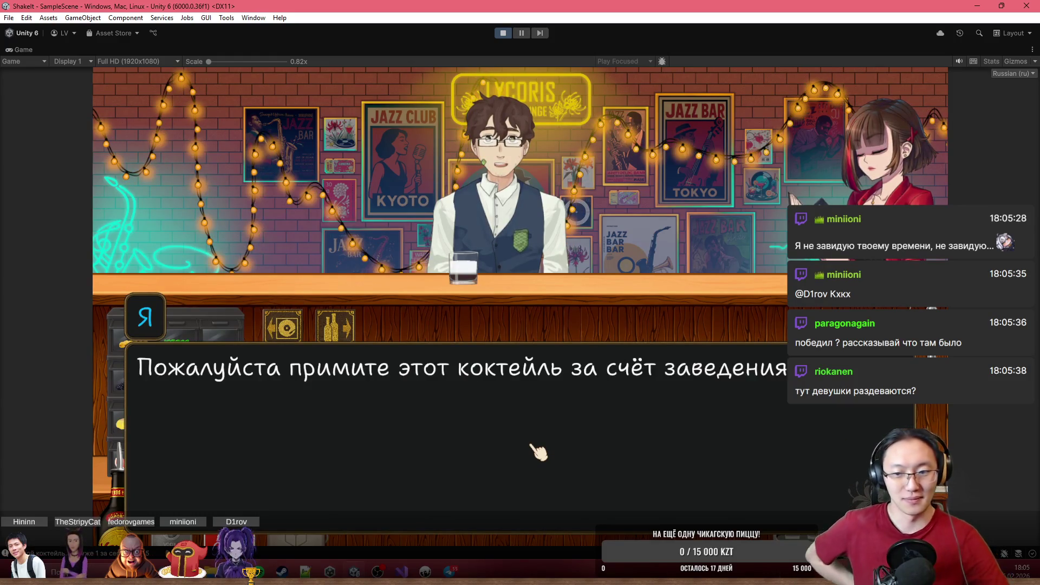
pyautogui.click(538, 451)
pyautogui.click(538, 451)
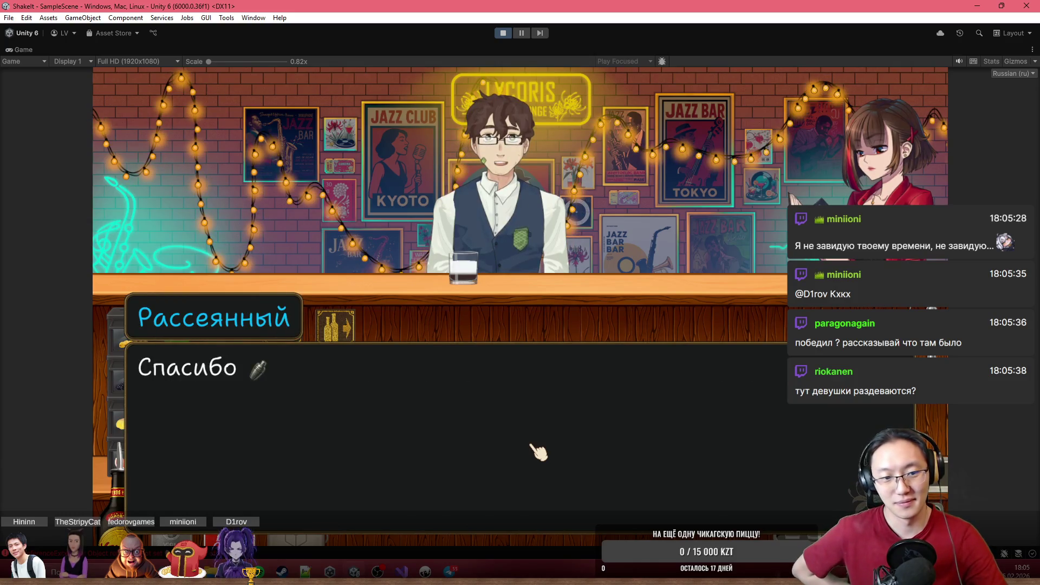
pyautogui.click(538, 451)
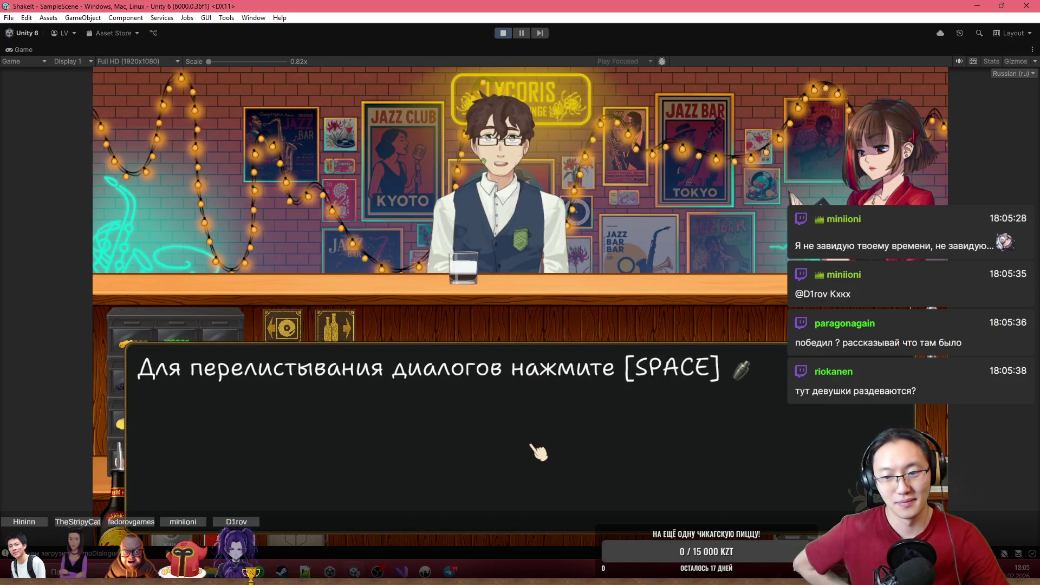
pyautogui.click(538, 451)
pyautogui.click(502, 33)
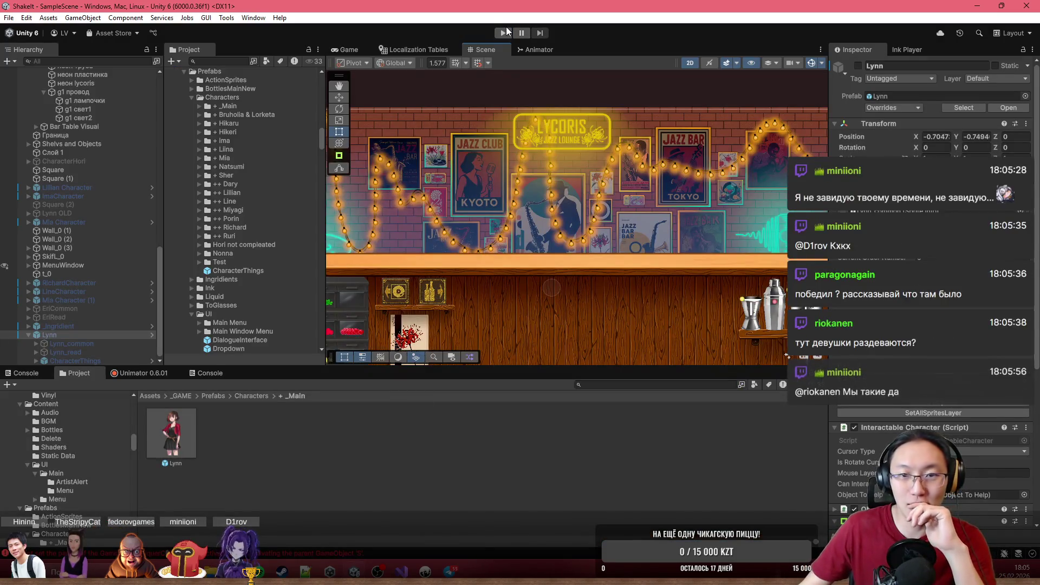
pyautogui.click(504, 33)
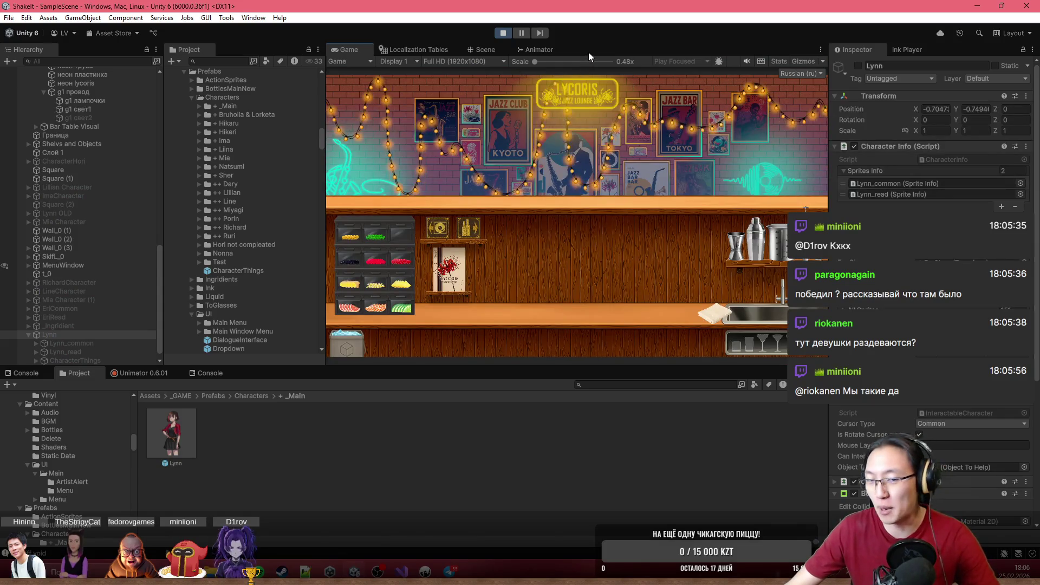
# - Maximize the game view, enter the bar, and choose the Лёгкий (easy) difficulty
pyautogui.doubleClick(588, 52)
pyautogui.click(281, 367)
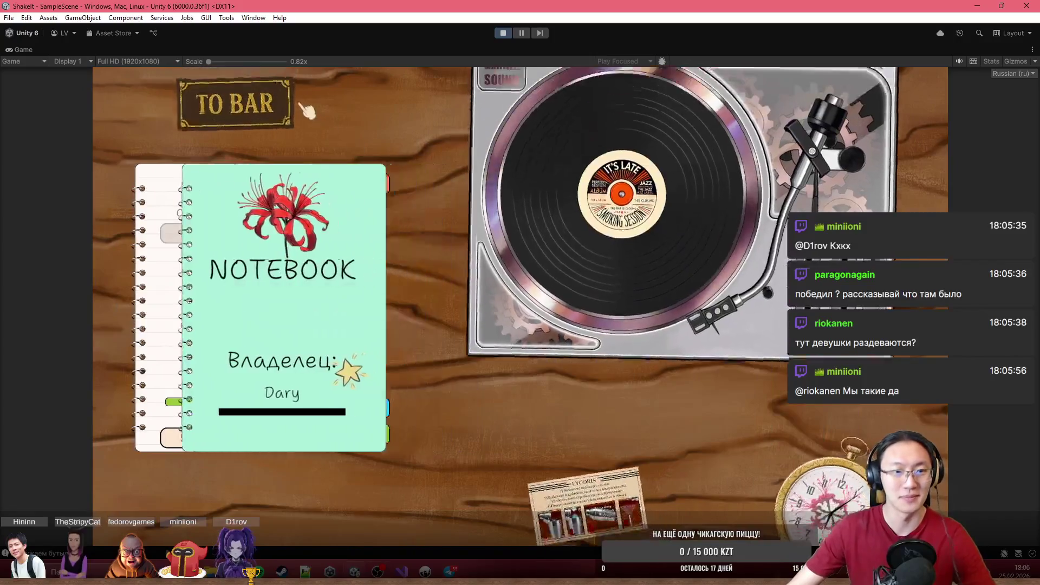
pyautogui.click(303, 107)
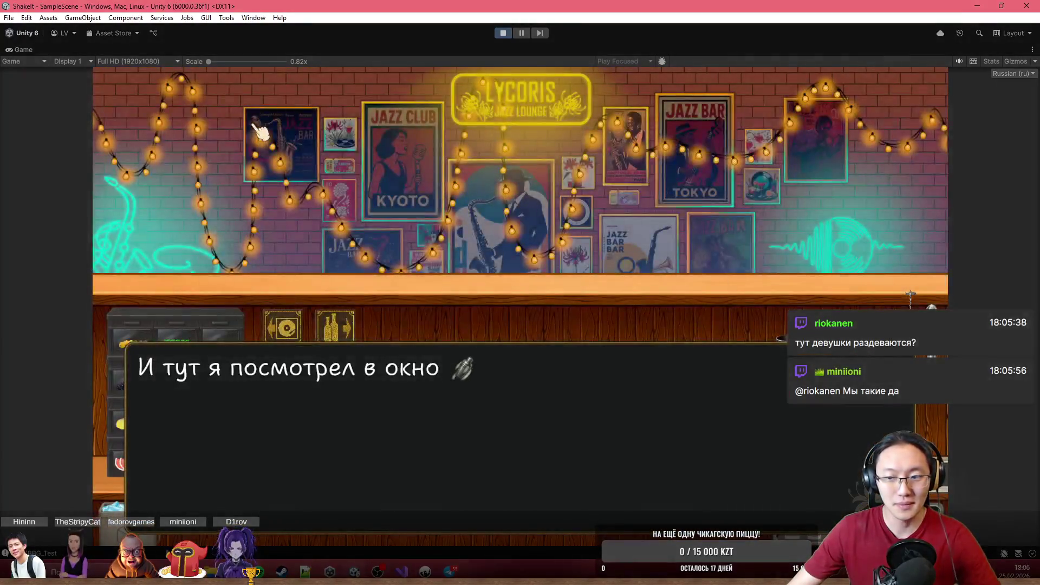
pyautogui.click(254, 124)
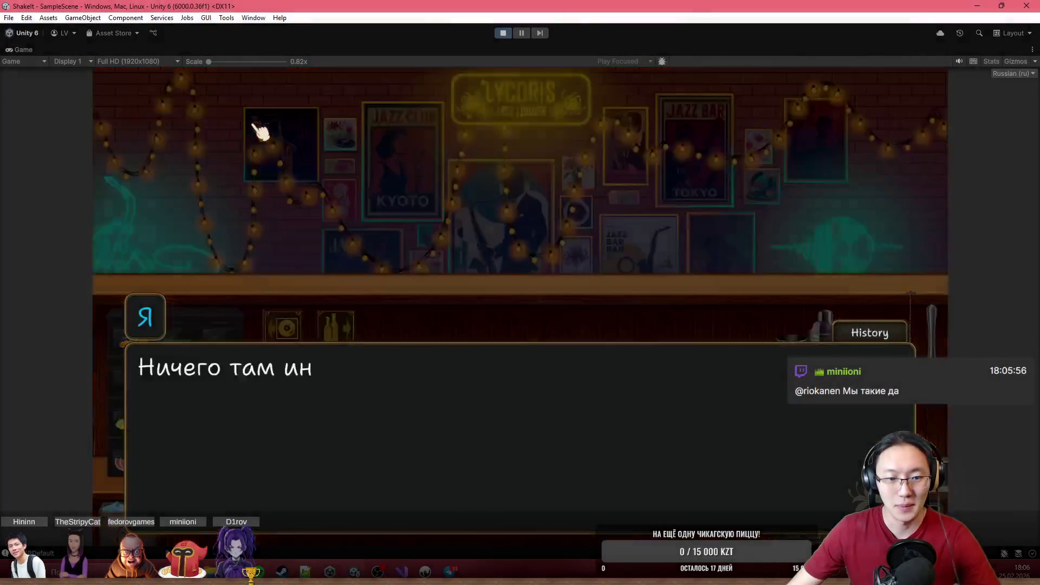
pyautogui.click(255, 125)
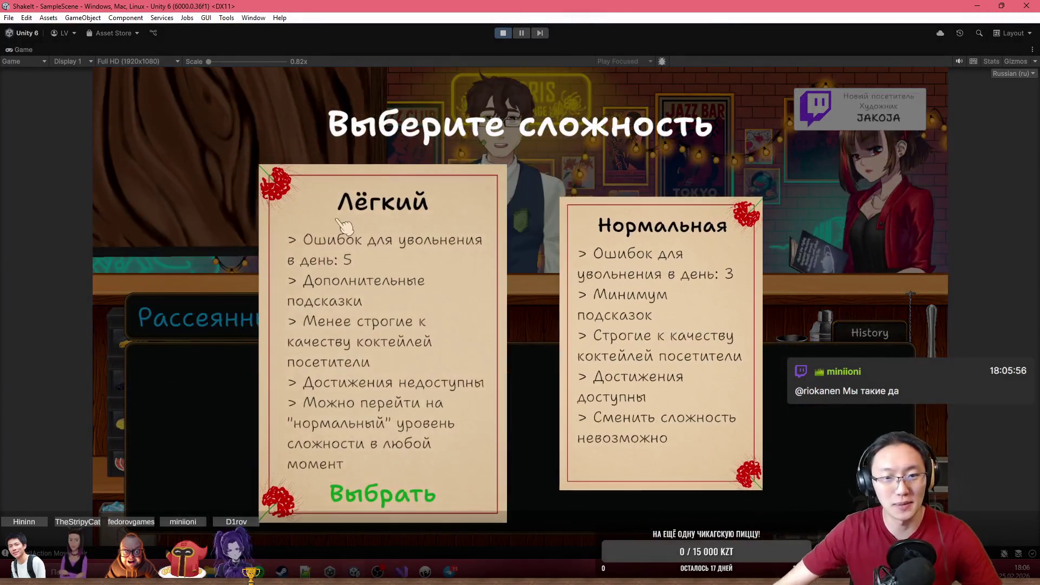
pyautogui.click(339, 222)
pyautogui.click(360, 220)
# - Reply to Рассеянный, skip his lines, place a highball glass, and switch to the bottle shelves
pyautogui.click(582, 166)
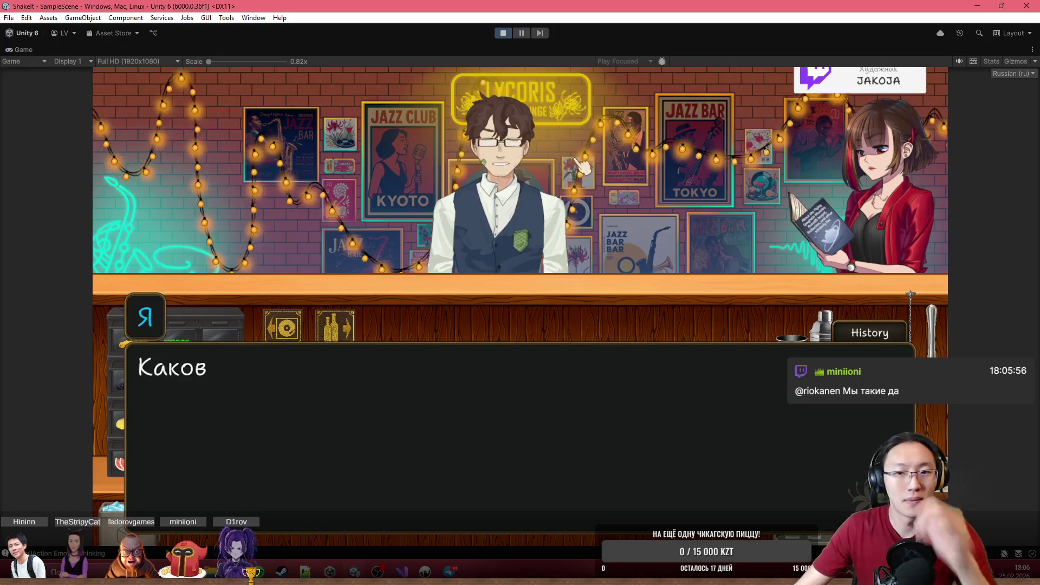
pyautogui.click(587, 282)
pyautogui.click(594, 344)
pyautogui.click(525, 341)
pyautogui.click(458, 339)
pyautogui.click(458, 339)
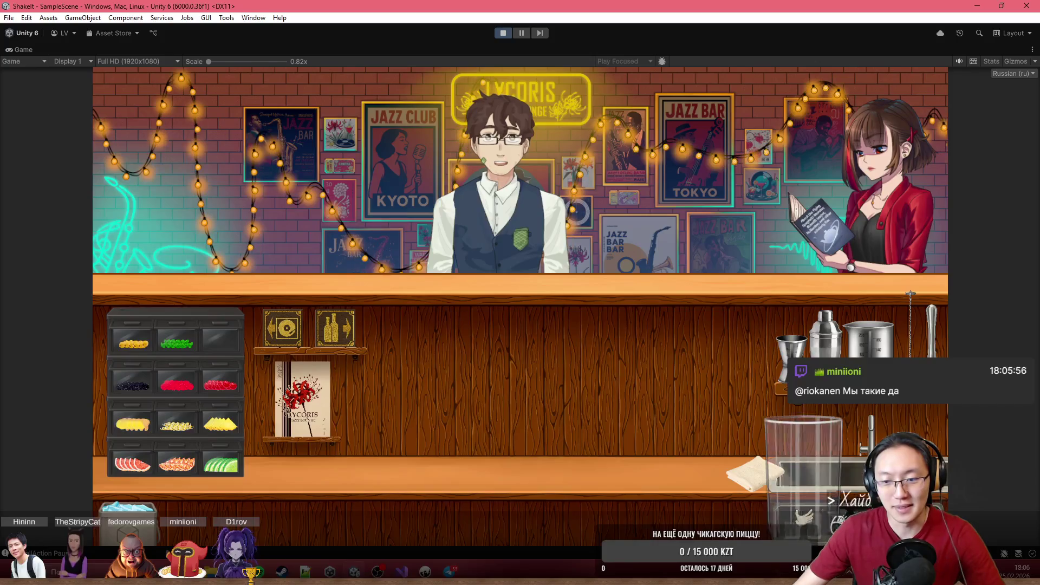
pyautogui.click(793, 523)
pyautogui.press('d')
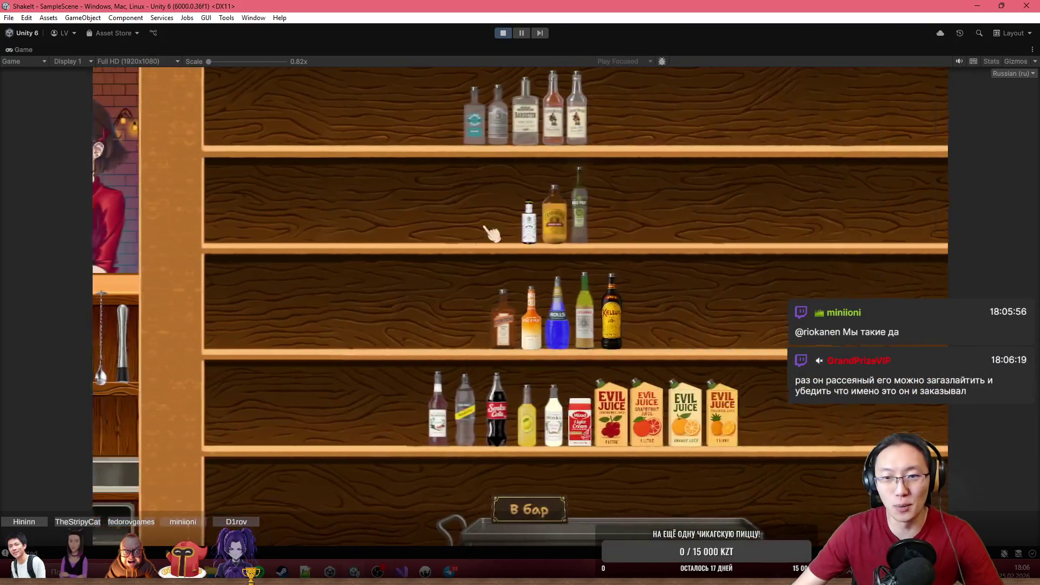
# - Bring the tequila to the counter, serve Рассеянный, and click through his complaint until he leaves
pyautogui.click(460, 509)
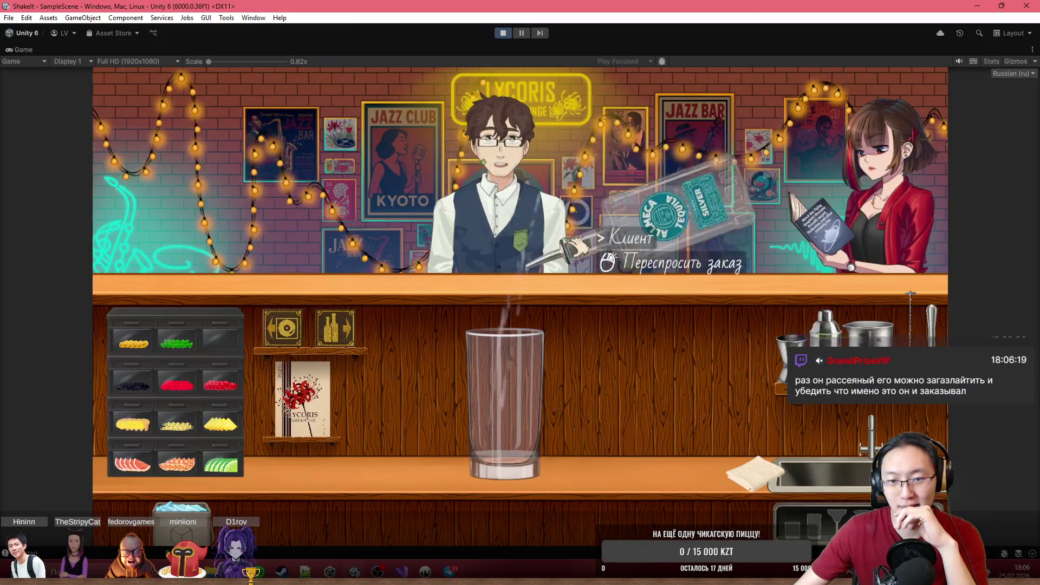
pyautogui.click(536, 411)
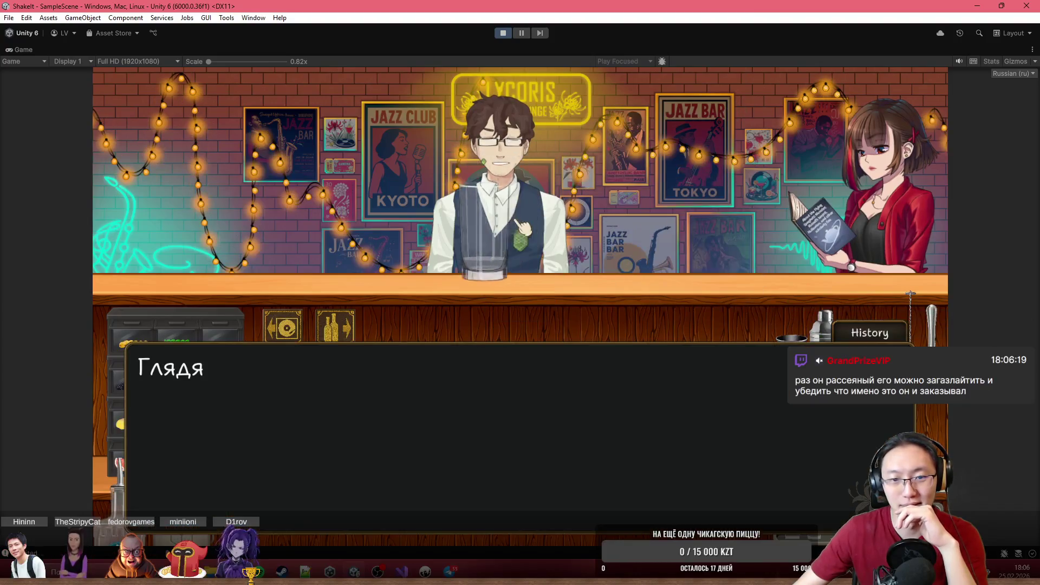
pyautogui.click(656, 344)
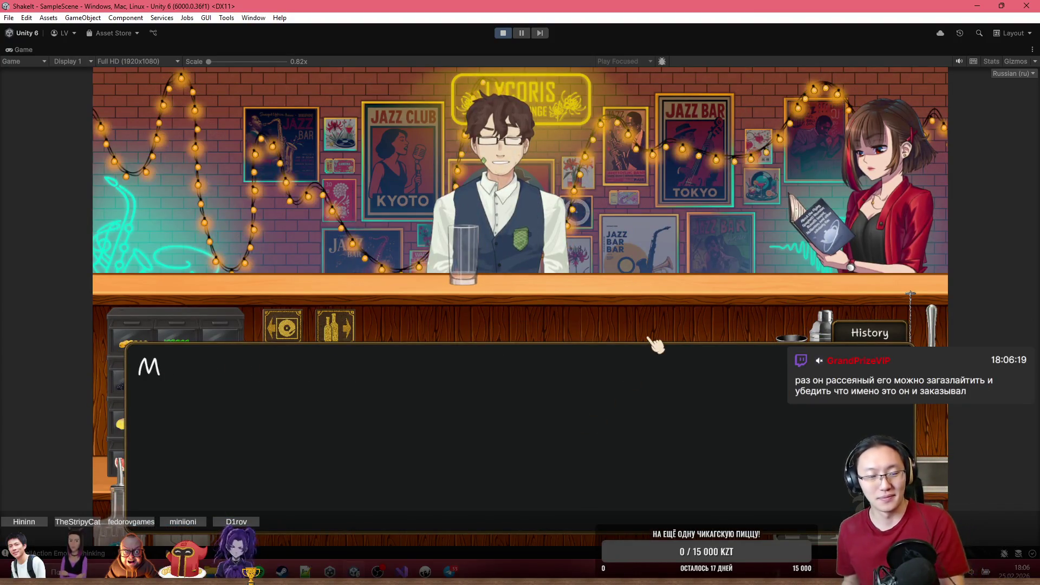
pyautogui.click(655, 344)
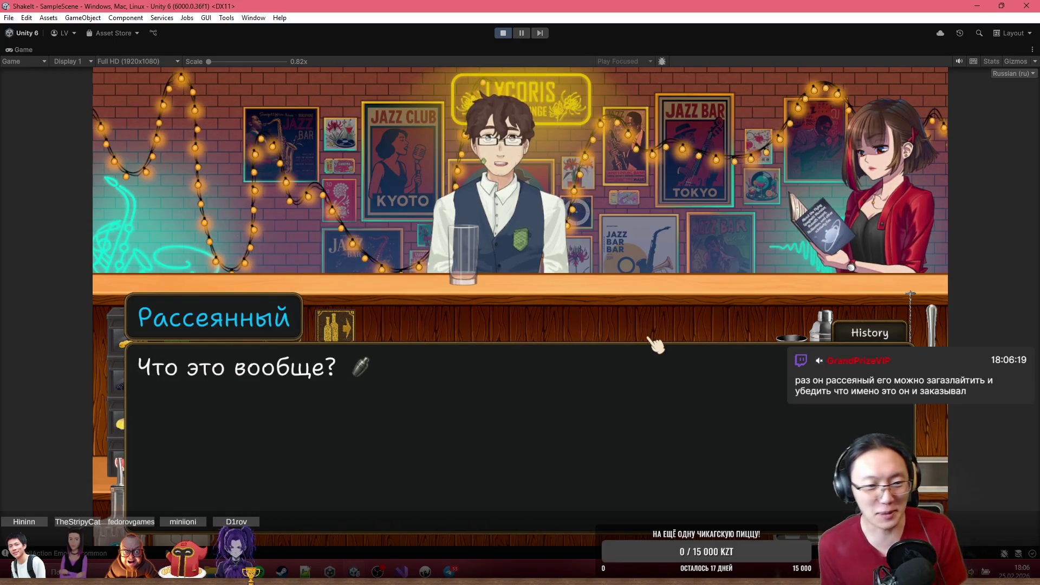
pyautogui.click(655, 344)
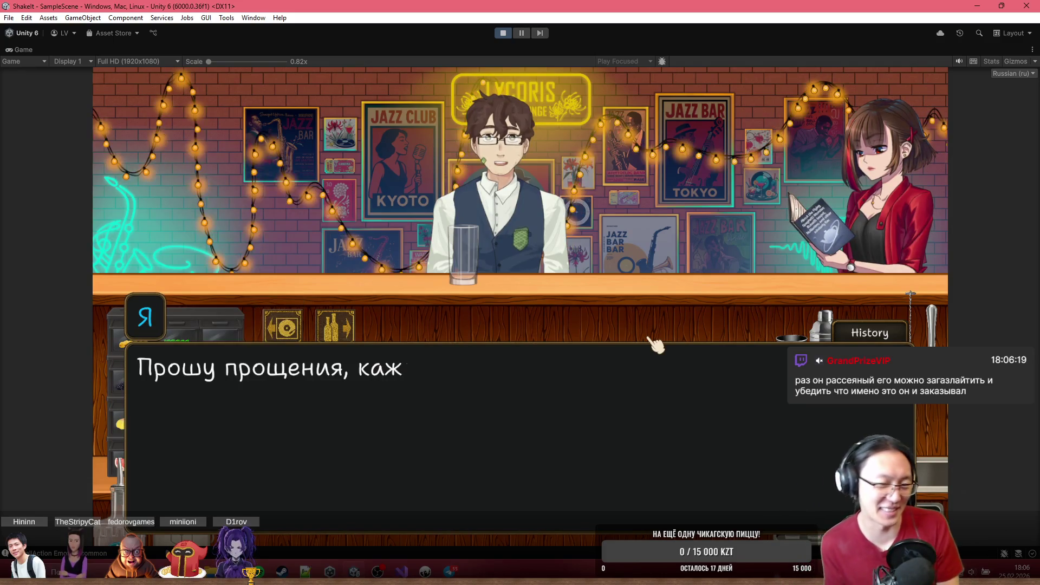
pyautogui.click(656, 344)
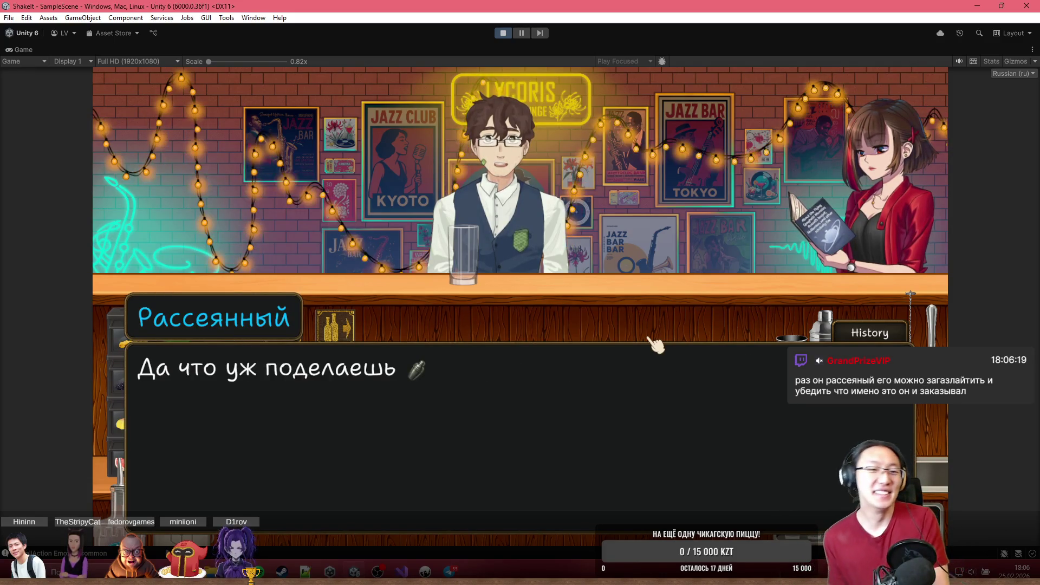
pyautogui.click(656, 344)
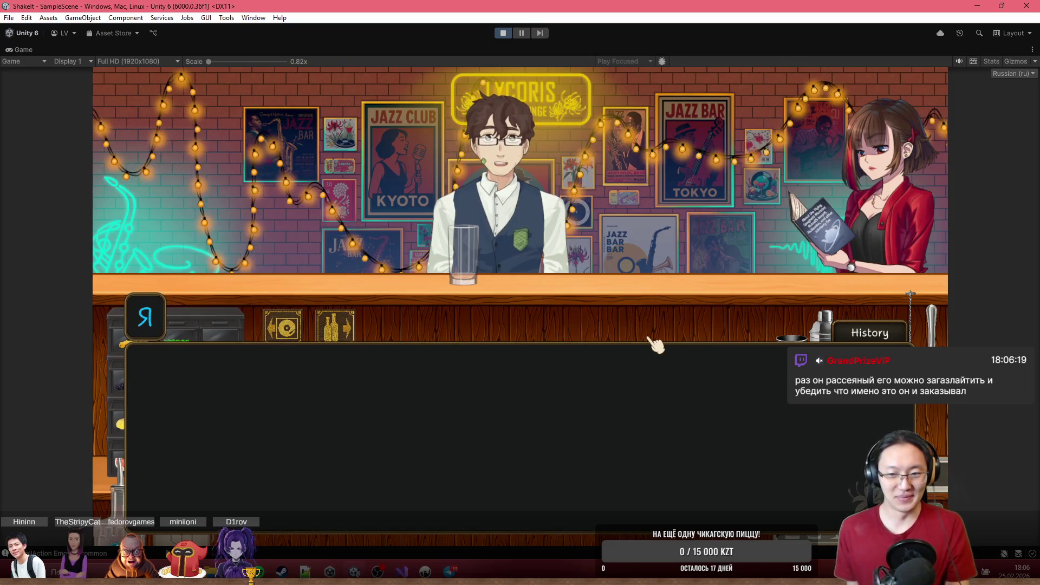
pyautogui.click(655, 344)
pyautogui.click(656, 344)
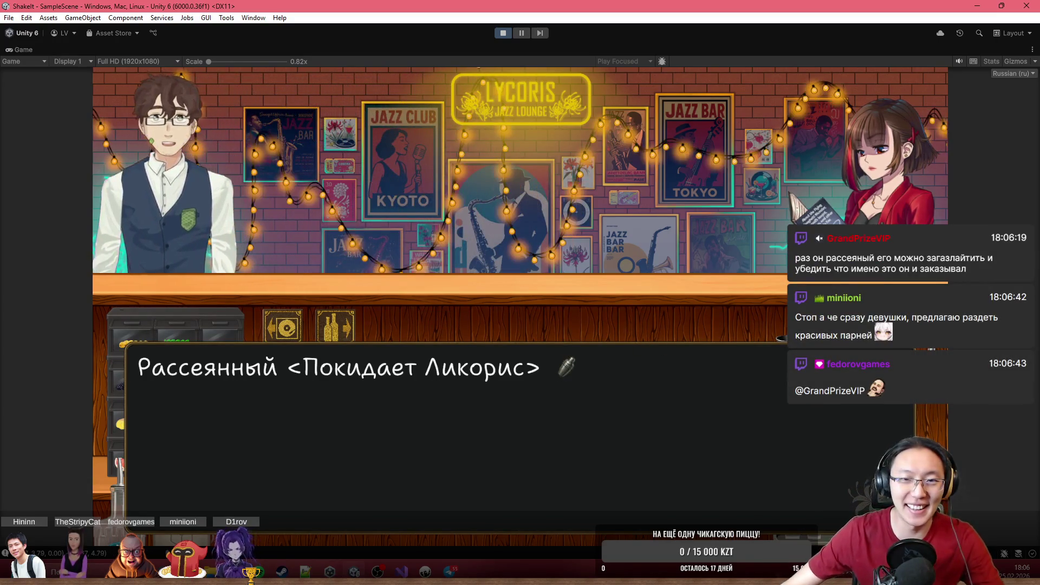
# - Restart the playtest, enter the bar and pick the easy (Лёгкий) difficulty
pyautogui.click(504, 33)
pyautogui.click(503, 33)
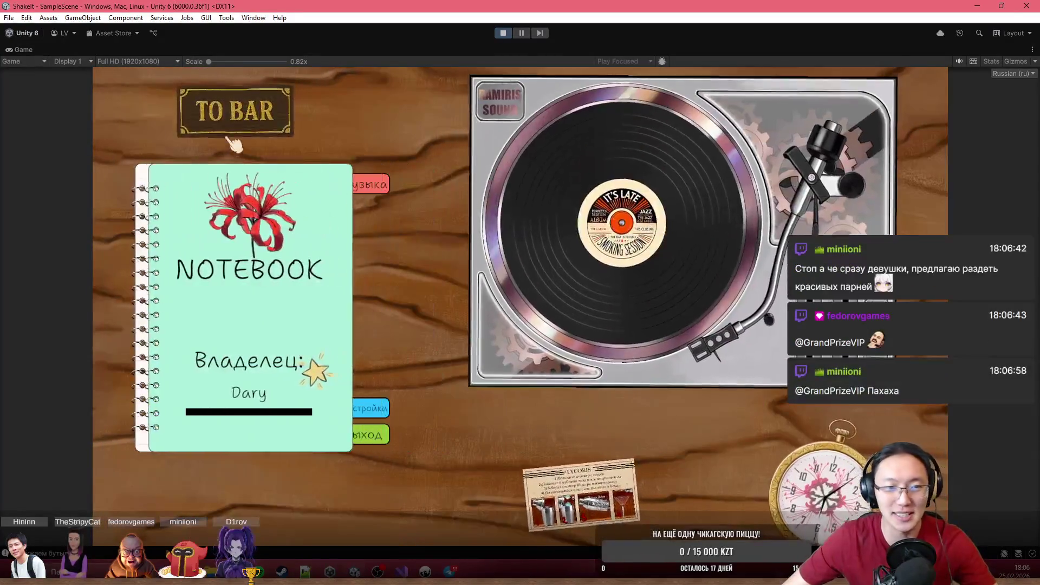
pyautogui.click(234, 135)
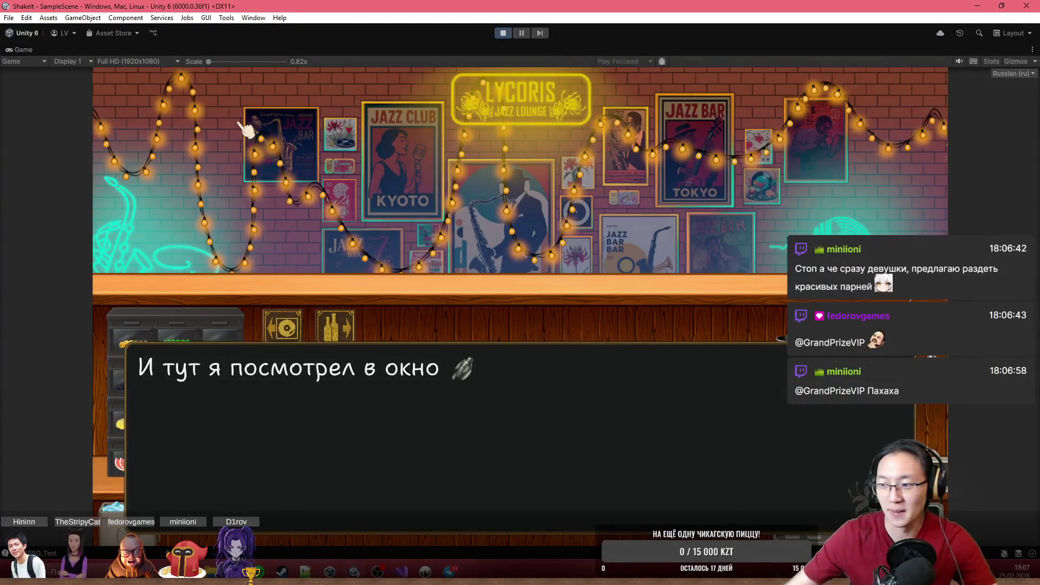
pyautogui.click(465, 340)
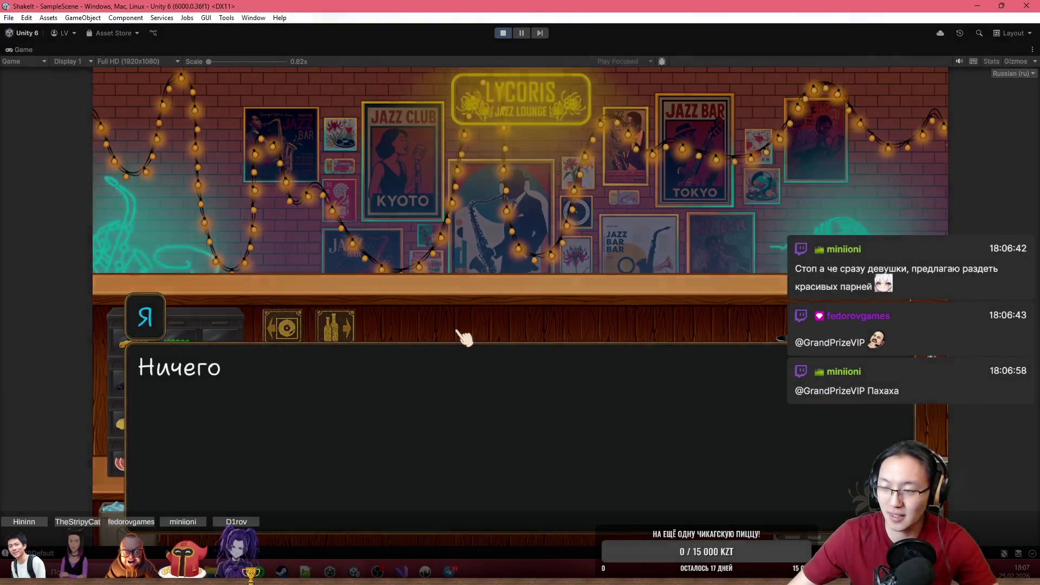
pyautogui.click(504, 254)
pyautogui.click(504, 254)
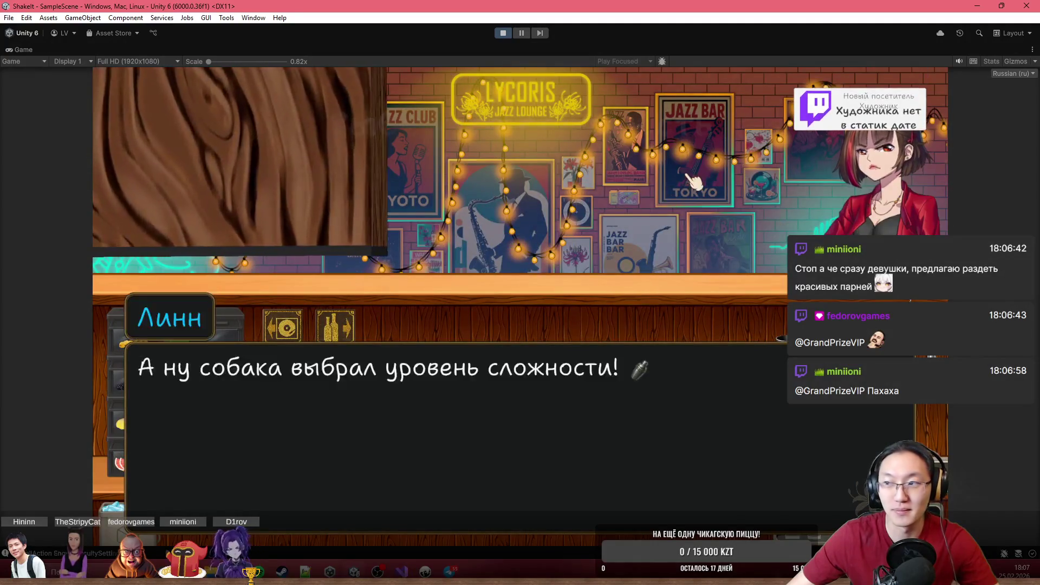
pyautogui.click(466, 246)
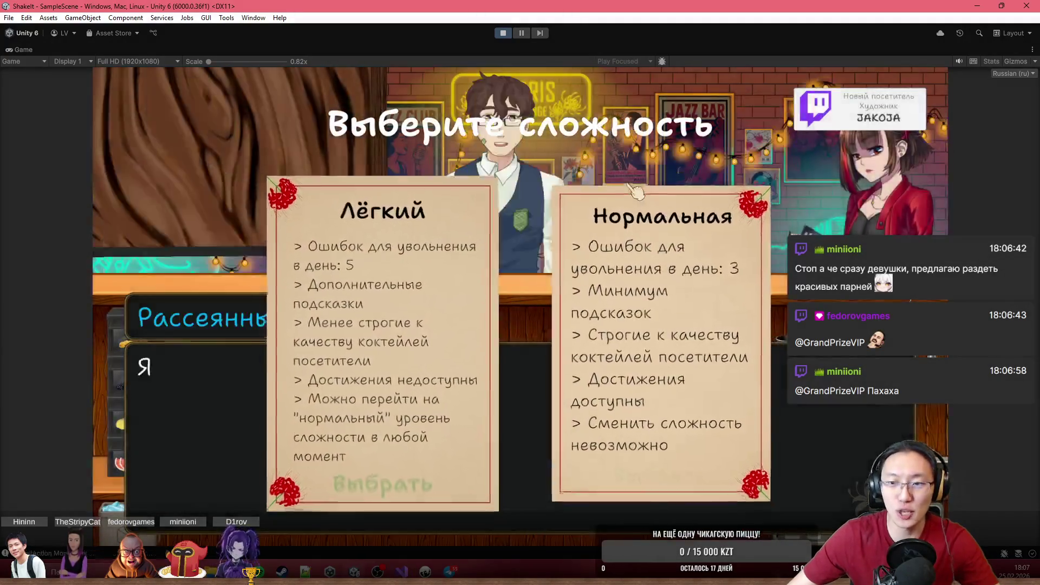
pyautogui.click(450, 246)
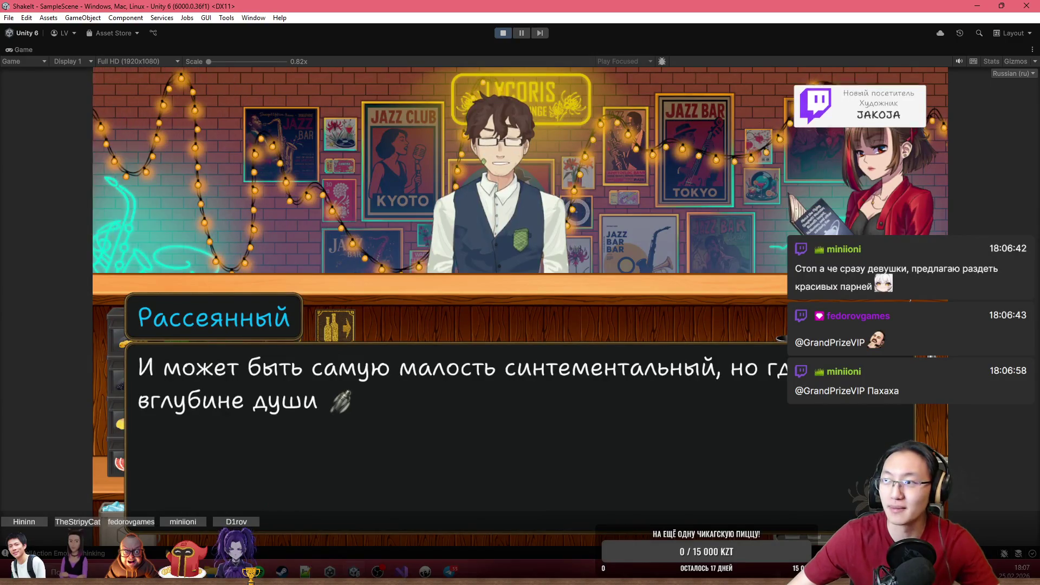
# - Pick a reply to the customer and finish the dialogue to reveal the bar counter
pyautogui.click(775, 173)
pyautogui.click(726, 192)
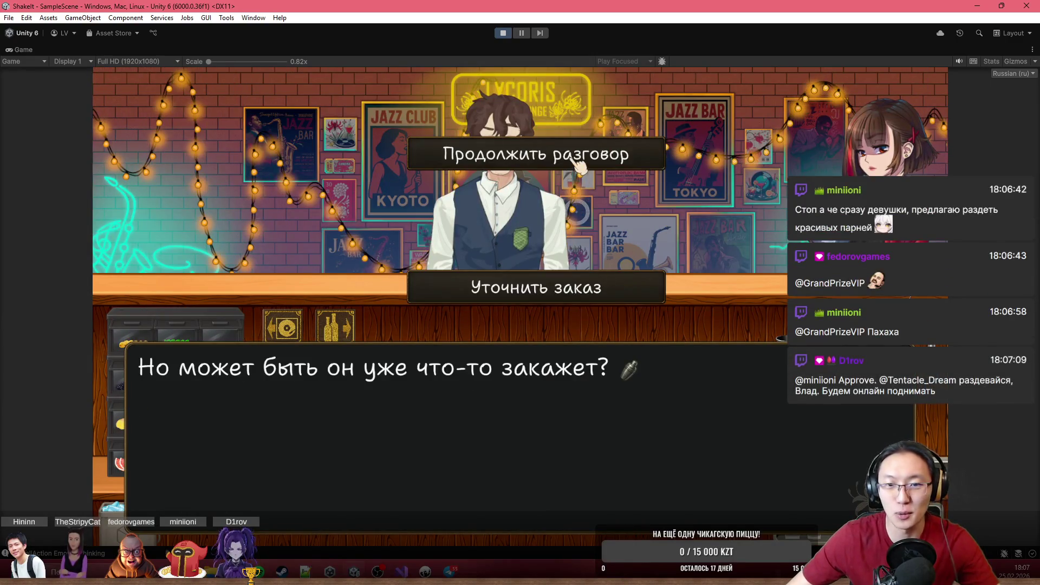
pyautogui.click(579, 163)
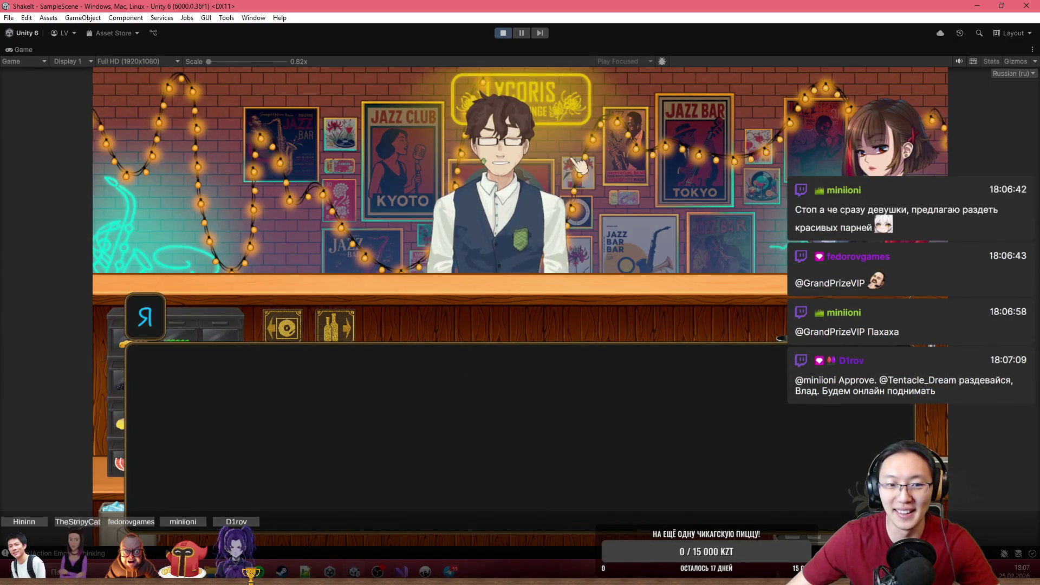
pyautogui.click(755, 325)
pyautogui.click(755, 325)
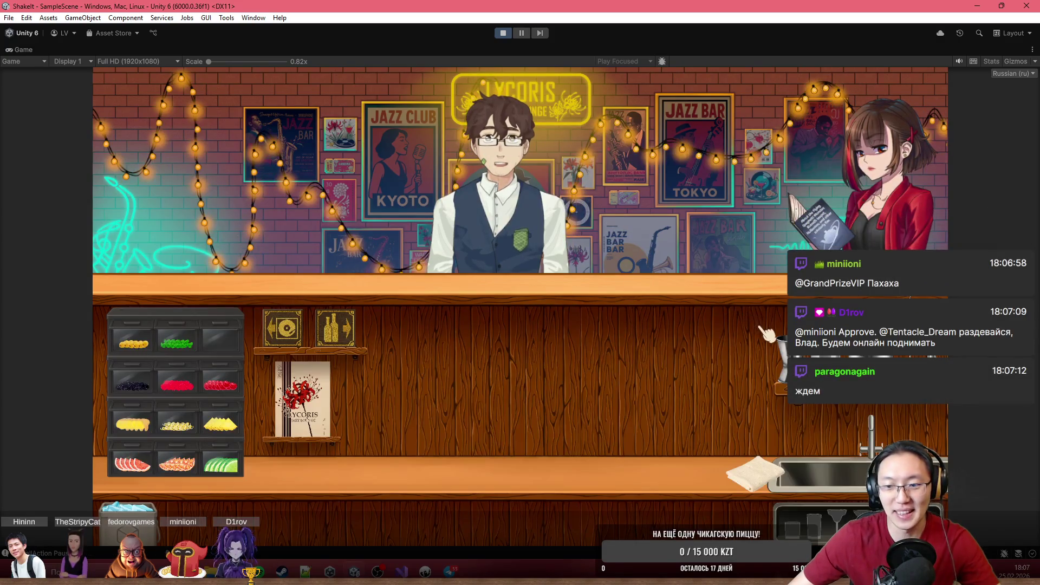
# - Set the highball glass down and bring vodka, orange juice and grenadine to the counter
pyautogui.click(797, 531)
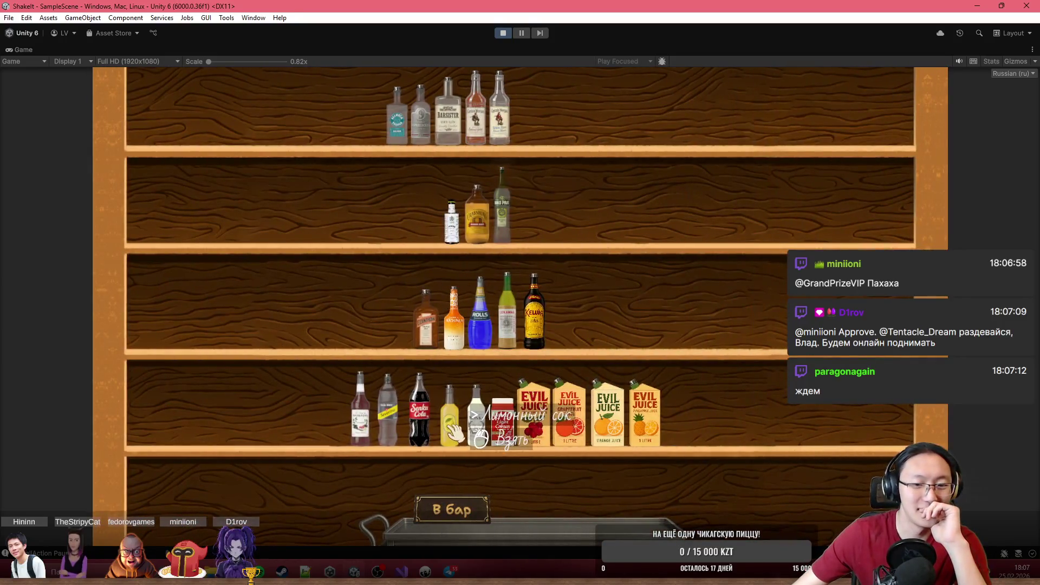
pyautogui.moveTo(454, 433); pyautogui.dragTo(599, 477)
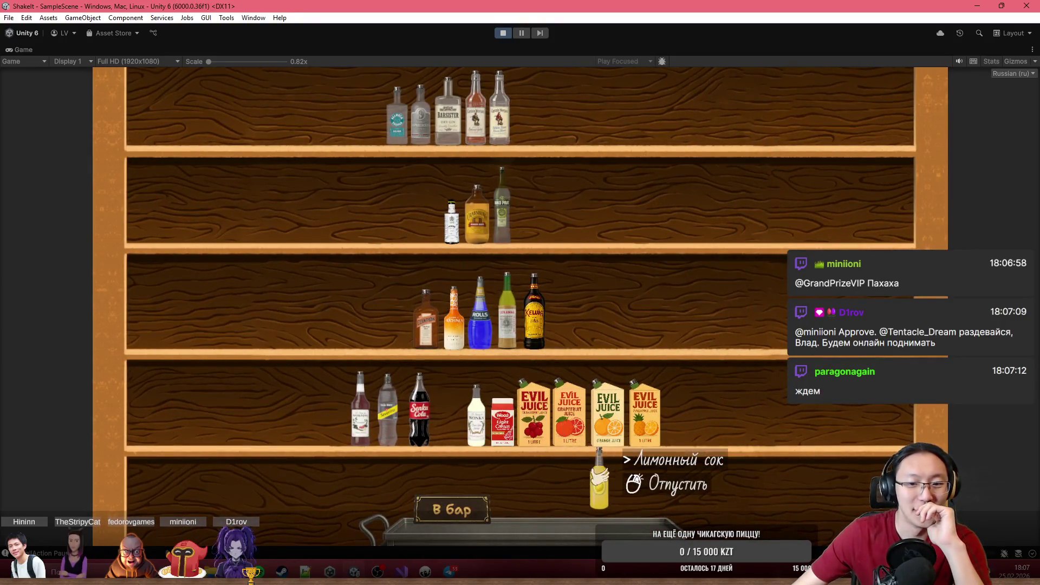
pyautogui.click(607, 499)
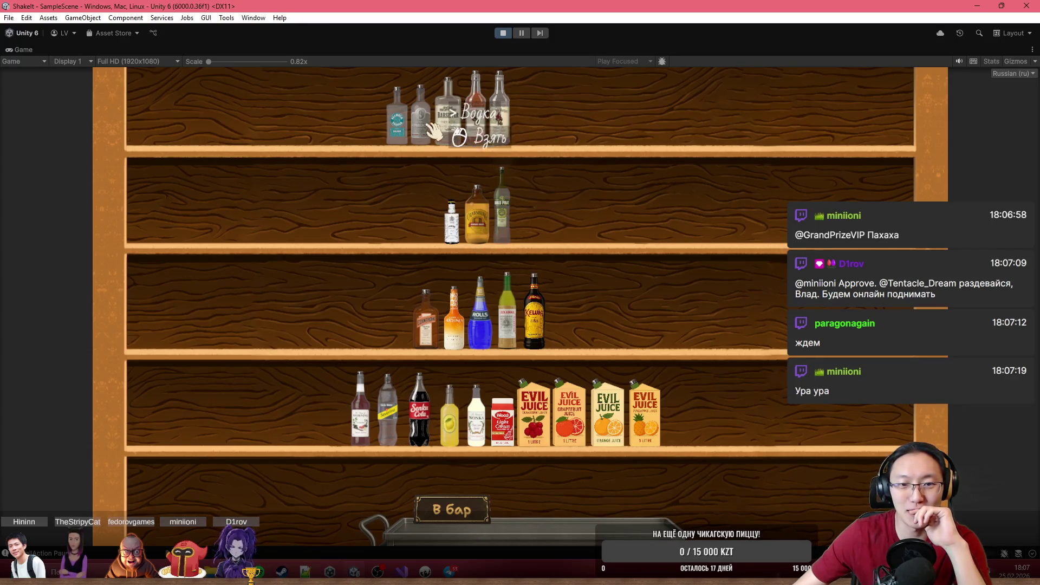
pyautogui.moveTo(435, 128); pyautogui.dragTo(491, 279)
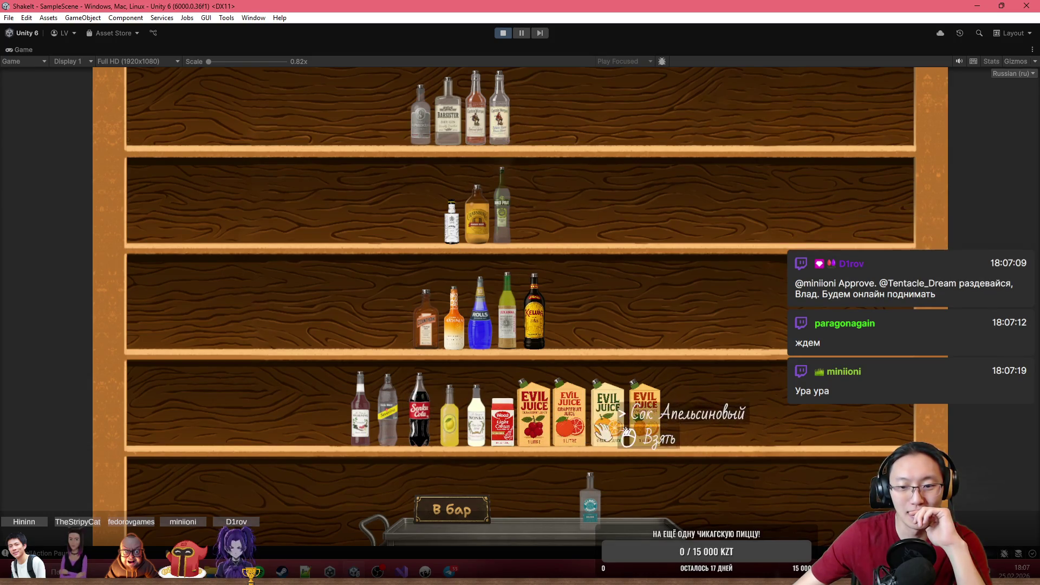
pyautogui.moveTo(601, 431); pyautogui.dragTo(534, 497)
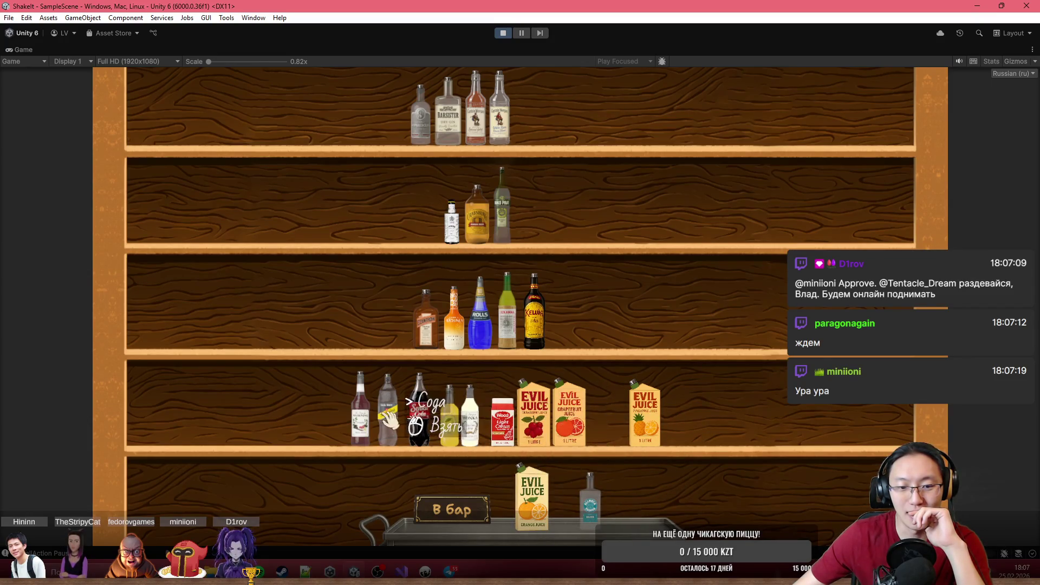
pyautogui.moveTo(361, 417); pyautogui.dragTo(519, 482)
pyautogui.click(481, 520)
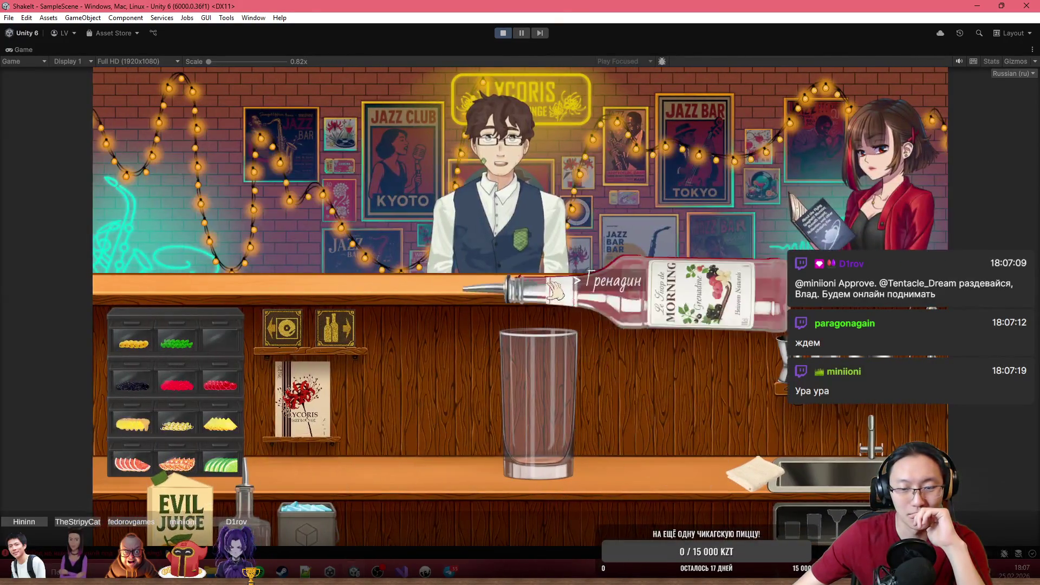
# - Pour grenadine and orange juice, add ice and an orange slice, and serve it to Рассеянный
pyautogui.moveTo(556, 289)
pyautogui.mouseDown()
pyautogui.moveTo(721, 260)
pyautogui.moveTo(613, 254)
pyautogui.moveTo(642, 216)
pyautogui.moveTo(542, 277)
pyautogui.mouseUp()
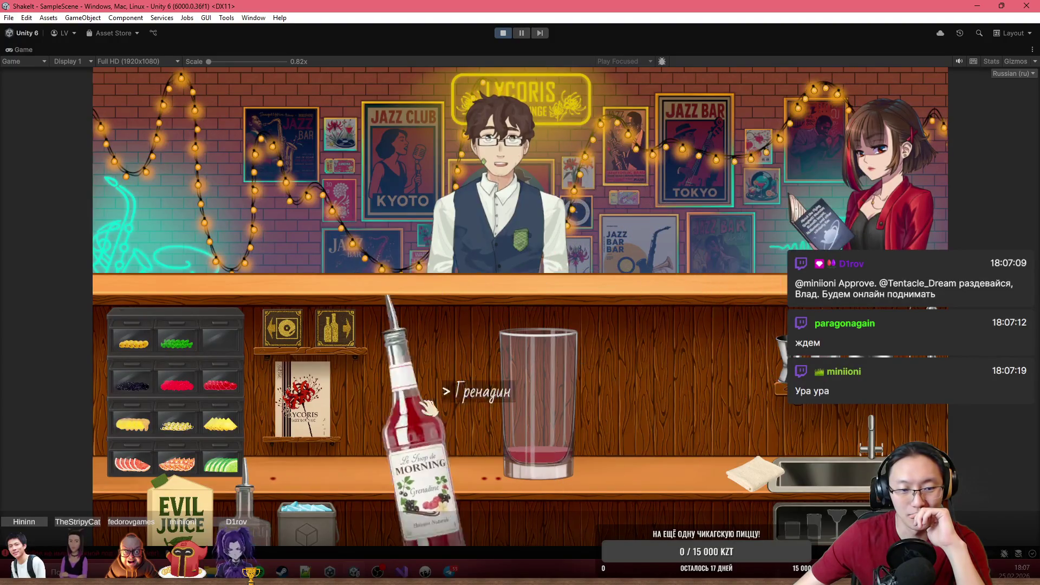
pyautogui.moveTo(322, 507)
pyautogui.mouseDown()
pyautogui.moveTo(604, 282)
pyautogui.moveTo(603, 218)
pyautogui.mouseUp()
pyautogui.moveTo(174, 504)
pyautogui.mouseDown()
pyautogui.moveTo(542, 252)
pyautogui.moveTo(579, 195)
pyautogui.mouseUp()
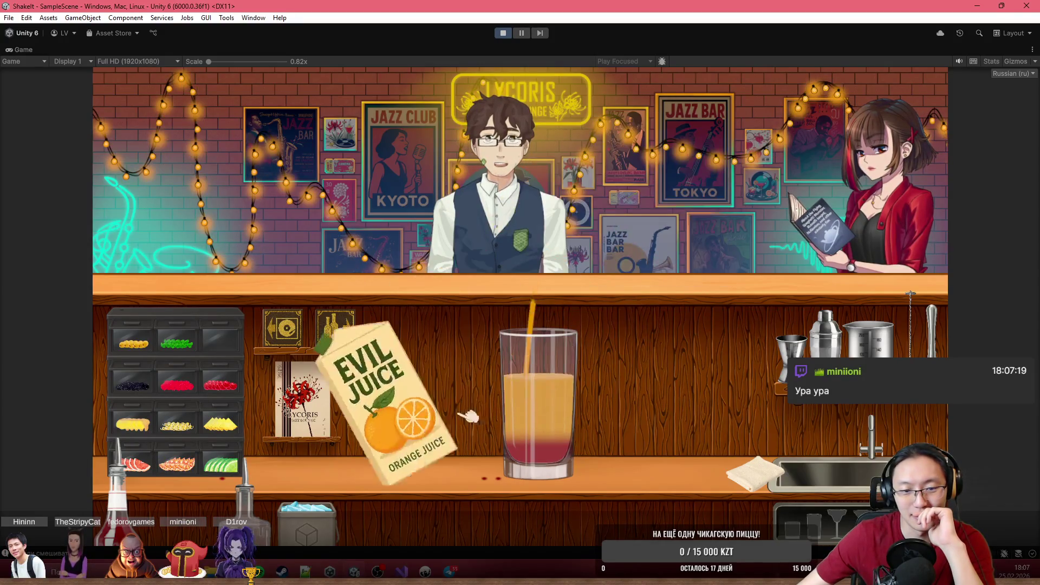
pyautogui.click(323, 517)
pyautogui.click(322, 520)
pyautogui.moveTo(533, 292)
pyautogui.mouseDown()
pyautogui.moveTo(544, 279)
pyautogui.moveTo(354, 475)
pyautogui.mouseUp()
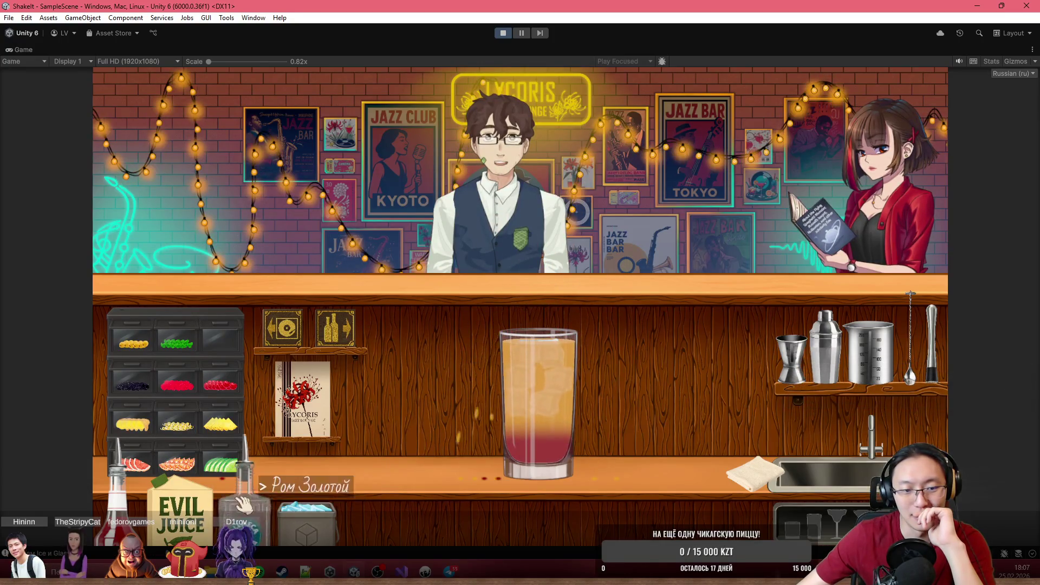
pyautogui.moveTo(177, 463); pyautogui.dragTo(539, 280)
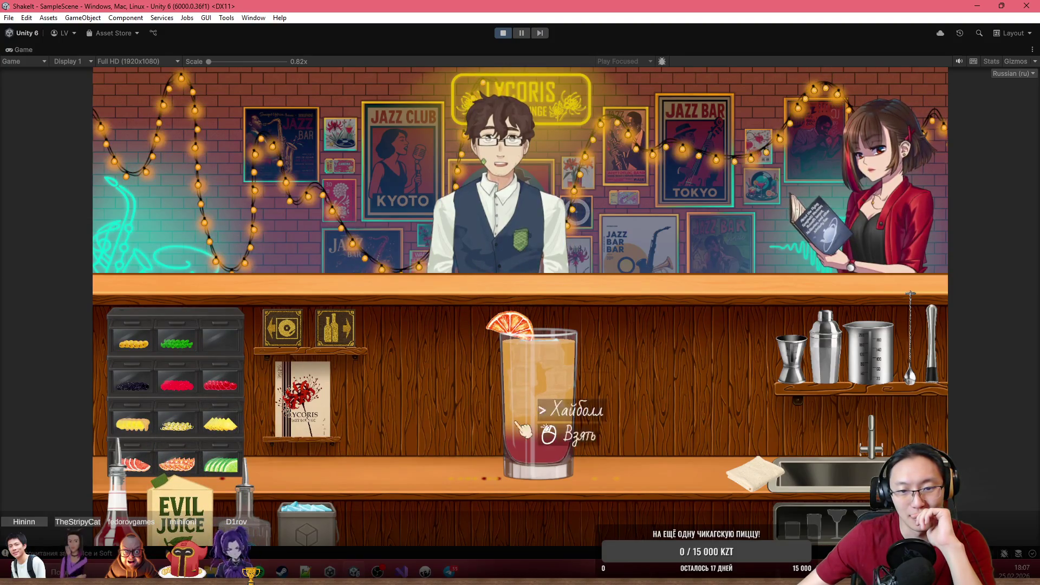
pyautogui.moveTo(557, 380)
pyautogui.mouseDown()
pyautogui.moveTo(534, 379)
pyautogui.moveTo(541, 385)
pyautogui.moveTo(556, 230)
pyautogui.moveTo(517, 249)
pyautogui.mouseUp()
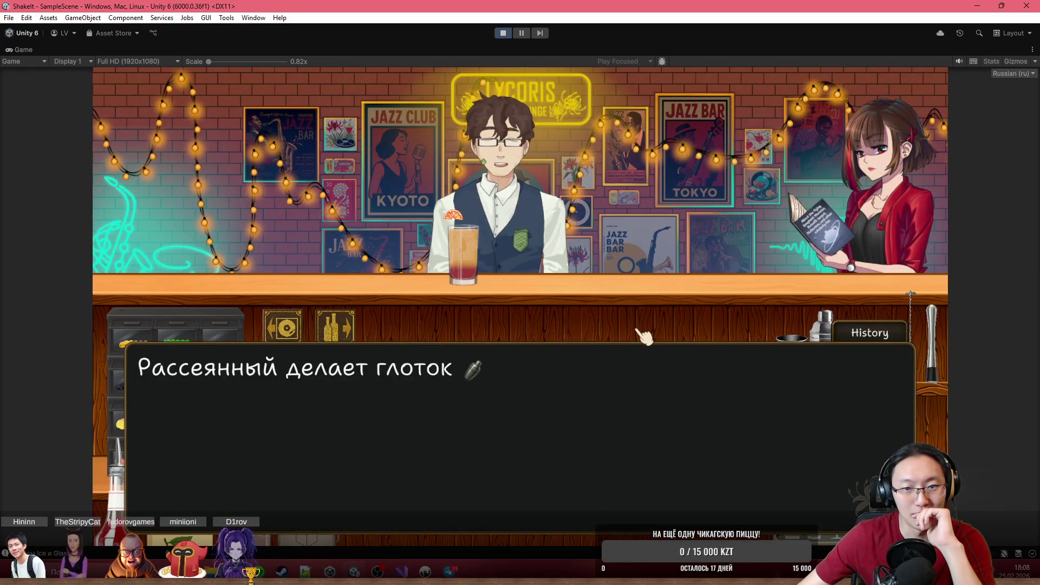
# - Advance through Рассеянный's complaint, apology and goodbye, then restore the editor layout with Shift+Space
pyautogui.click(428, 371)
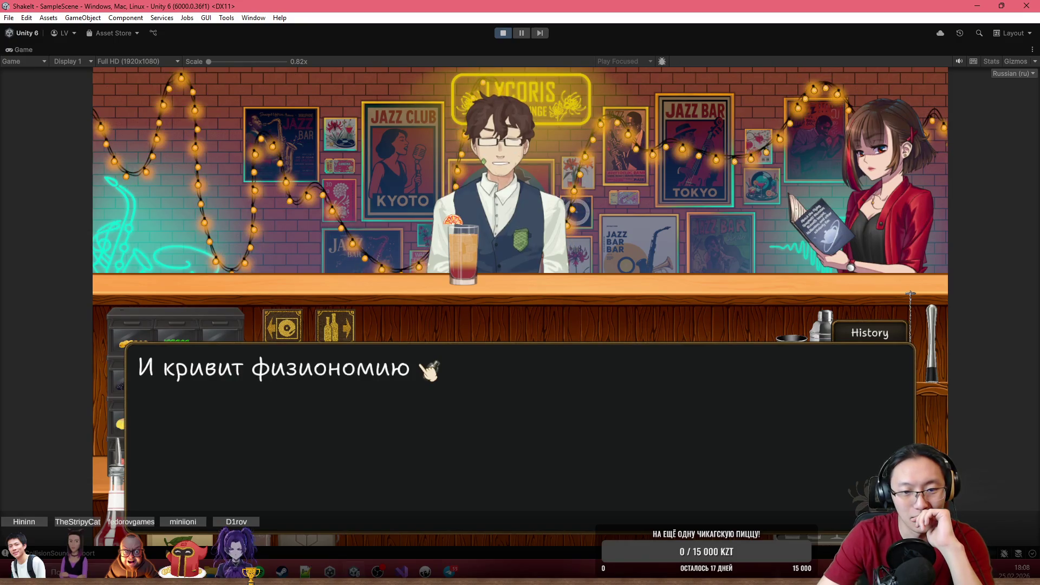
pyautogui.click(429, 371)
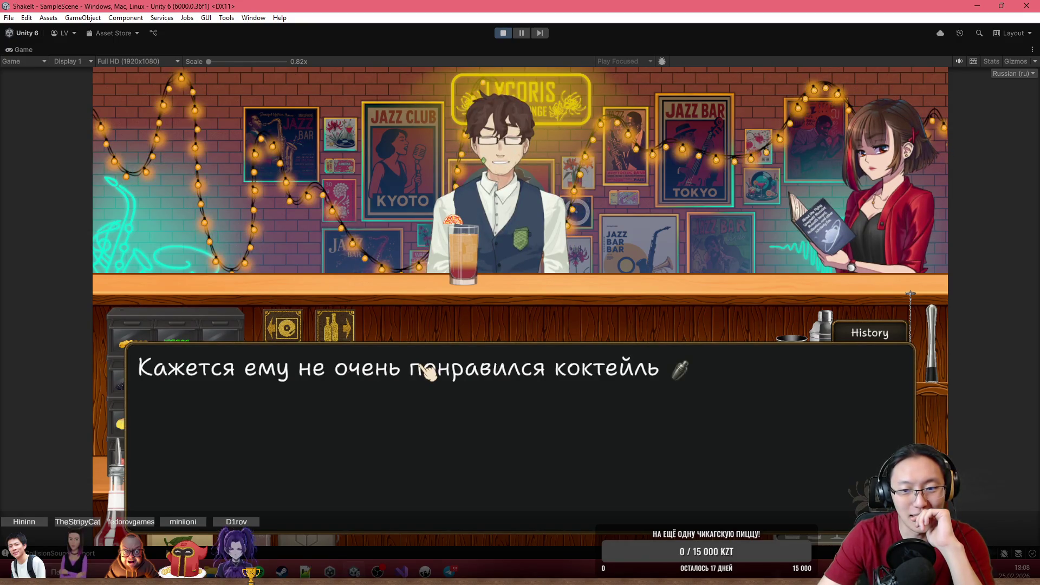
pyautogui.click(429, 372)
pyautogui.click(428, 372)
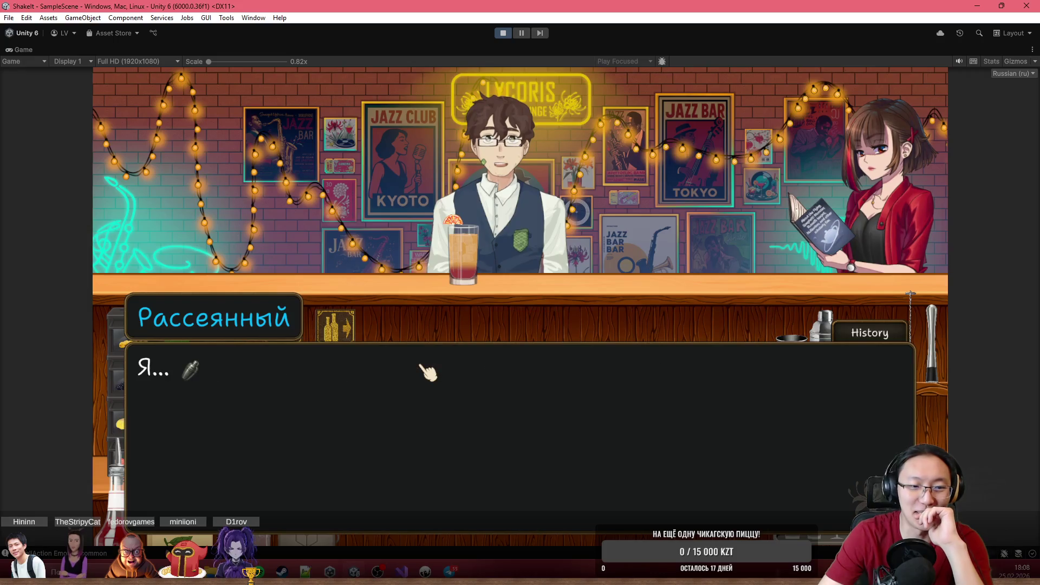
pyautogui.click(428, 373)
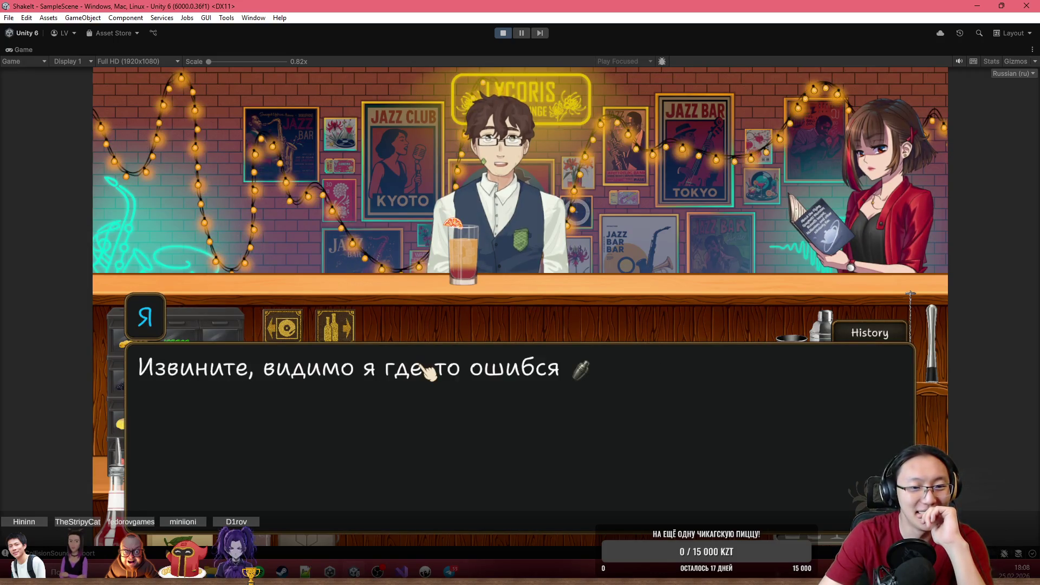
pyautogui.click(428, 372)
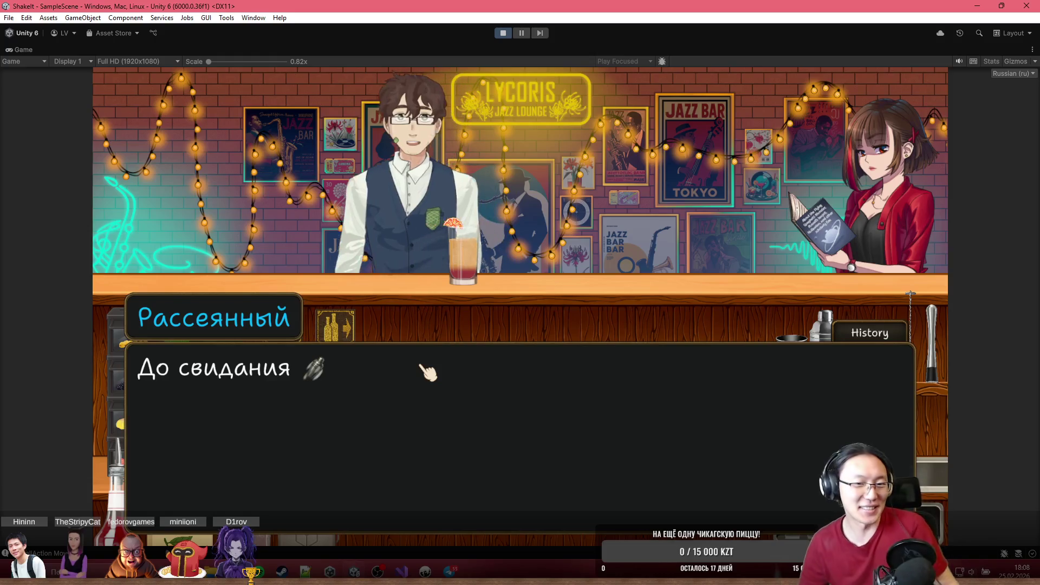
pyautogui.click(429, 372)
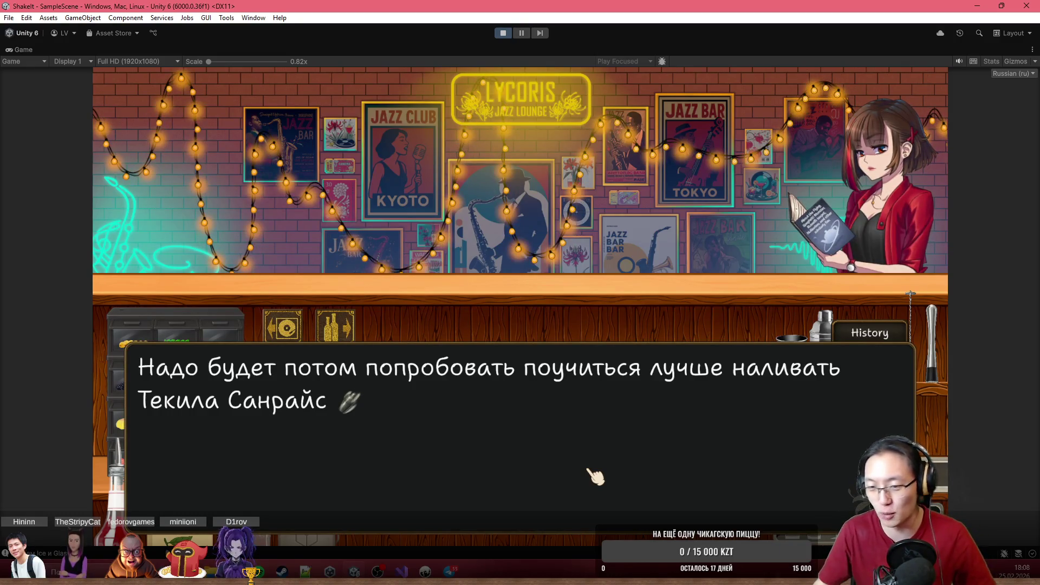
pyautogui.moveTo(425, 570)
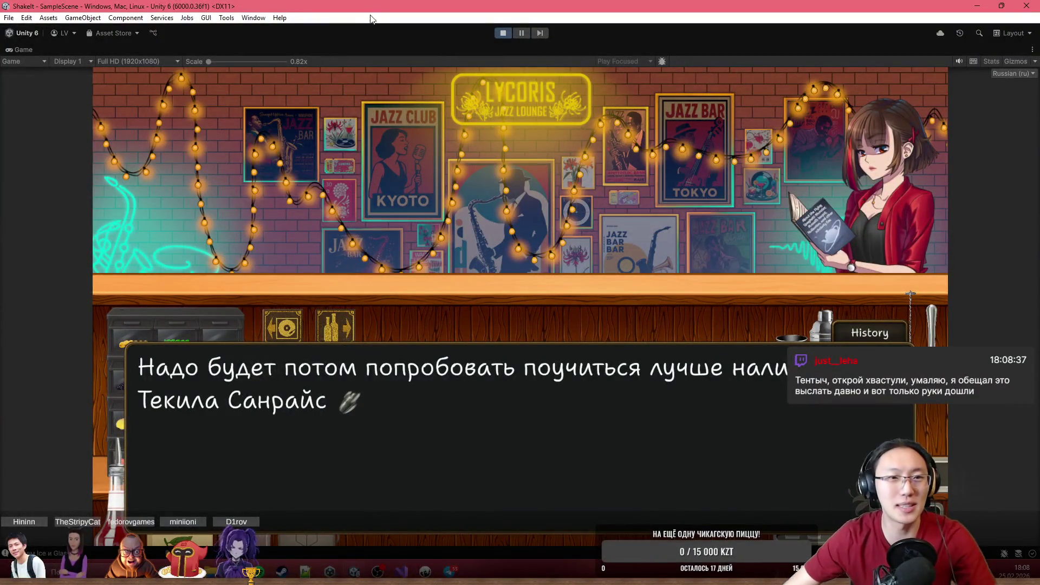
pyautogui.hotkey('shift', 'space')
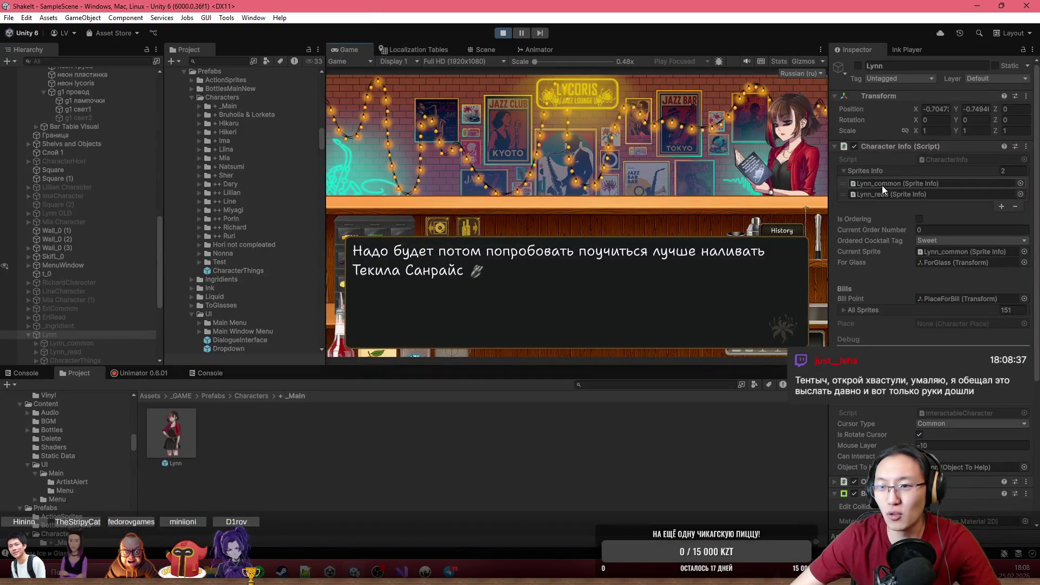
# - Stop the playtest, browse to _GAME > _Data and inspect the _MainPipeline story asset
pyautogui.click(501, 34)
pyautogui.click(155, 397)
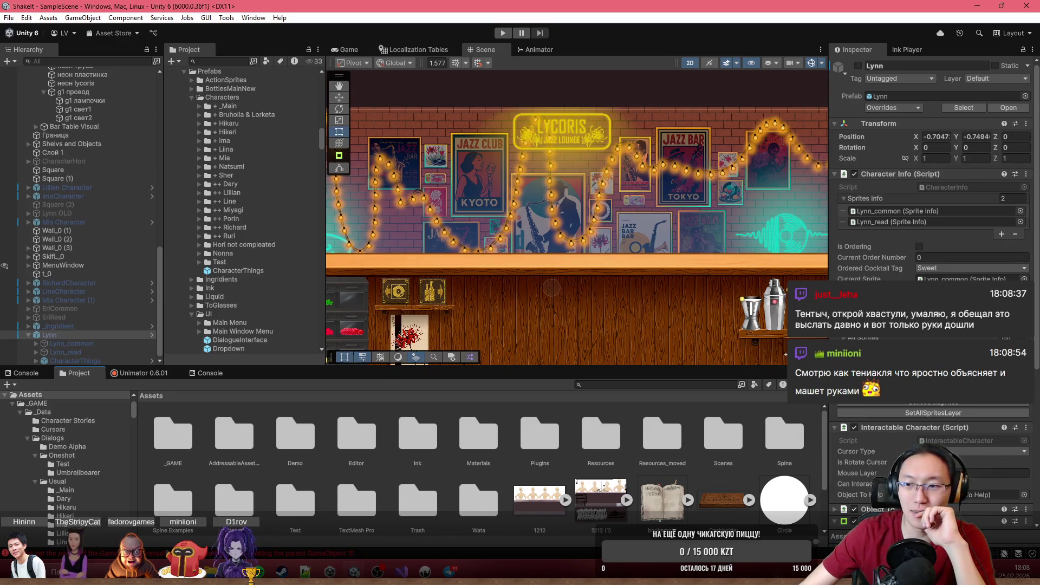
pyautogui.scroll(-3, 928, 268)
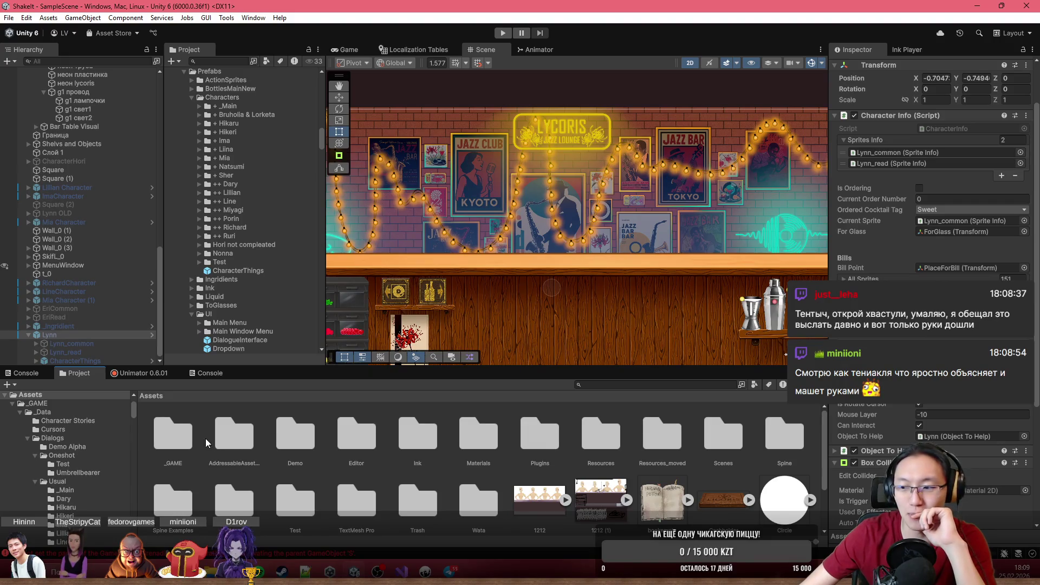
pyautogui.doubleClick(173, 434)
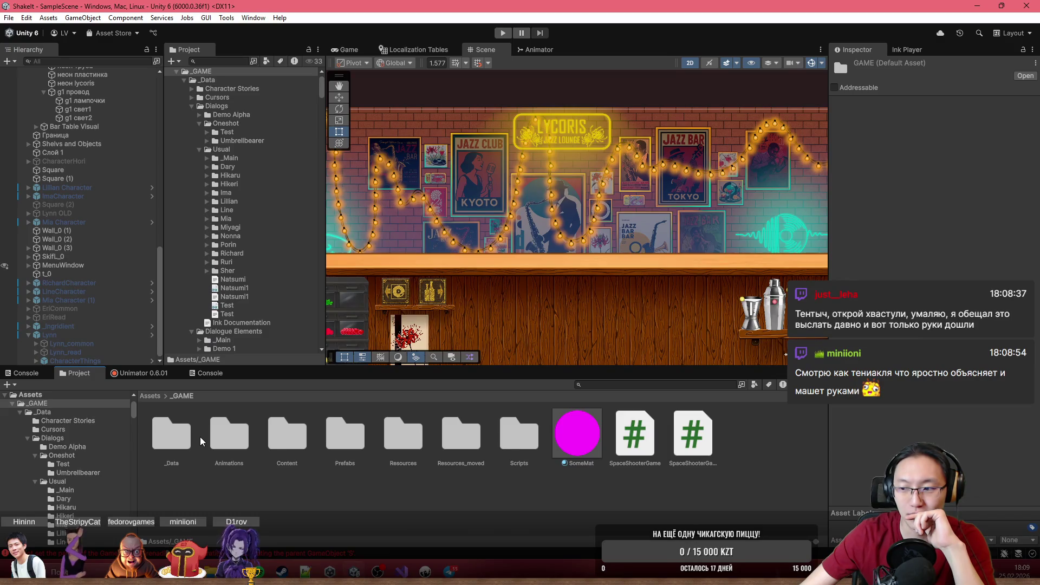
pyautogui.click(150, 396)
pyautogui.doubleClick(172, 434)
pyautogui.click(174, 452)
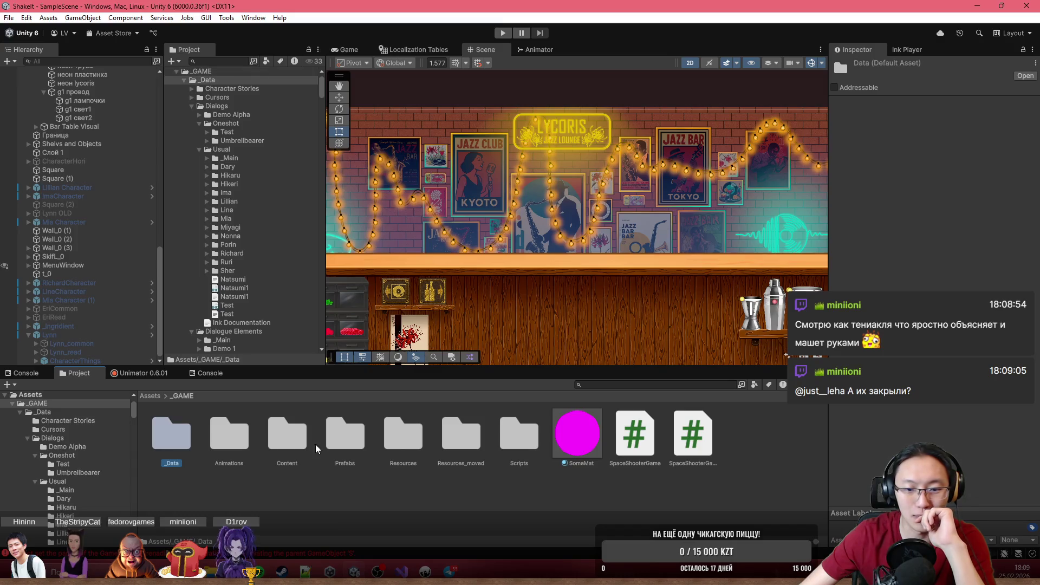
pyautogui.doubleClick(180, 443)
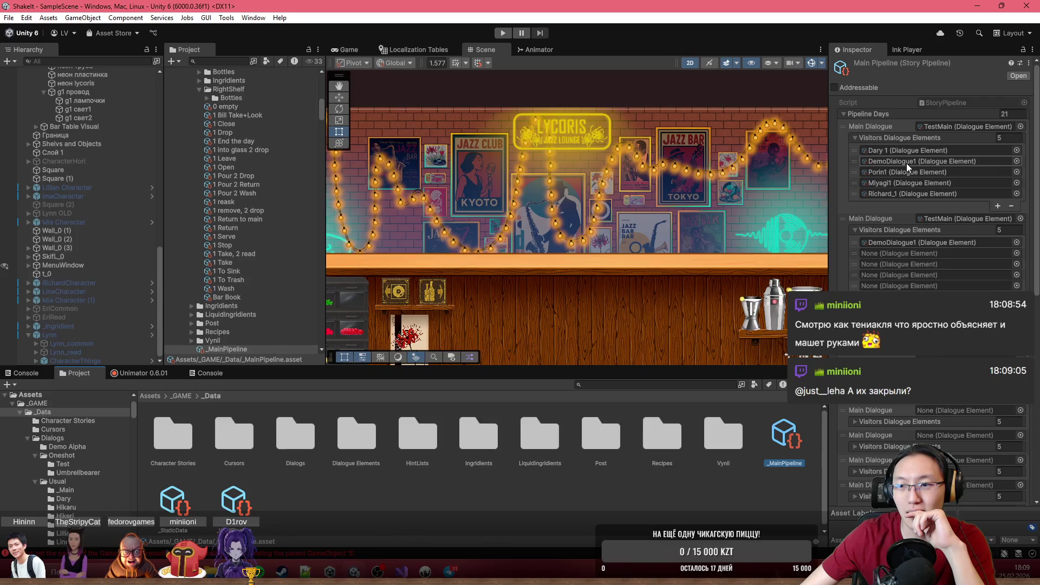
pyautogui.click(391, 573)
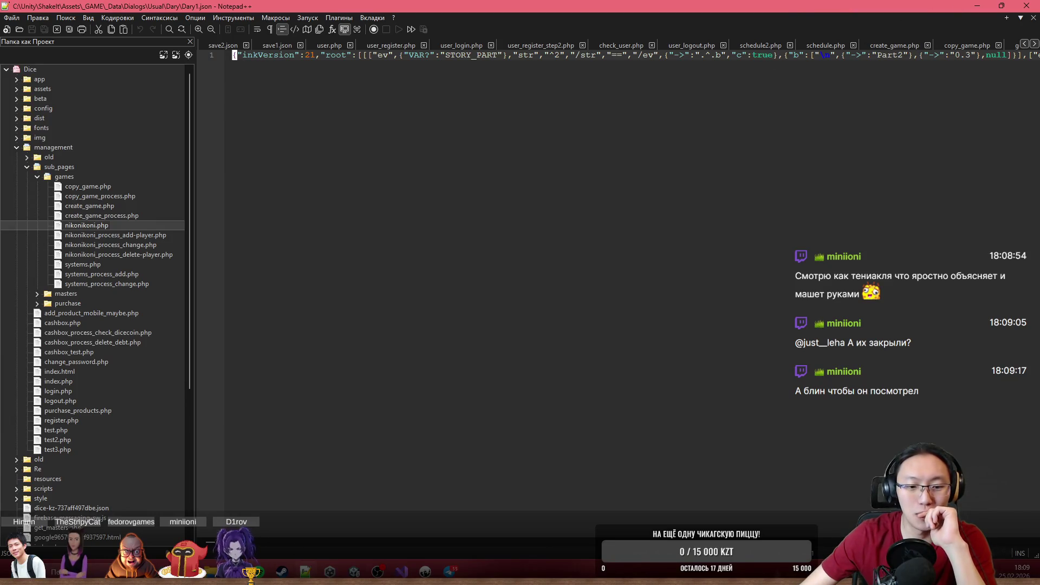
# - In save3.json, replace DemoDialogue1 with Line_1 in the first day's dialogues and save
pyautogui.click(355, 573)
pyautogui.moveTo(325, 573)
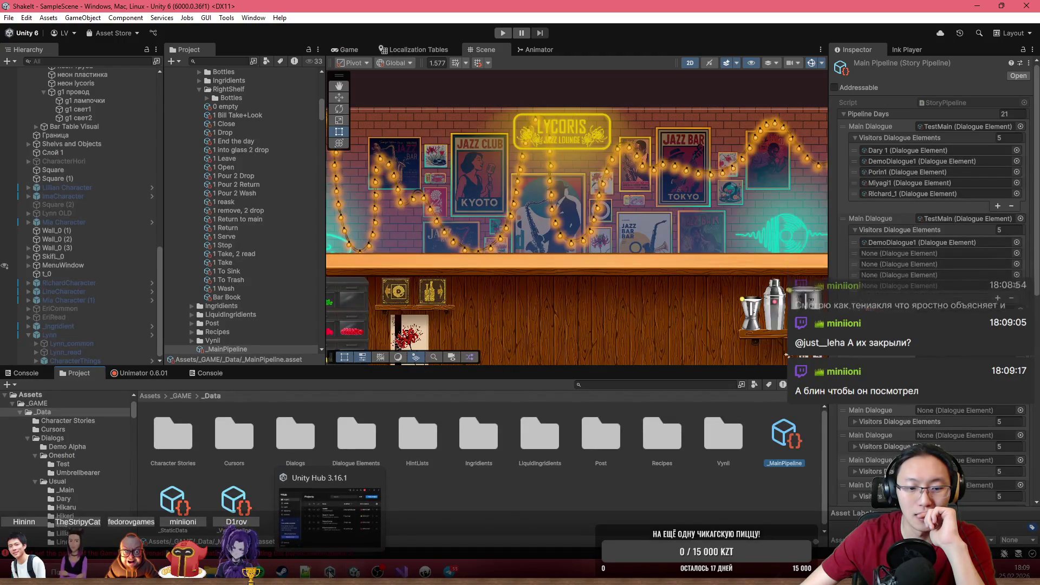
pyautogui.click(352, 509)
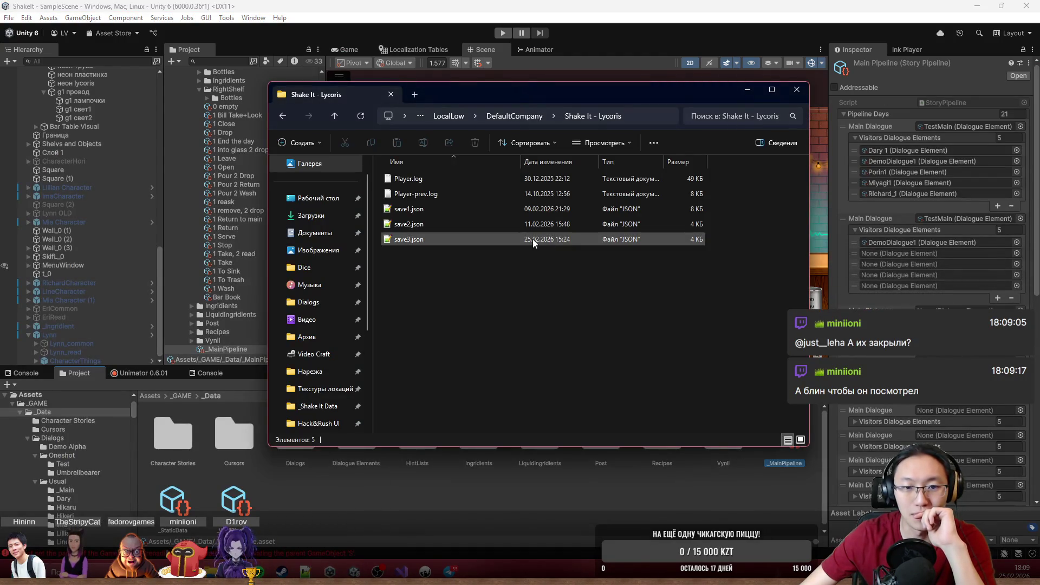
pyautogui.doubleClick(473, 237)
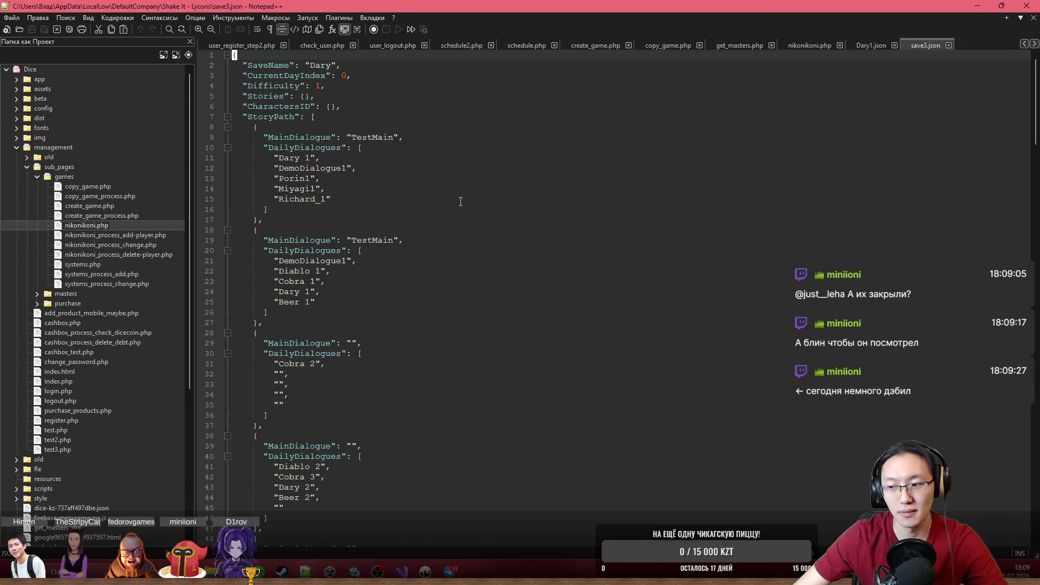
pyautogui.click(368, 131)
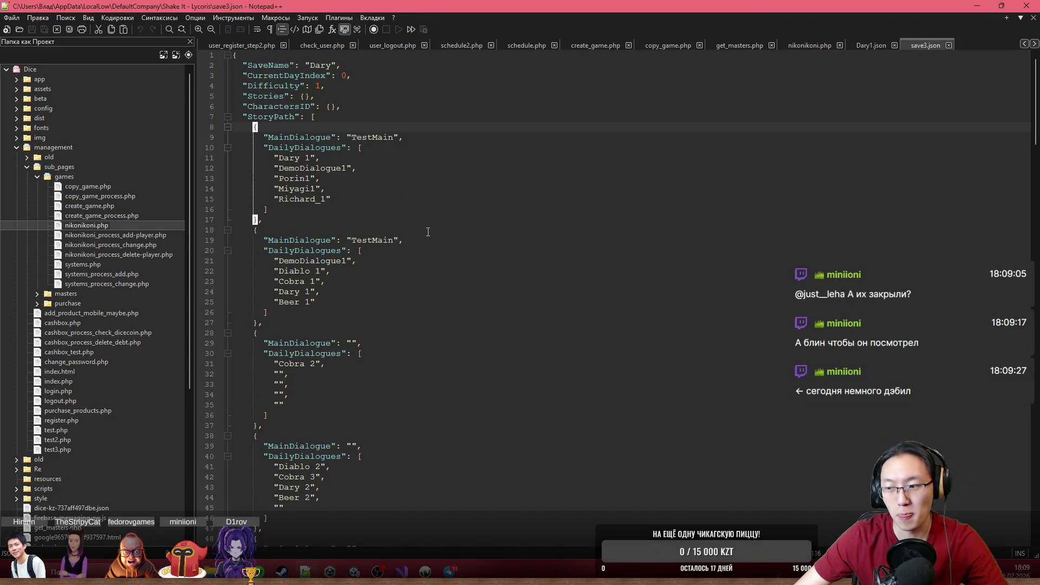
pyautogui.scroll(-6, 424, 238)
pyautogui.scroll(6, 367, 307)
pyautogui.write('Line1')
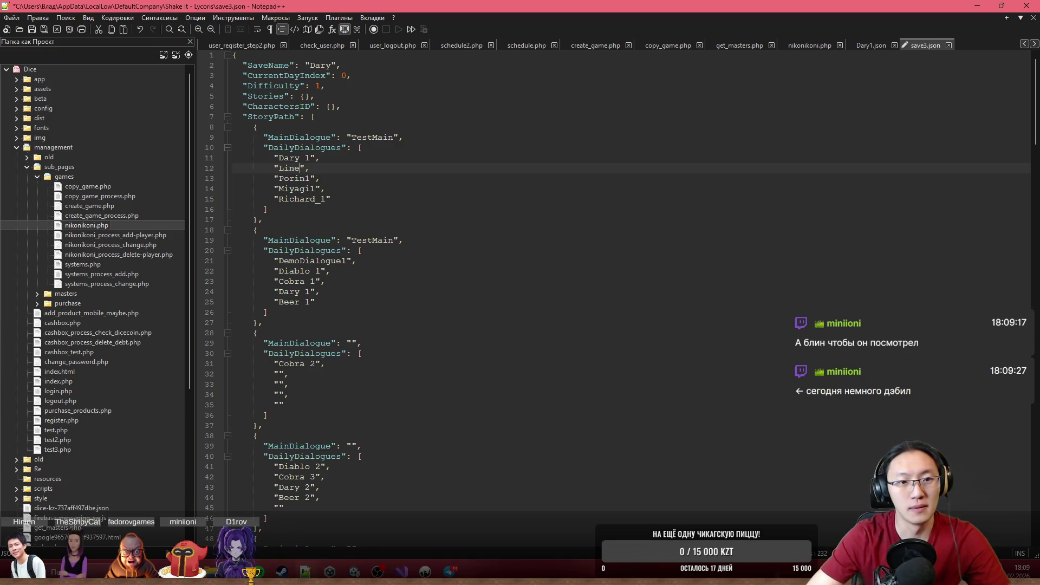
pyautogui.click(978, 6)
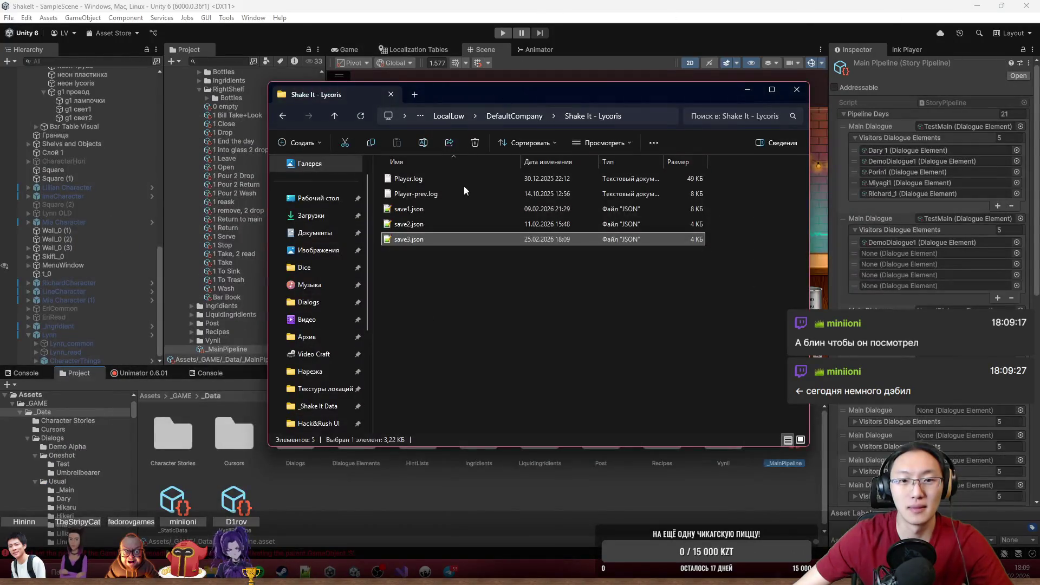
pyautogui.click(632, 4)
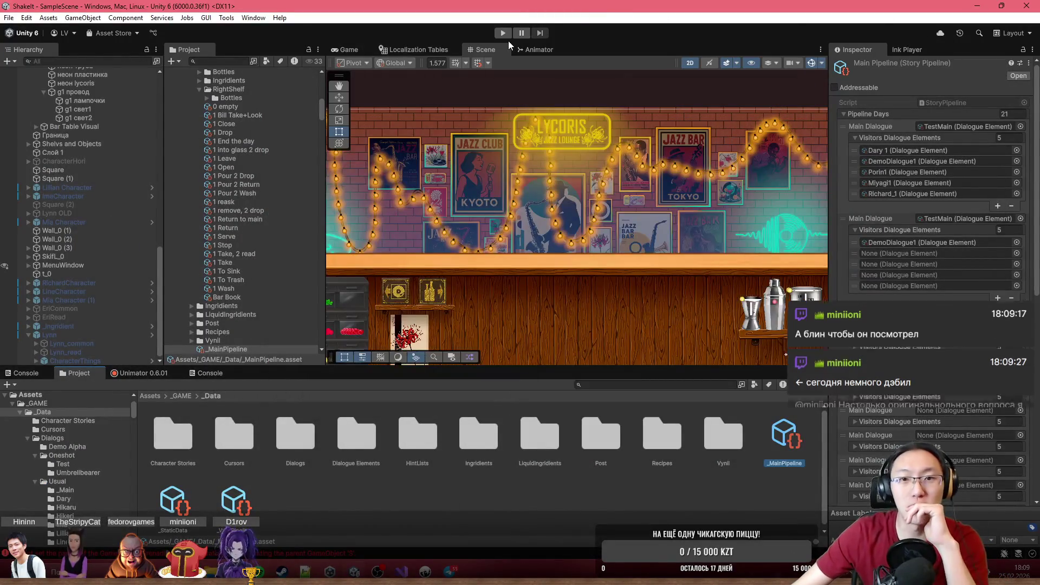
# - Start the playtest, and briefly view an image in the Telegram chat before closing it
pyautogui.click(502, 33)
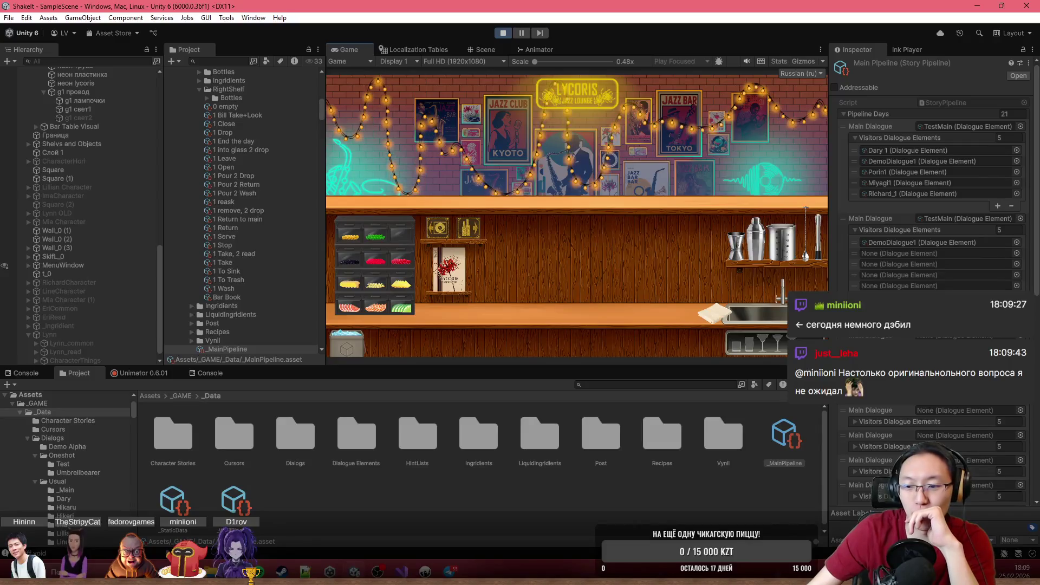
pyautogui.click(449, 570)
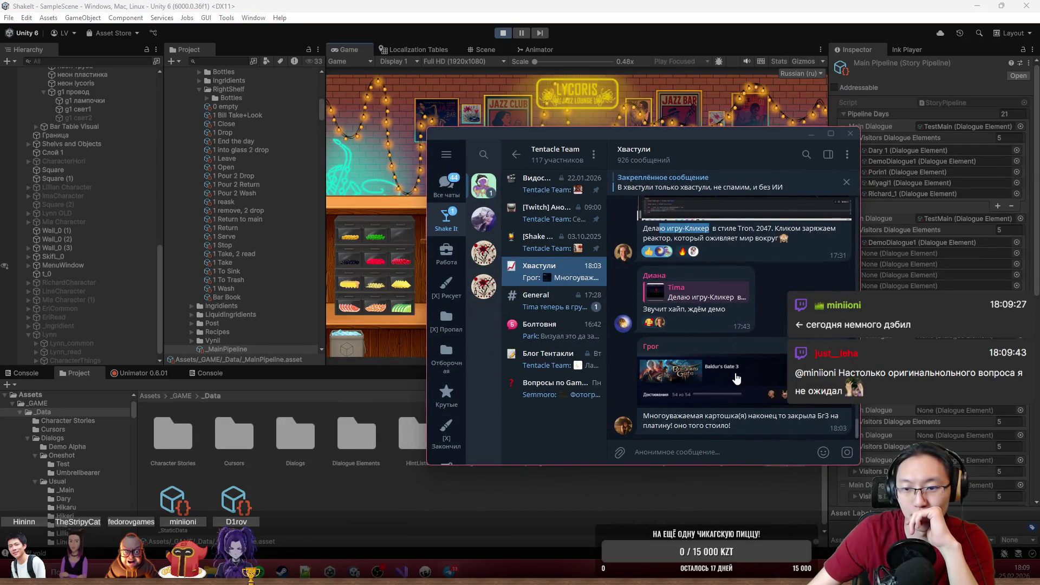
pyautogui.click(735, 378)
pyautogui.click(645, 419)
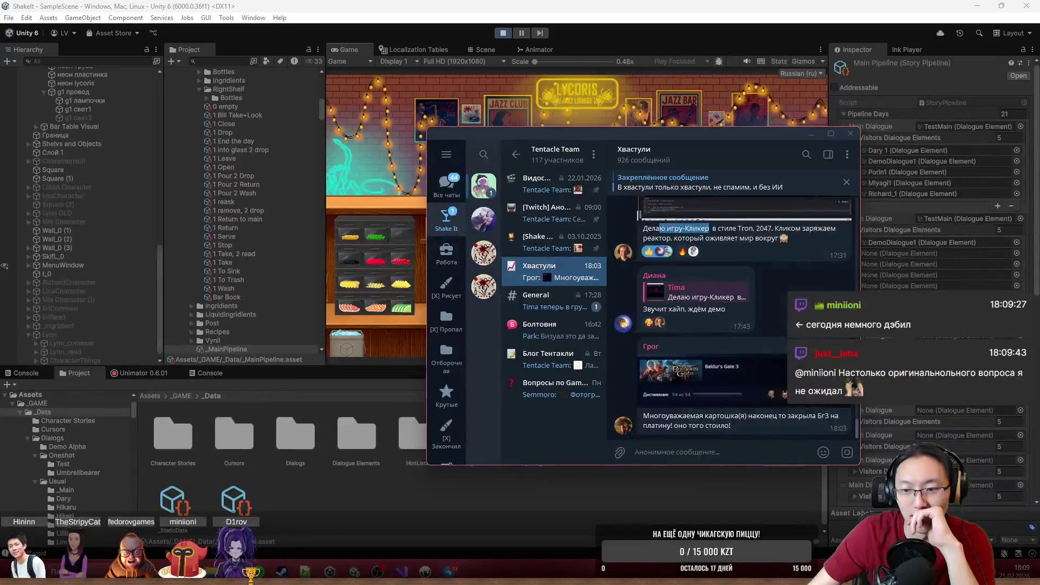
pyautogui.click(850, 133)
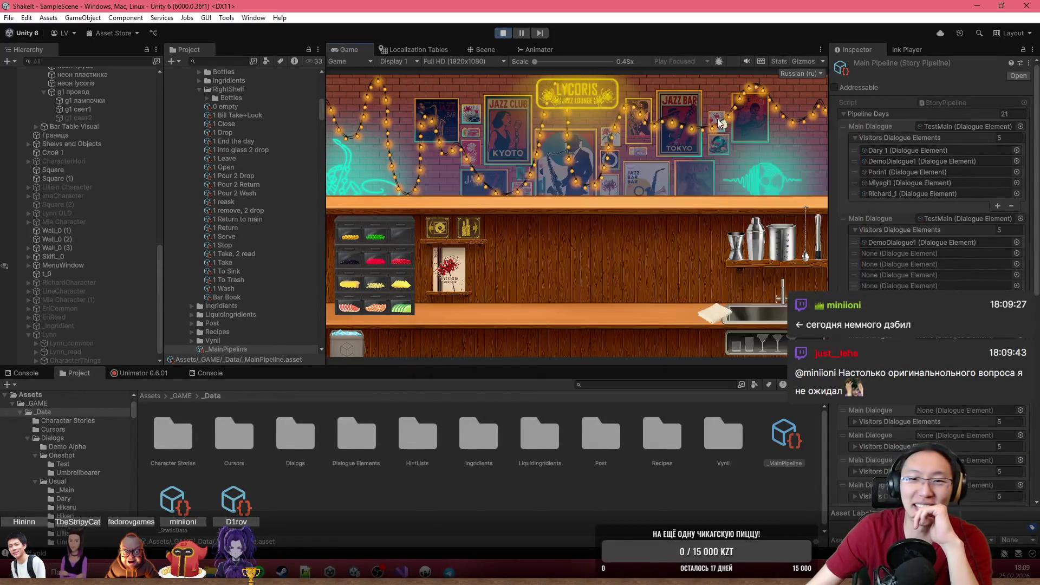
# - Load the Dary save notebook, advance the opening dialogue and maximize the Game view
pyautogui.click(439, 233)
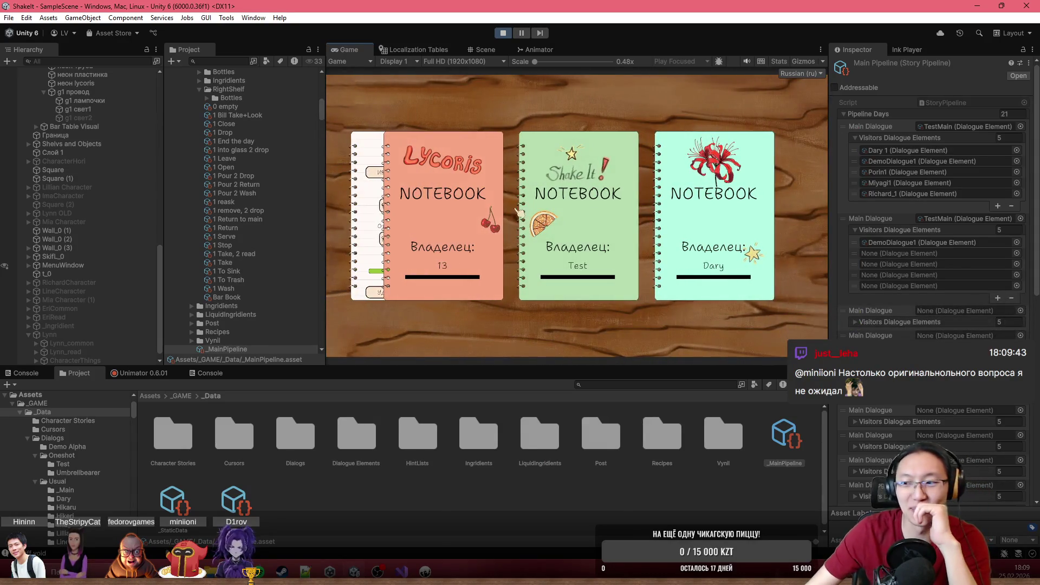
pyautogui.click(754, 229)
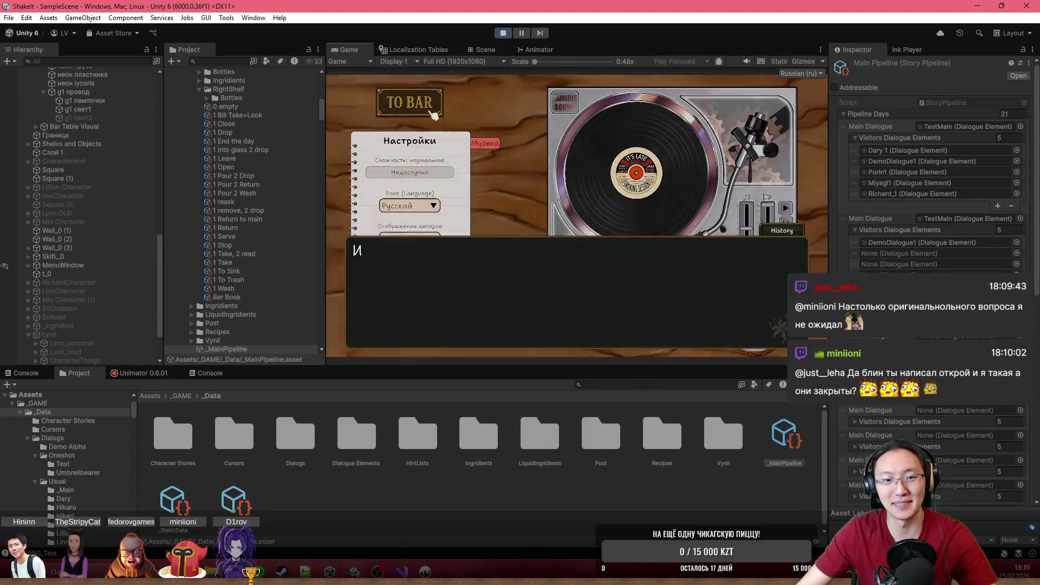
pyautogui.click(427, 109)
pyautogui.click(481, 86)
pyautogui.doubleClick(621, 47)
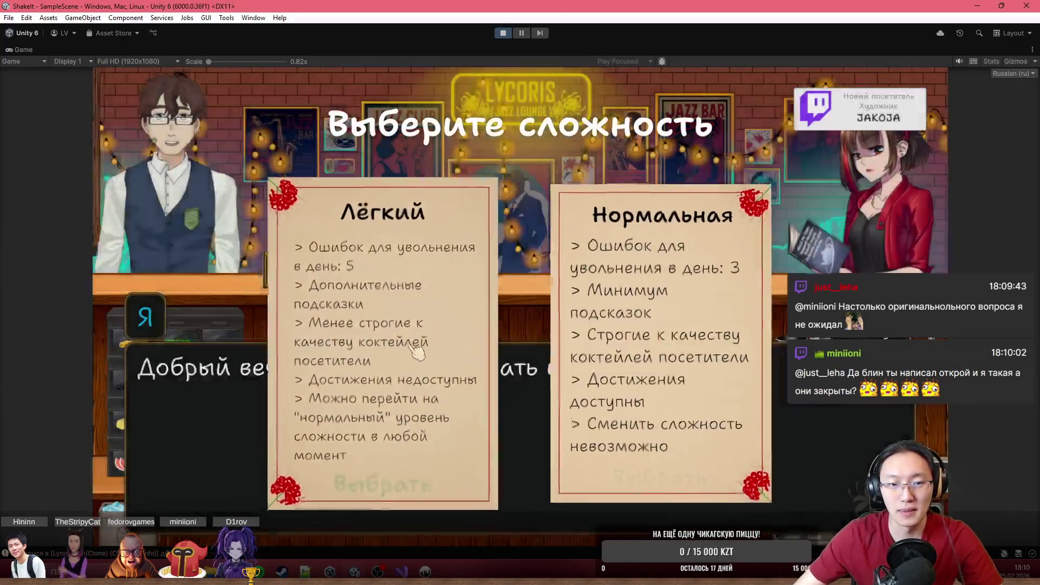
# - Advance Рассеянный's dialogue and choose Уточнить заказ to clarify his order
pyautogui.click(434, 349)
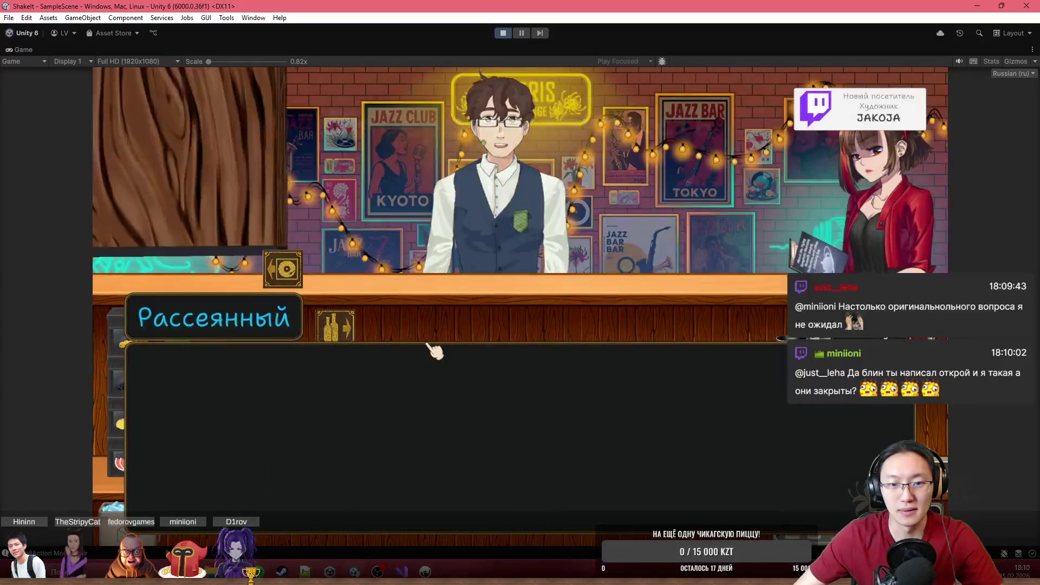
pyautogui.click(434, 349)
pyautogui.click(411, 330)
pyautogui.click(374, 303)
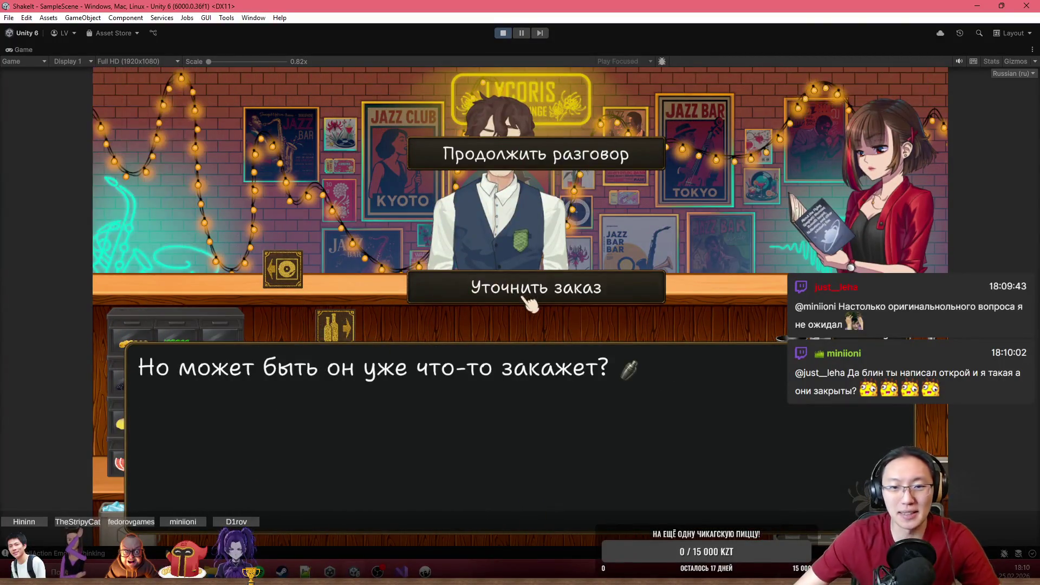
pyautogui.click(558, 154)
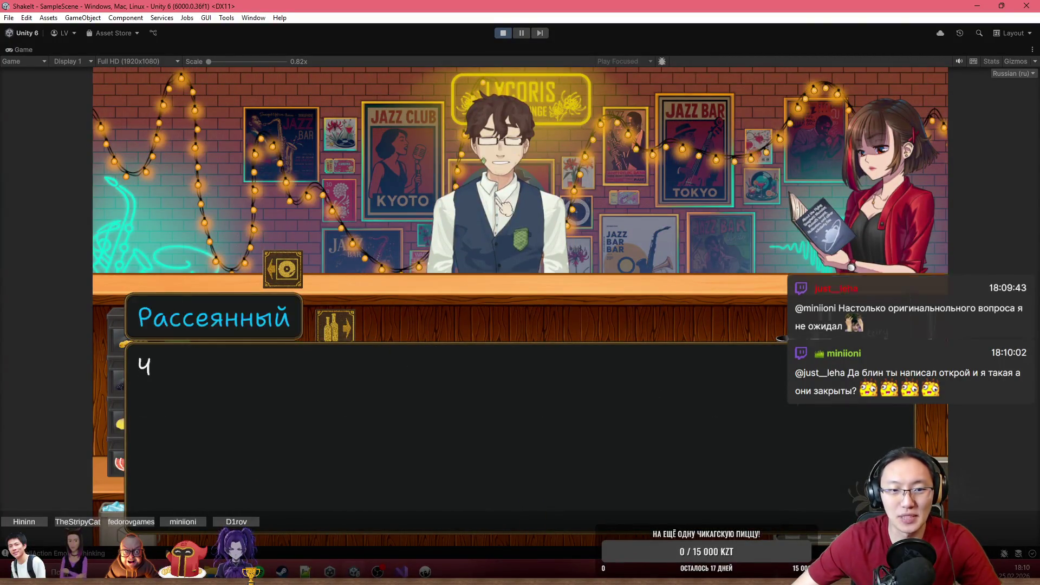
pyautogui.click(354, 339)
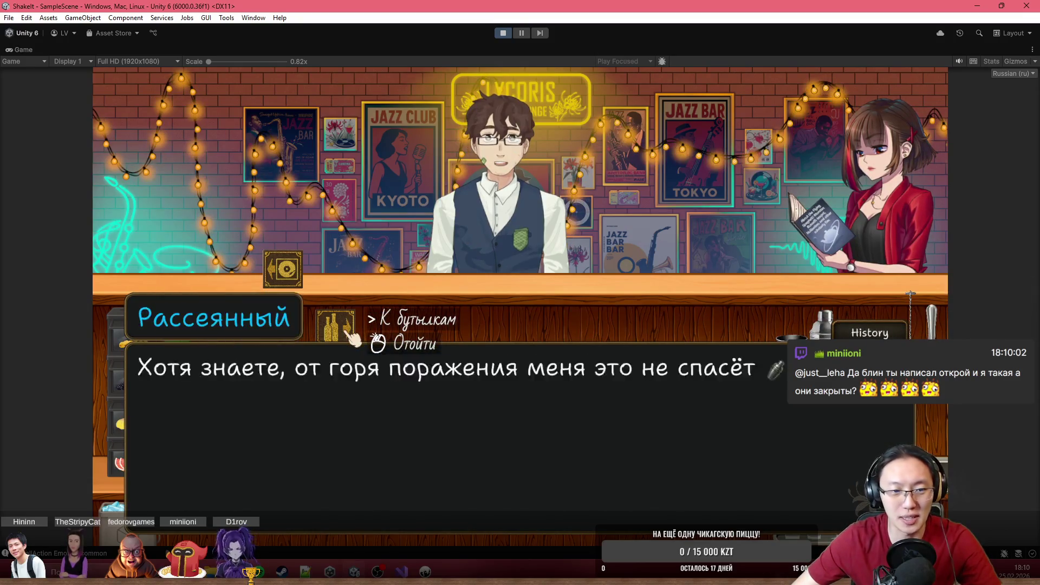
pyautogui.click(354, 339)
pyautogui.click(352, 337)
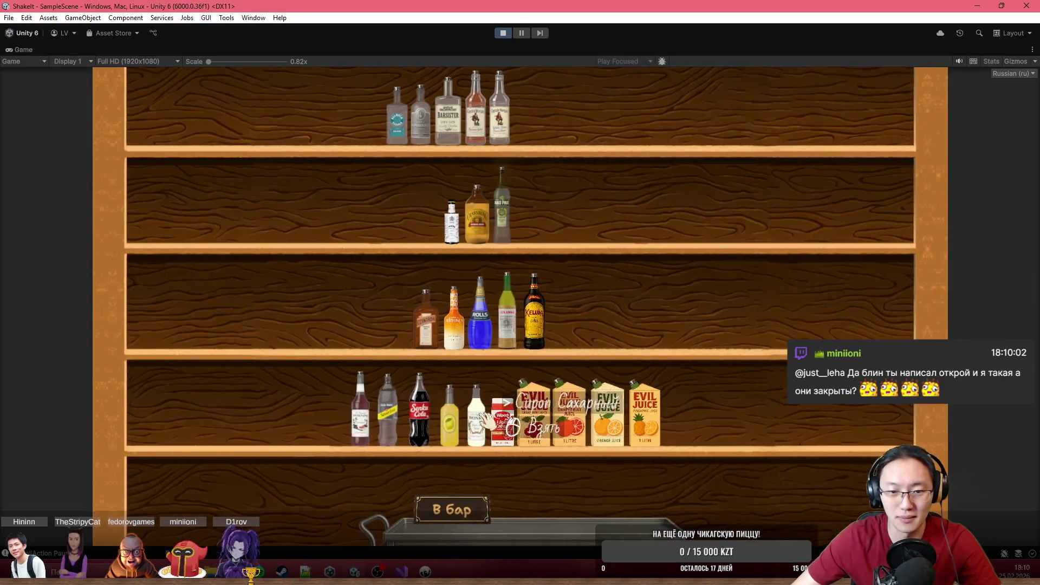
# - Bring grenadine, orange juice and tequila from the shelves onto the bar counter
pyautogui.click(449, 425)
pyautogui.click(607, 491)
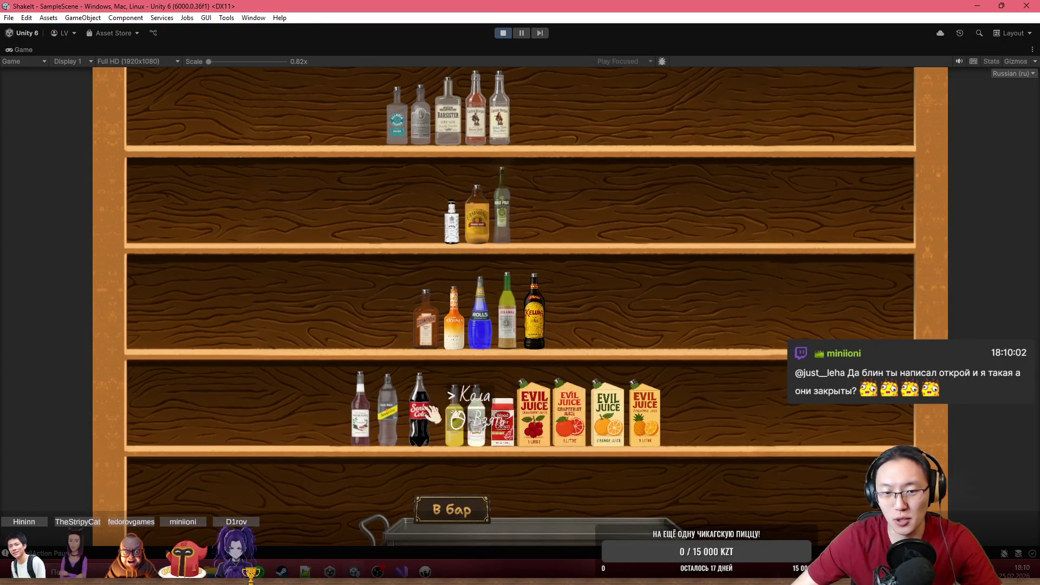
pyautogui.click(373, 416)
pyautogui.click(609, 490)
pyautogui.click(612, 417)
pyautogui.click(565, 494)
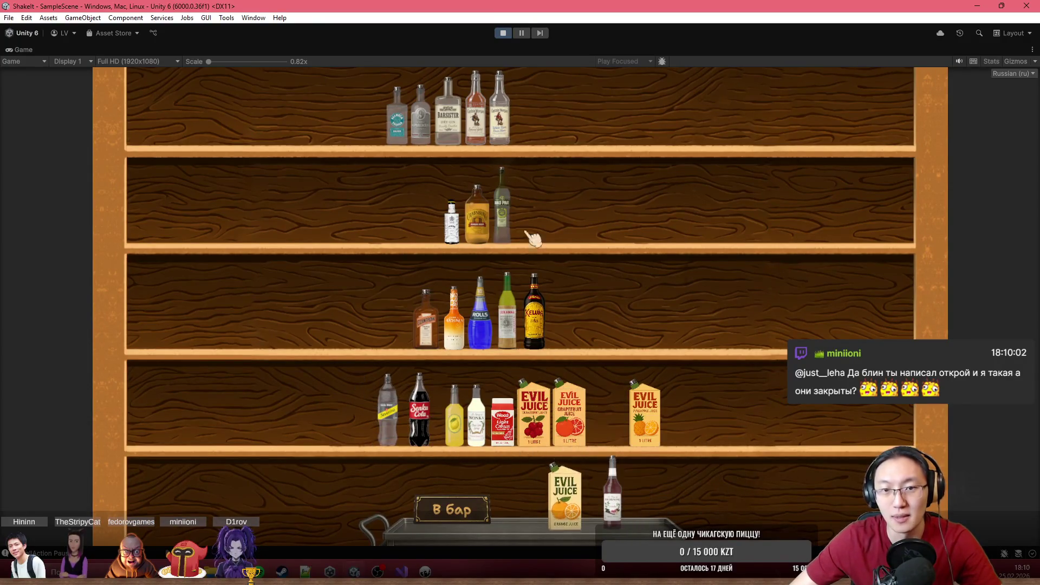
pyautogui.click(413, 133)
pyautogui.click(539, 495)
pyautogui.click(484, 510)
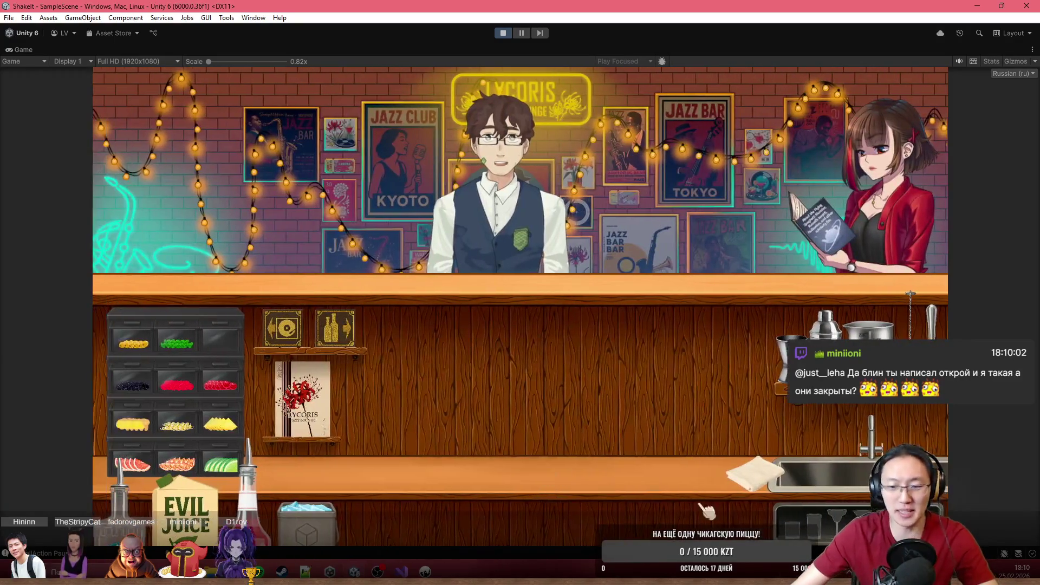
# - Place the highball glass and jigger, and measure tequila into the glass
pyautogui.click(827, 522)
pyautogui.click(601, 433)
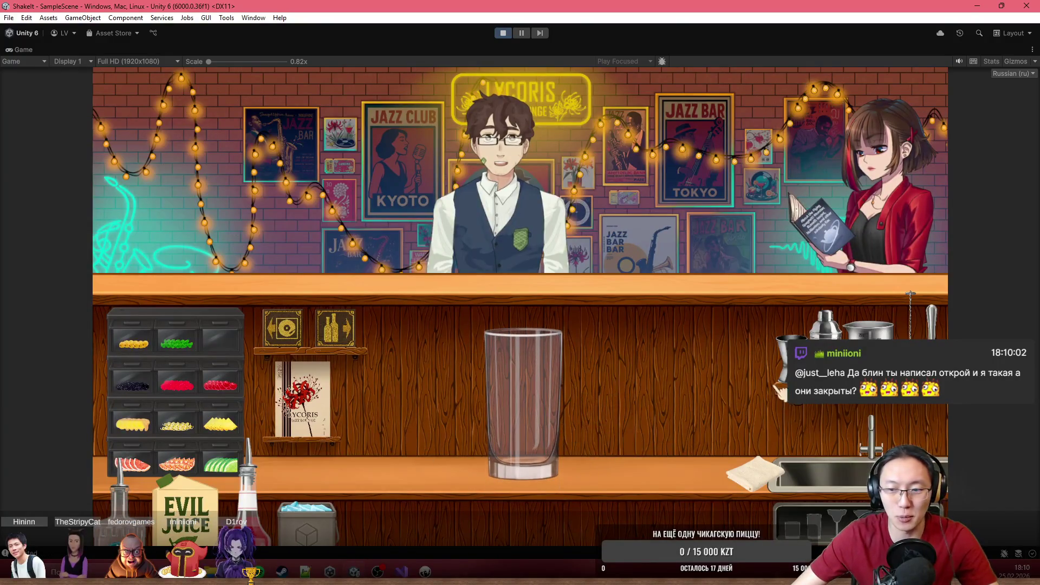
pyautogui.click(637, 420)
pyautogui.click(780, 303)
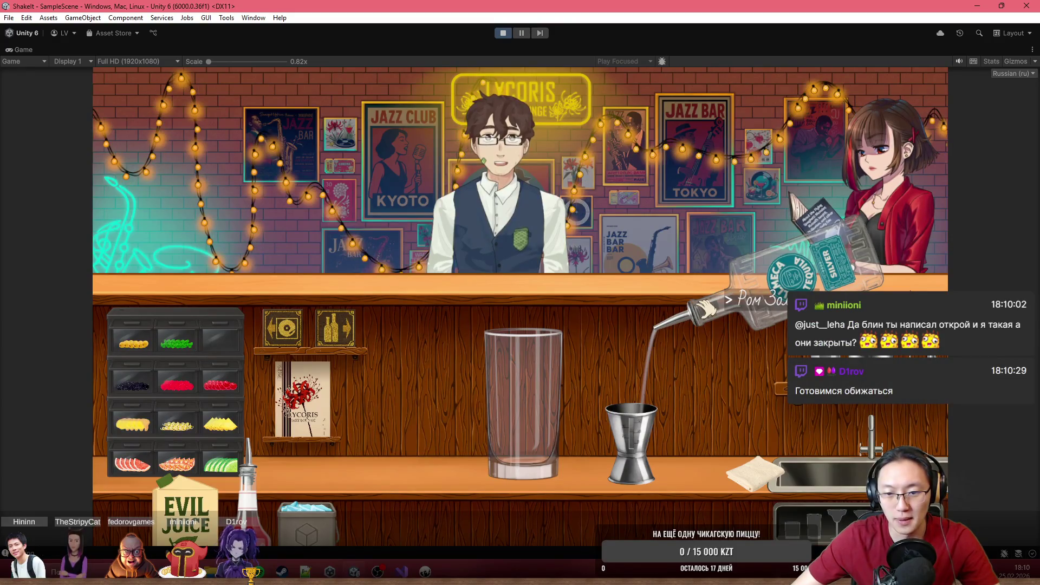
pyautogui.rightClick(704, 295)
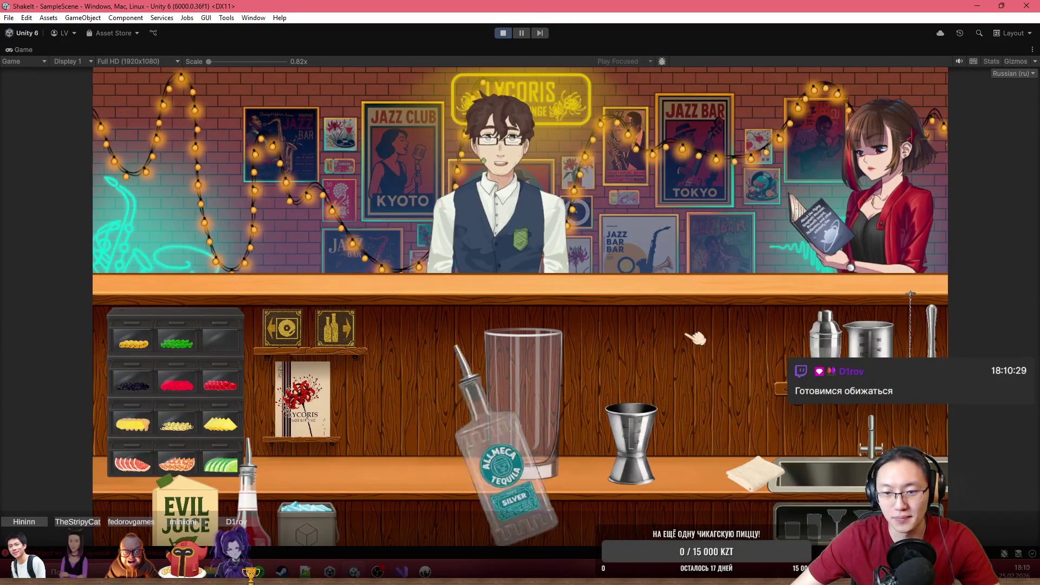
pyautogui.click(631, 434)
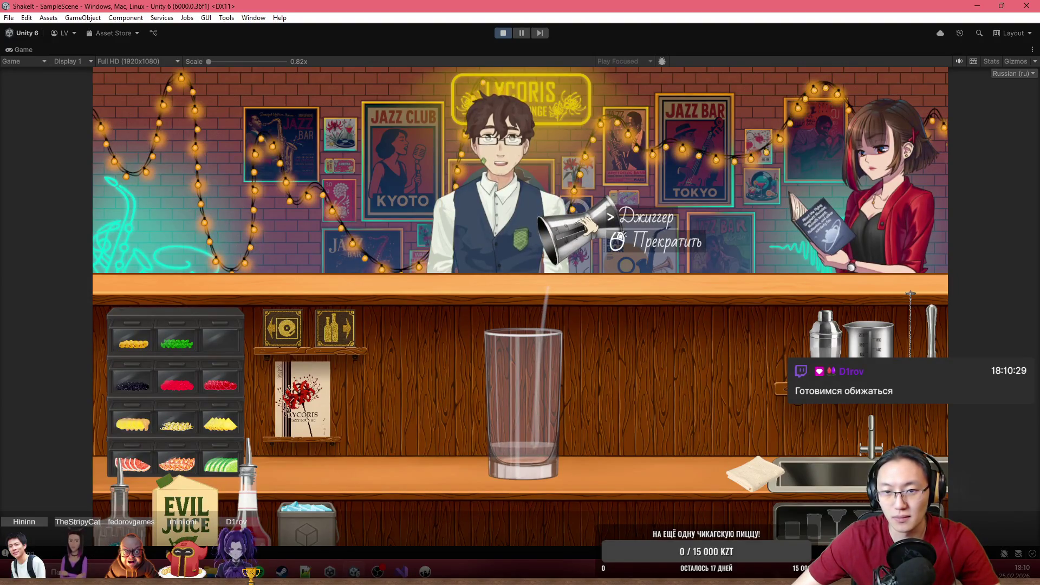
pyautogui.click(585, 233)
pyautogui.rightClick(608, 291)
# - Add grenadine, orange juice, five ice cubes and an orange slice, then serve it to Рассеянный
pyautogui.moveTo(236, 514)
pyautogui.mouseDown()
pyautogui.moveTo(743, 255)
pyautogui.moveTo(719, 232)
pyautogui.moveTo(696, 244)
pyautogui.moveTo(640, 342)
pyautogui.mouseUp()
pyautogui.moveTo(325, 493)
pyautogui.mouseDown()
pyautogui.moveTo(319, 482)
pyautogui.moveTo(726, 206)
pyautogui.moveTo(614, 413)
pyautogui.mouseUp()
pyautogui.click(614, 413)
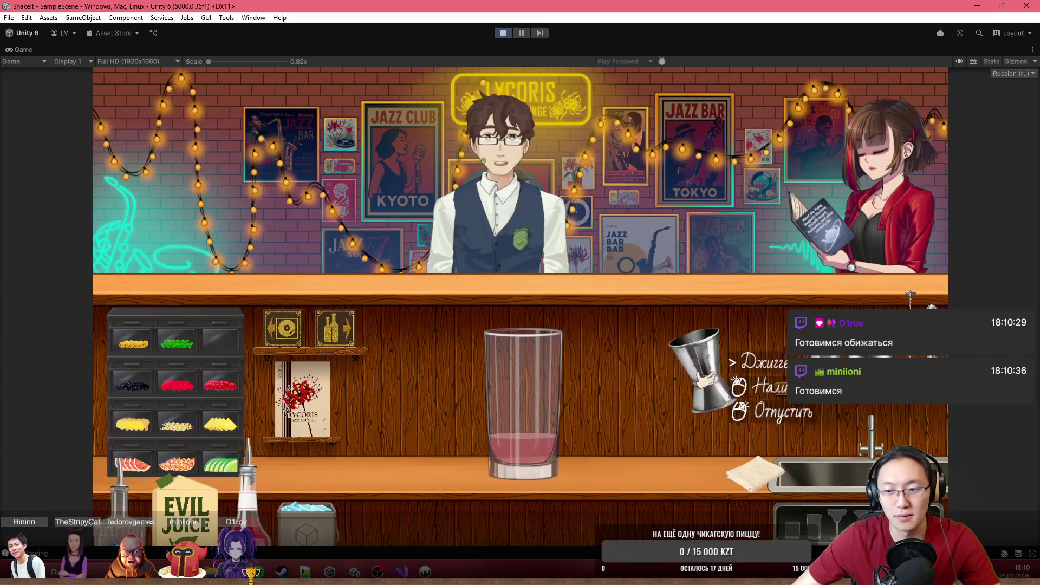
pyautogui.click(759, 420)
pyautogui.moveTo(195, 509)
pyautogui.mouseDown()
pyautogui.moveTo(802, 239)
pyautogui.moveTo(790, 232)
pyautogui.moveTo(761, 246)
pyautogui.mouseUp()
pyautogui.moveTo(720, 423)
pyautogui.mouseDown()
pyautogui.moveTo(623, 304)
pyautogui.moveTo(595, 220)
pyautogui.moveTo(688, 287)
pyautogui.moveTo(691, 390)
pyautogui.mouseUp()
pyautogui.moveTo(281, 501)
pyautogui.mouseDown()
pyautogui.moveTo(447, 290)
pyautogui.moveTo(548, 297)
pyautogui.moveTo(530, 251)
pyautogui.moveTo(204, 434)
pyautogui.moveTo(197, 464)
pyautogui.moveTo(399, 353)
pyautogui.moveTo(557, 290)
pyautogui.moveTo(428, 314)
pyautogui.moveTo(542, 299)
pyautogui.mouseUp()
pyautogui.moveTo(172, 460)
pyautogui.mouseDown()
pyautogui.moveTo(309, 394)
pyautogui.moveTo(360, 390)
pyautogui.moveTo(346, 407)
pyautogui.mouseUp()
pyautogui.moveTo(539, 418)
pyautogui.mouseDown()
pyautogui.moveTo(534, 260)
pyautogui.moveTo(541, 297)
pyautogui.moveTo(344, 492)
pyautogui.moveTo(538, 252)
pyautogui.mouseUp()
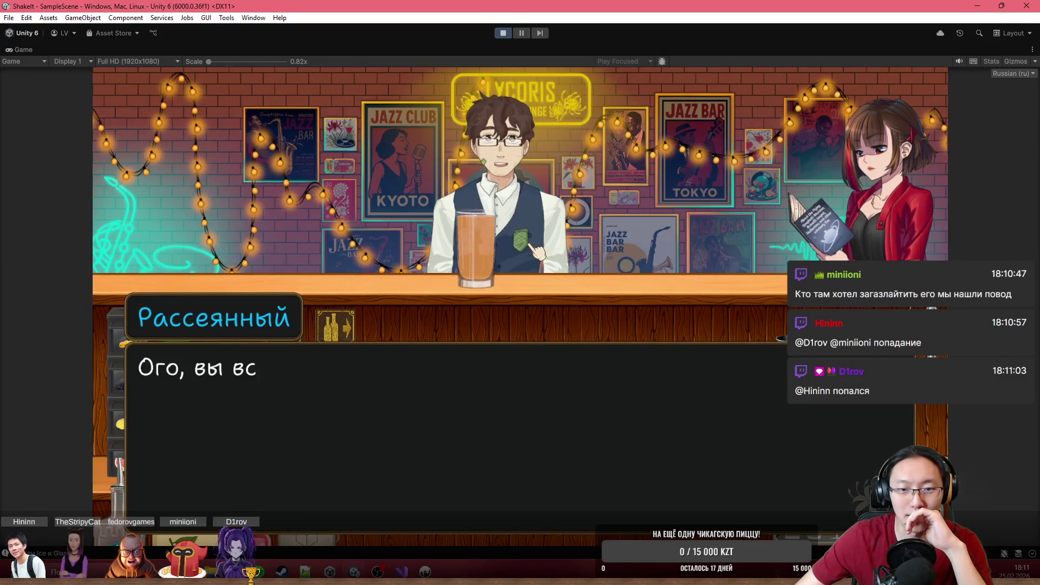
# - Advance Рассеянный's reaction until 'Story Ended' appears, then exit Play mode
pyautogui.click(538, 252)
pyautogui.click(537, 252)
pyautogui.click(538, 252)
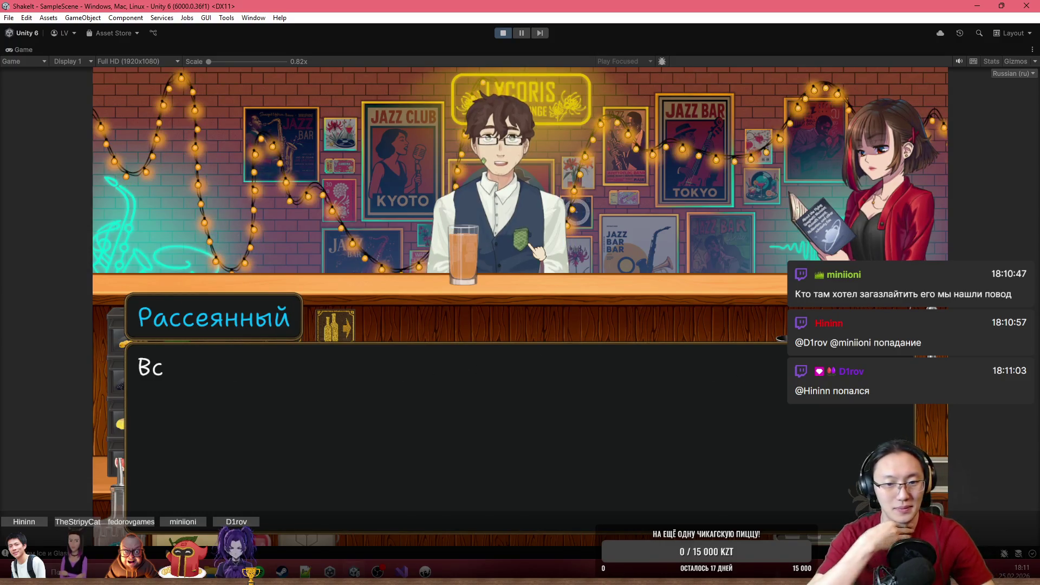
pyautogui.click(538, 252)
pyautogui.click(538, 252)
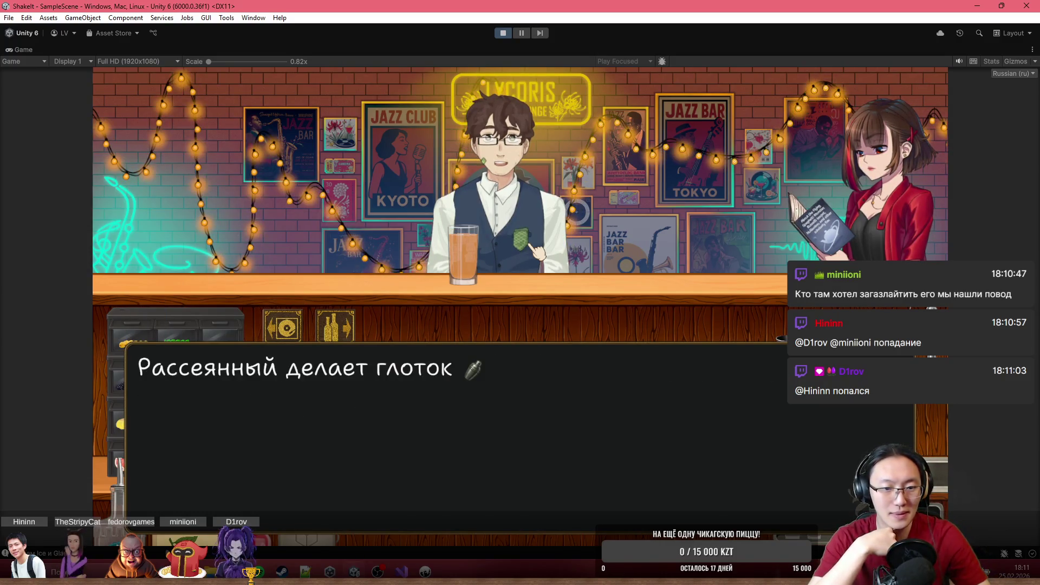
pyautogui.click(538, 252)
pyautogui.click(911, 295)
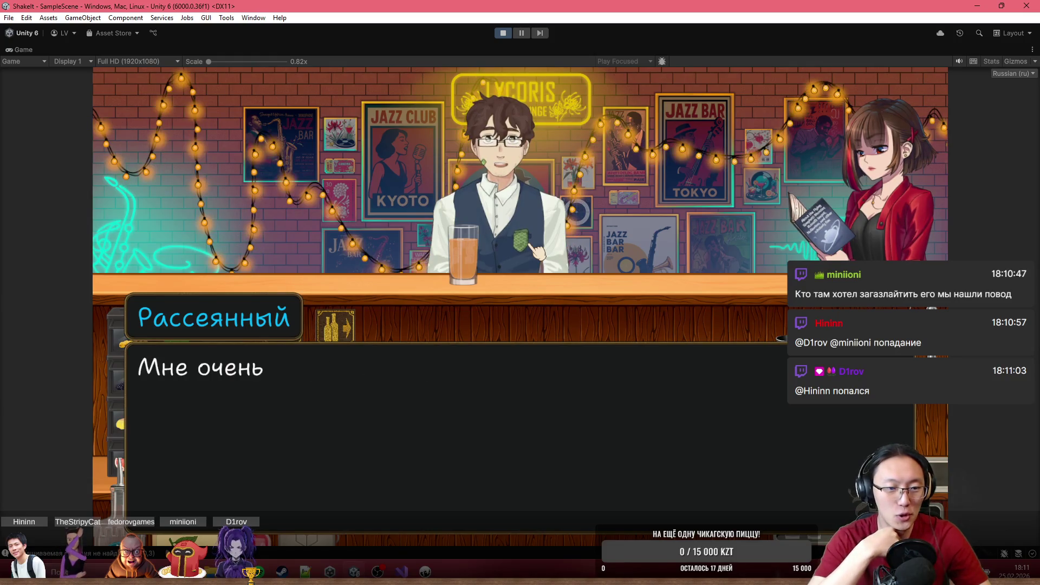
pyautogui.click(911, 295)
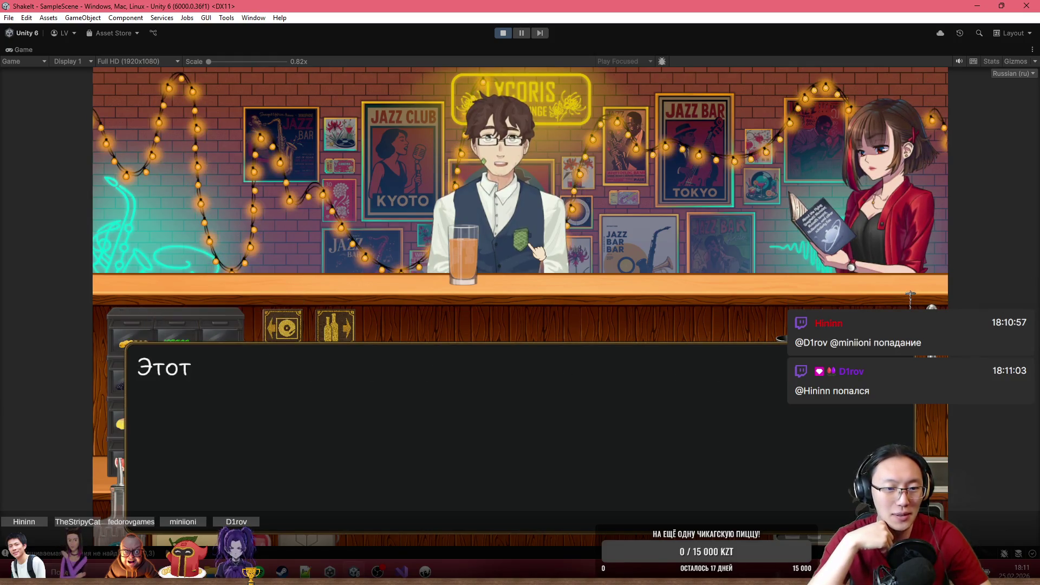
pyautogui.click(910, 295)
pyautogui.click(911, 295)
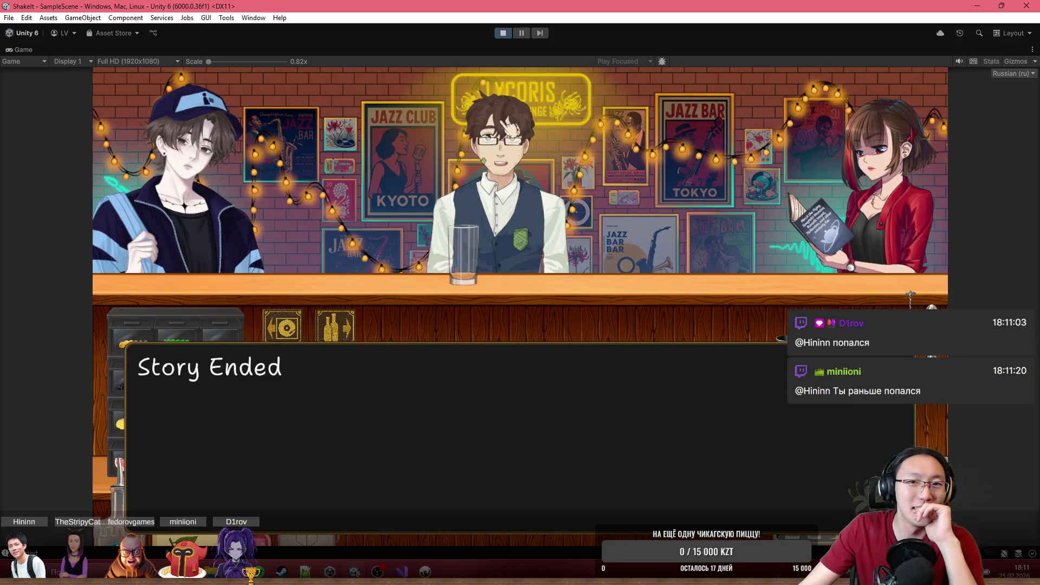
pyautogui.click(503, 33)
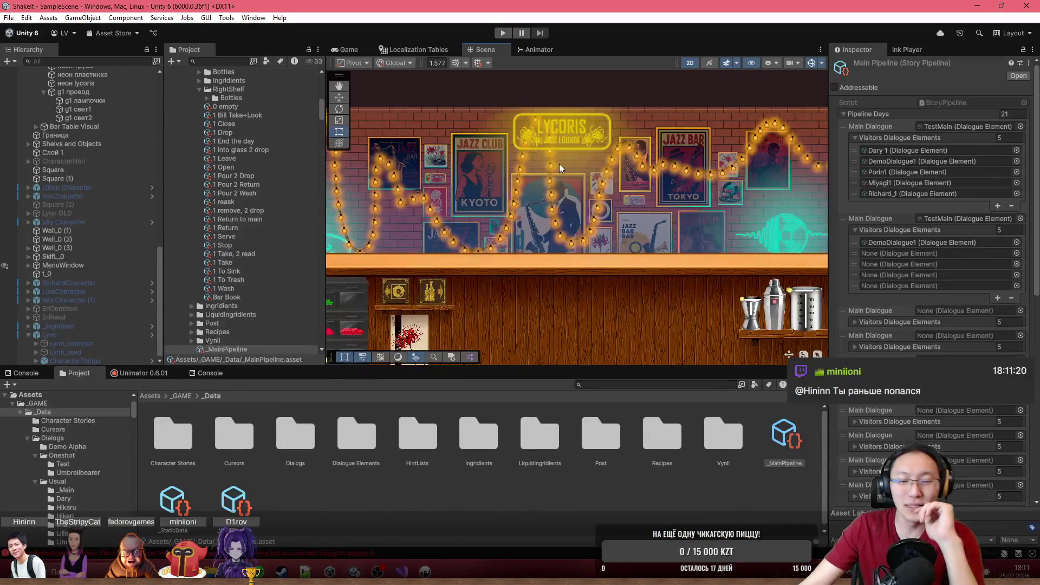
pyautogui.scroll(-2, 550, 308)
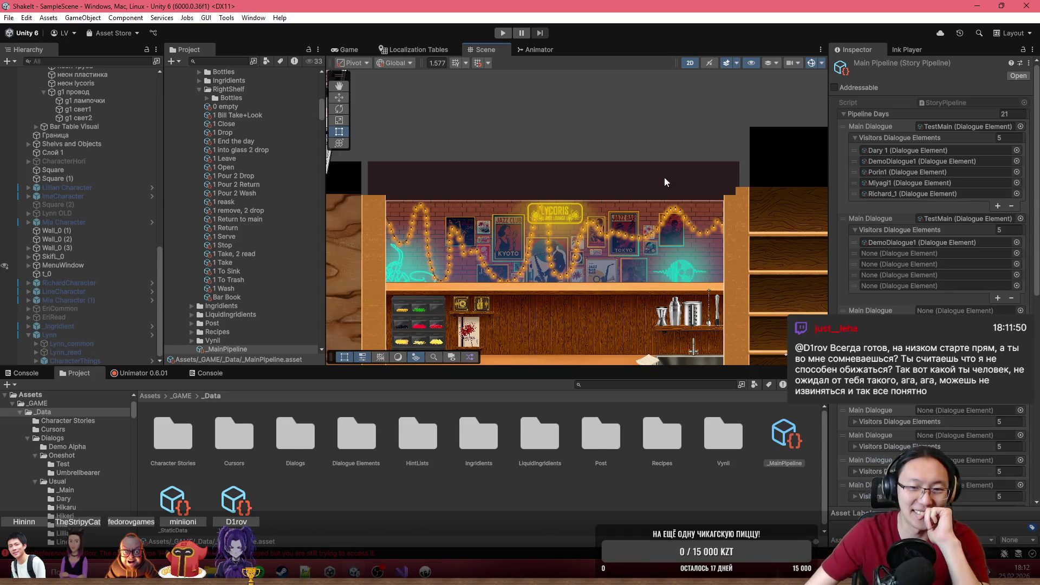
pyautogui.scroll(-3, 632, 151)
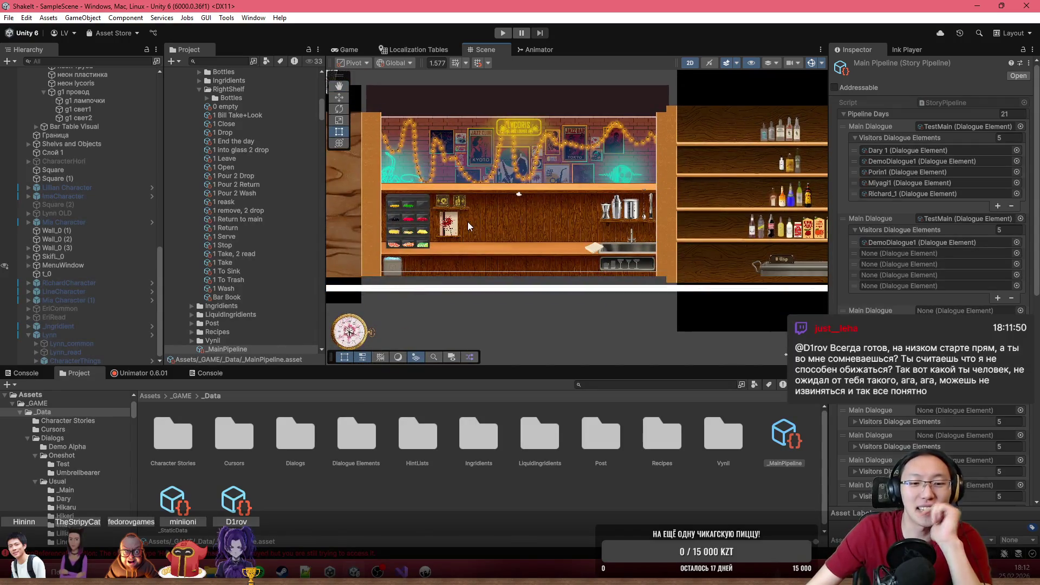
pyautogui.scroll(5, 468, 222)
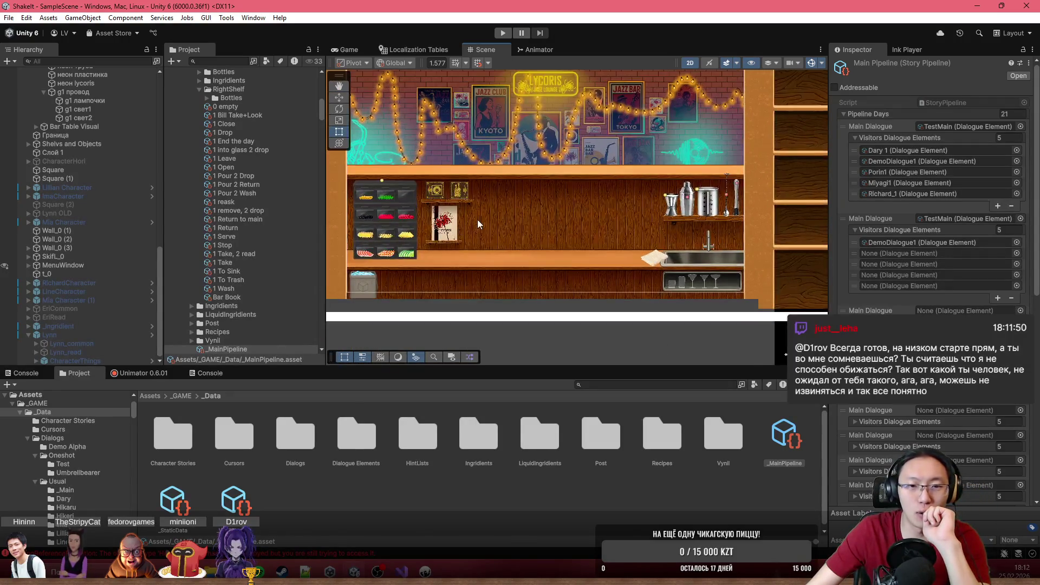
pyautogui.scroll(2, 474, 269)
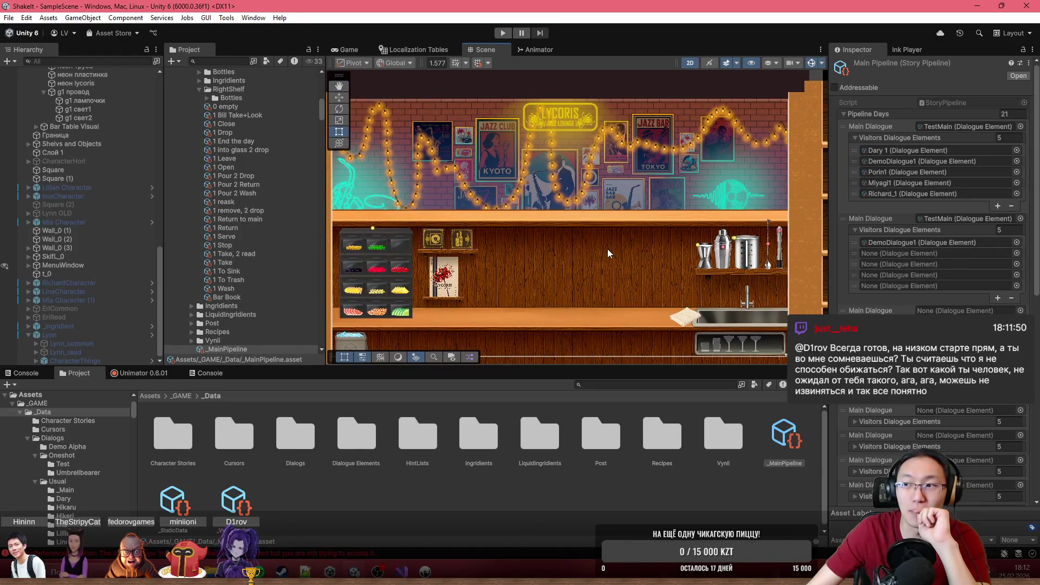
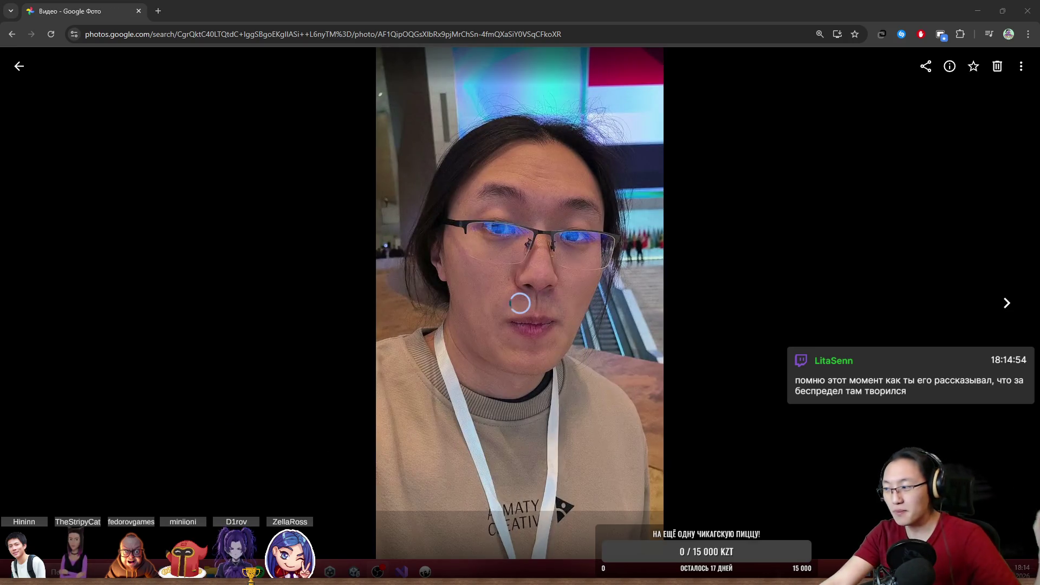
# - Take the full-screen Chrome window out of full screen and minimize it to show the Unity editor
pyautogui.moveTo(184, 15)
pyautogui.mouseDown()
pyautogui.moveTo(326, 190)
pyautogui.moveTo(638, 203)
pyautogui.mouseUp()
pyautogui.moveTo(747, 193); pyautogui.dragTo(1039, 195)
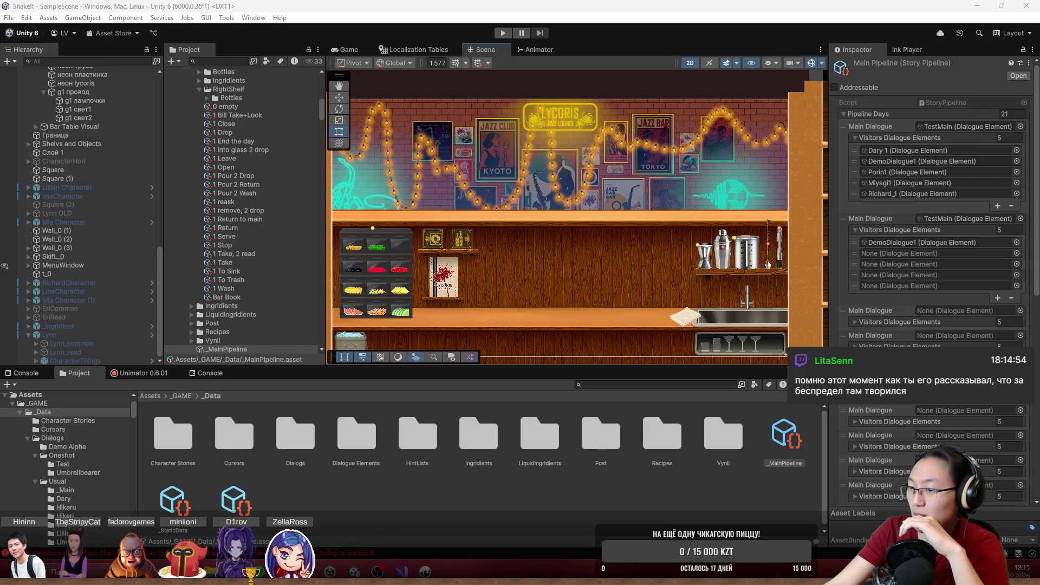
# - Switch from Unity back to Chrome showing the Grand Finale stage video
pyautogui.hotkey('alt', 'Tab')
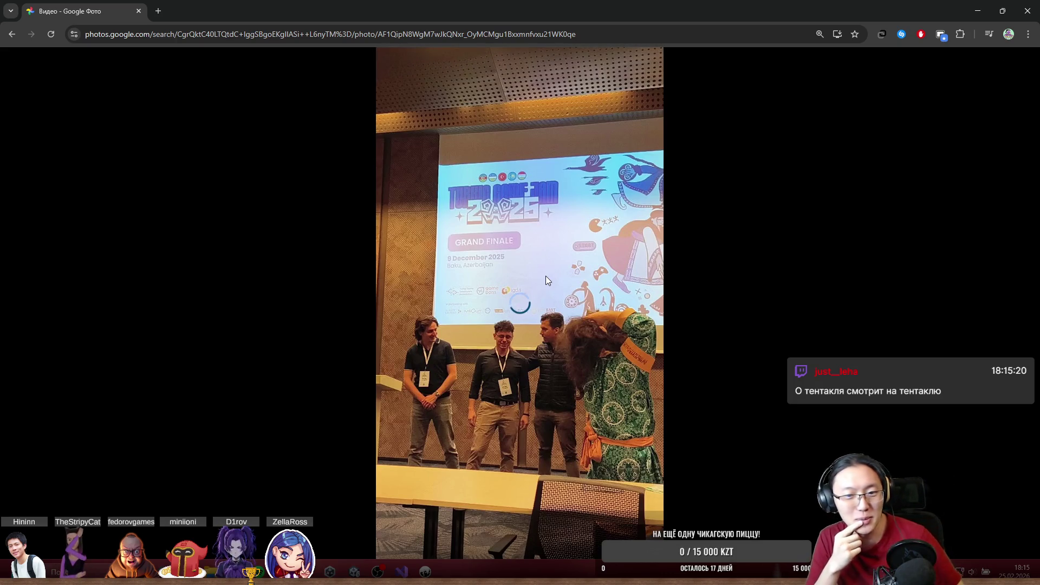
# - Pause the vertical selfie clip at 0:27 of 1:16
pyautogui.moveTo(385, 289)
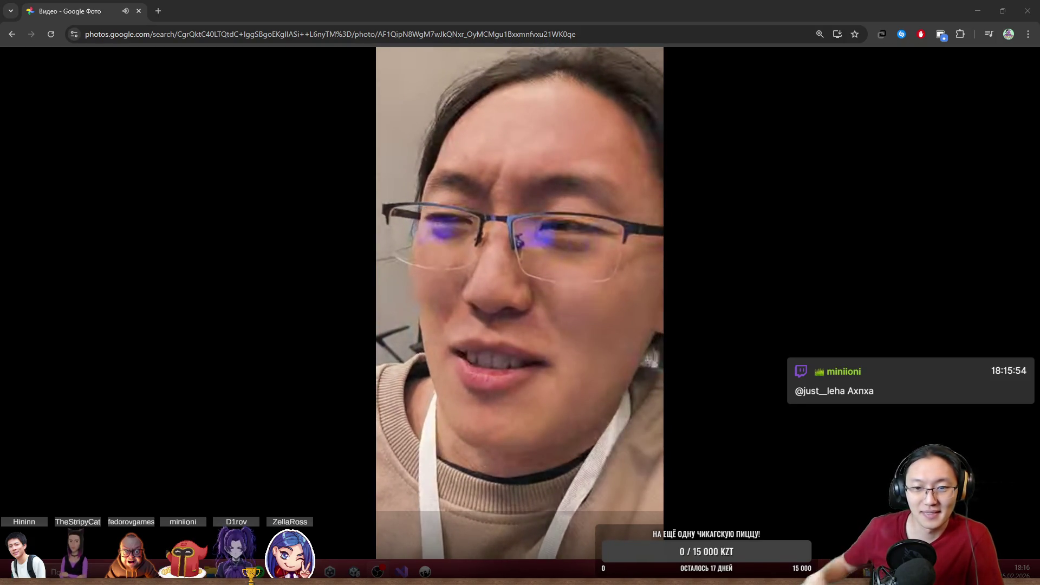
pyautogui.click(485, 418)
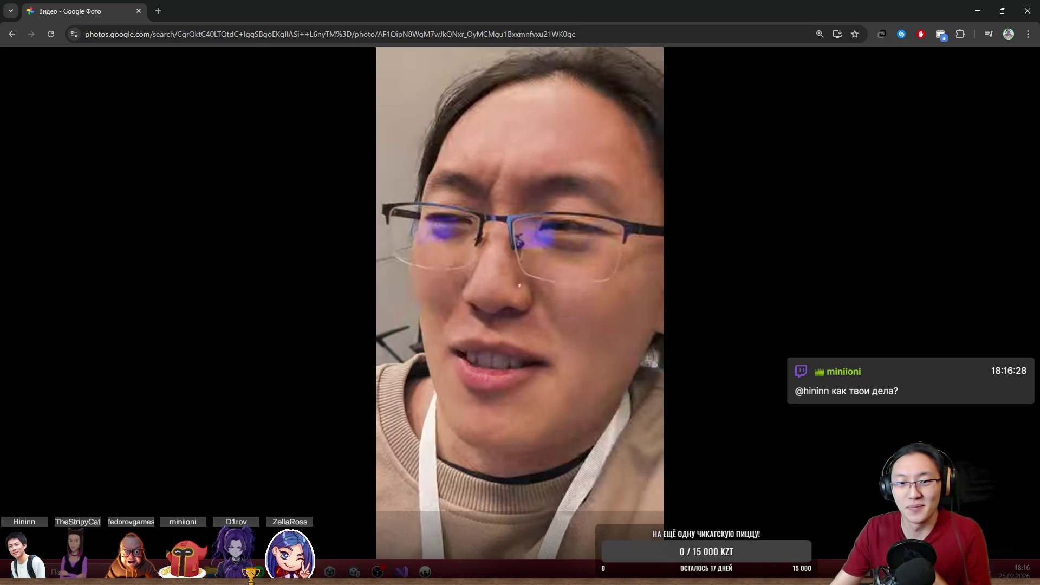
pyautogui.moveTo(342, 161)
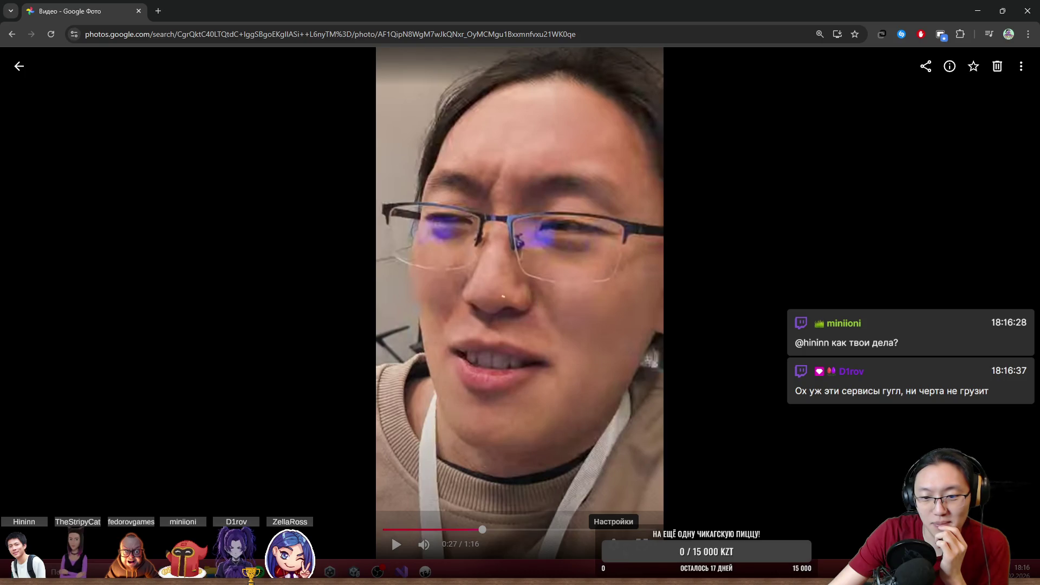
# - Rewind the clip to about 0:23, jump to 0:42, pause at 0:43, then resume
pyautogui.click(642, 544)
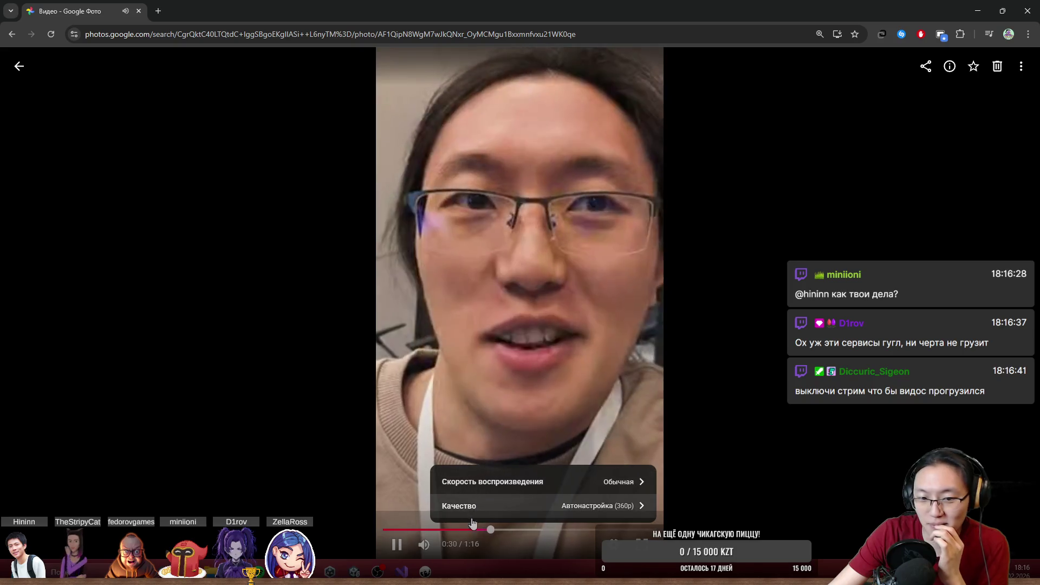
pyautogui.click(467, 529)
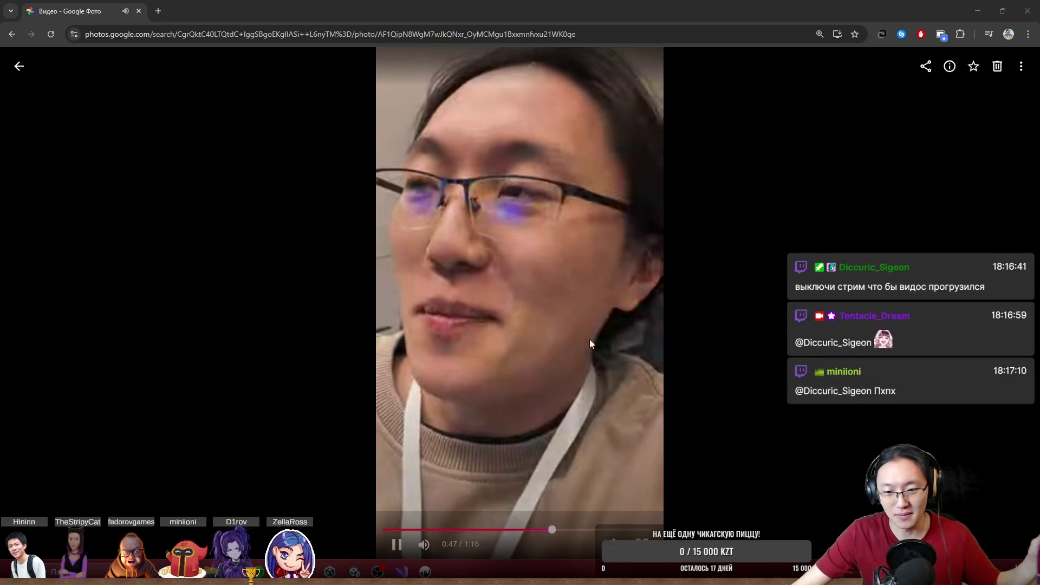
pyautogui.click(551, 531)
pyautogui.click(538, 530)
pyautogui.click(557, 428)
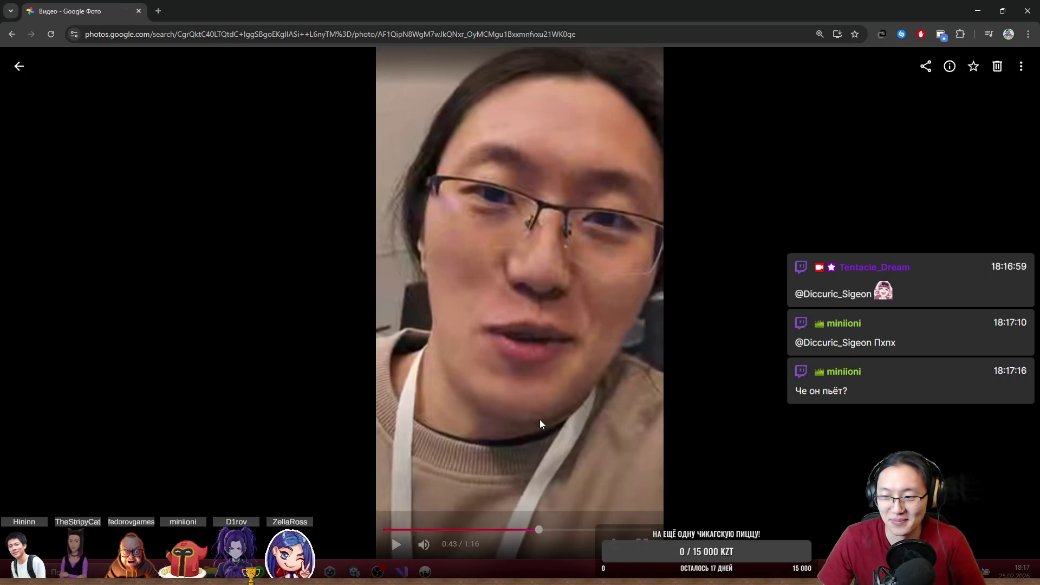
pyautogui.click(544, 400)
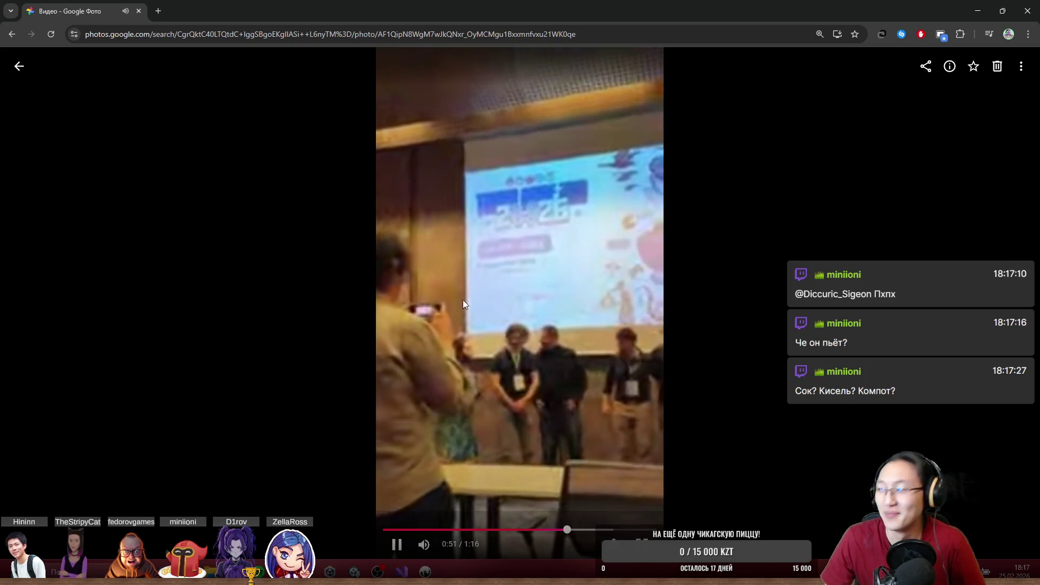
# - Check the Качество quality choices in the player settings, then pause near the one-minute mark
pyautogui.click(643, 543)
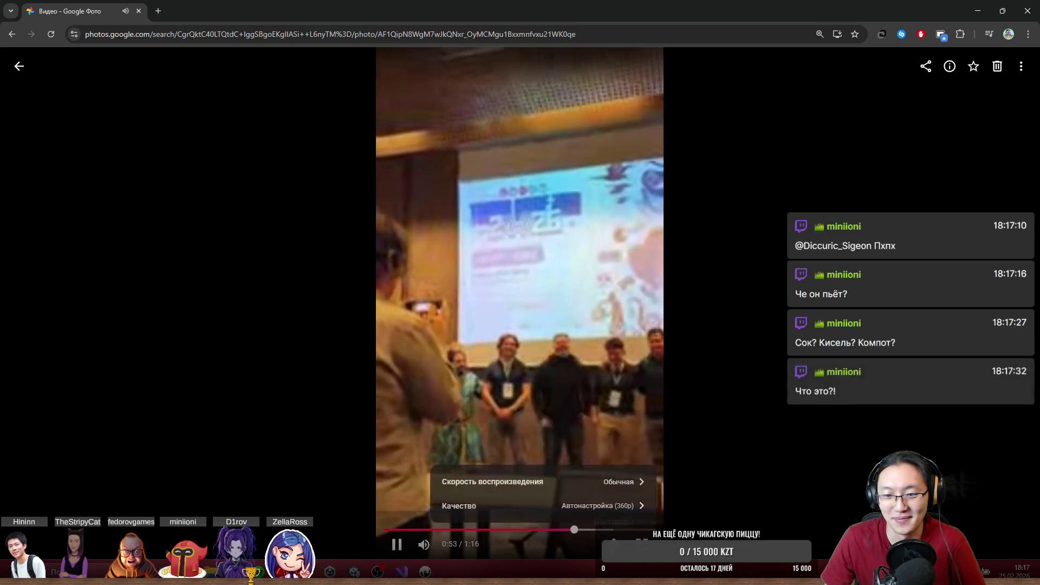
pyautogui.click(623, 505)
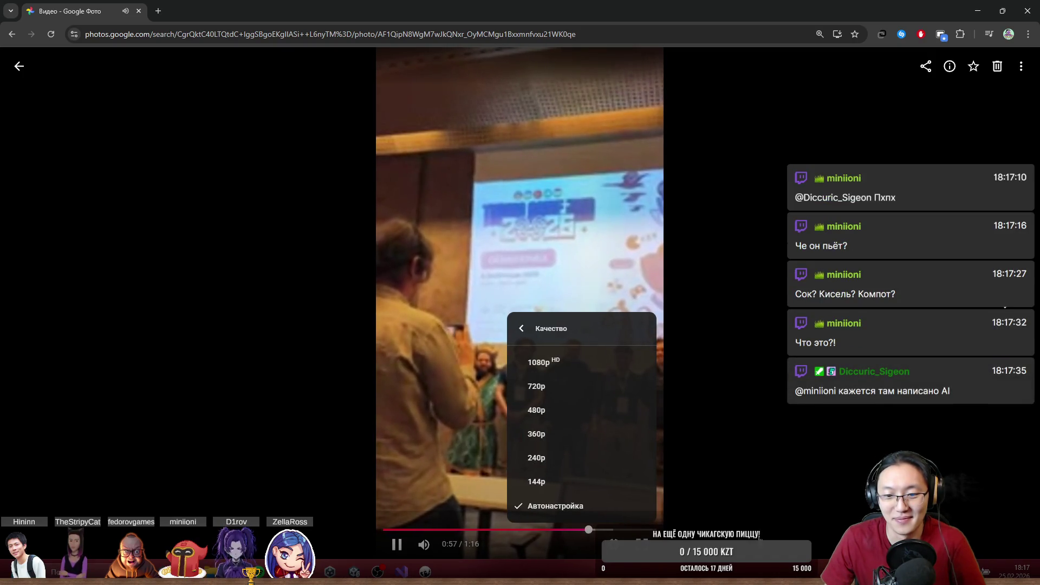
pyautogui.click(536, 362)
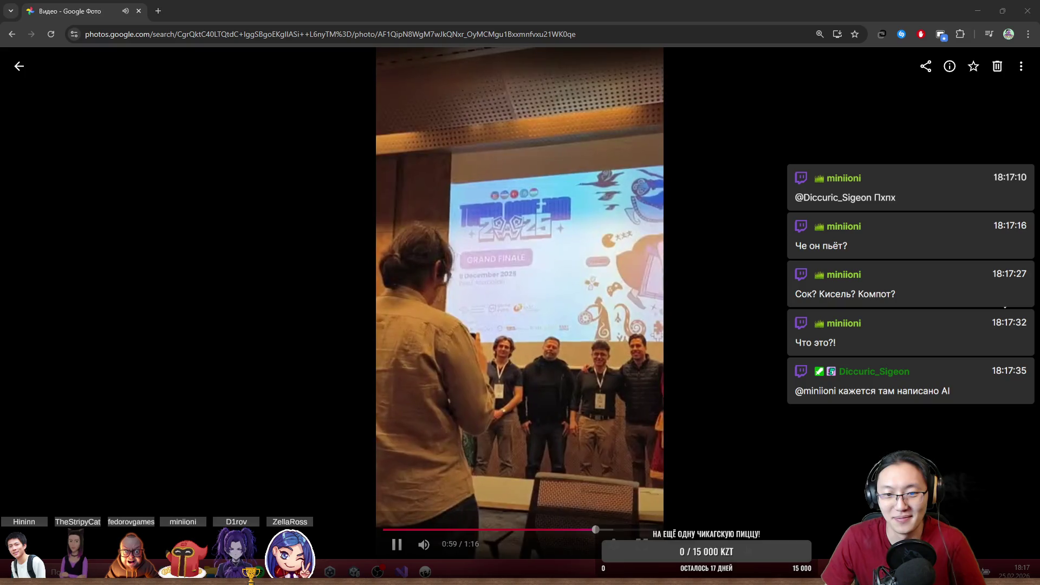
pyautogui.click(463, 270)
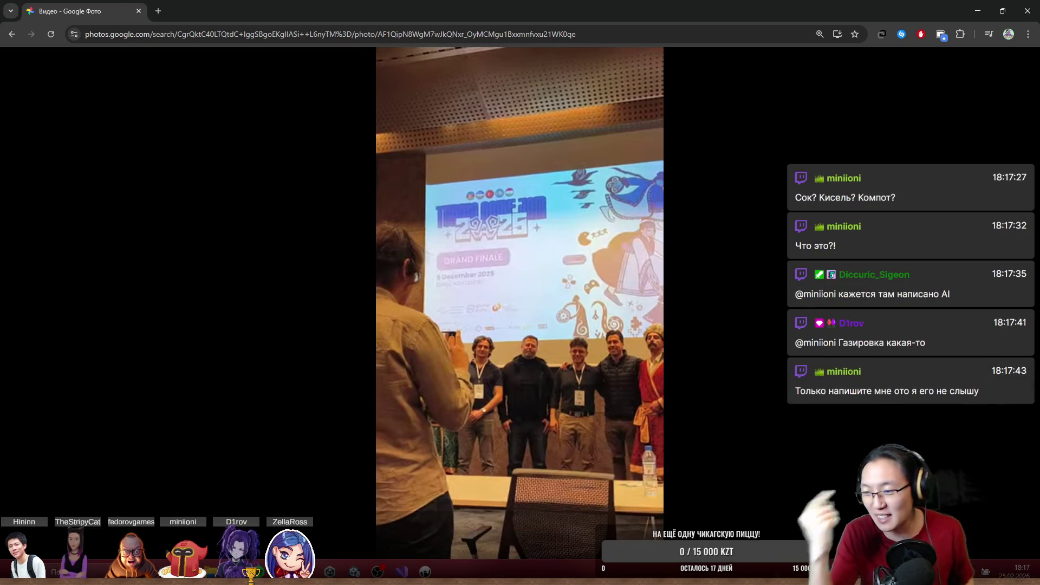
# - Resume the stage video, then switch back to the Unity editor
pyautogui.click(534, 339)
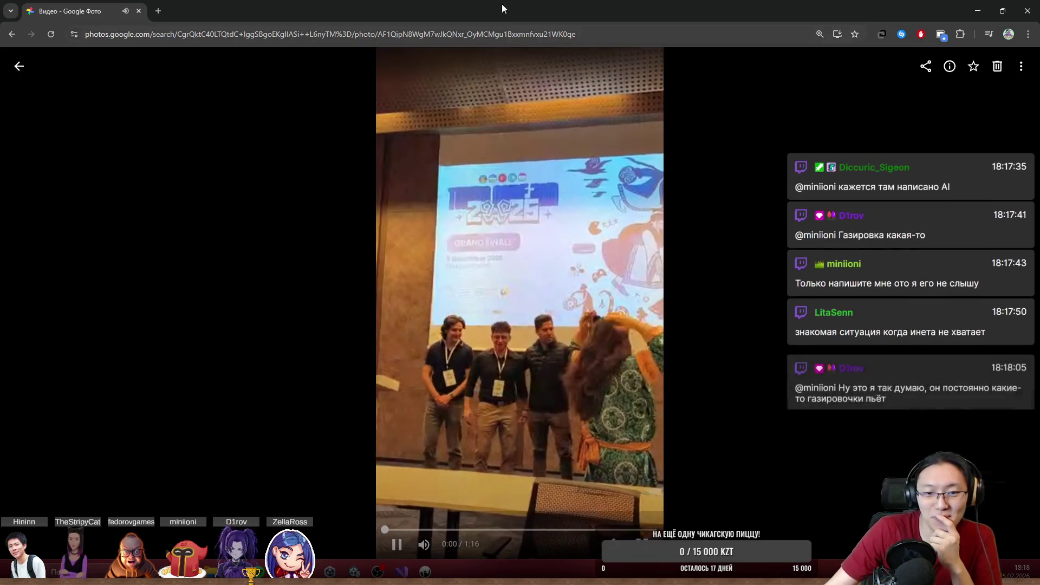
pyautogui.hotkey('alt', 'Tab')
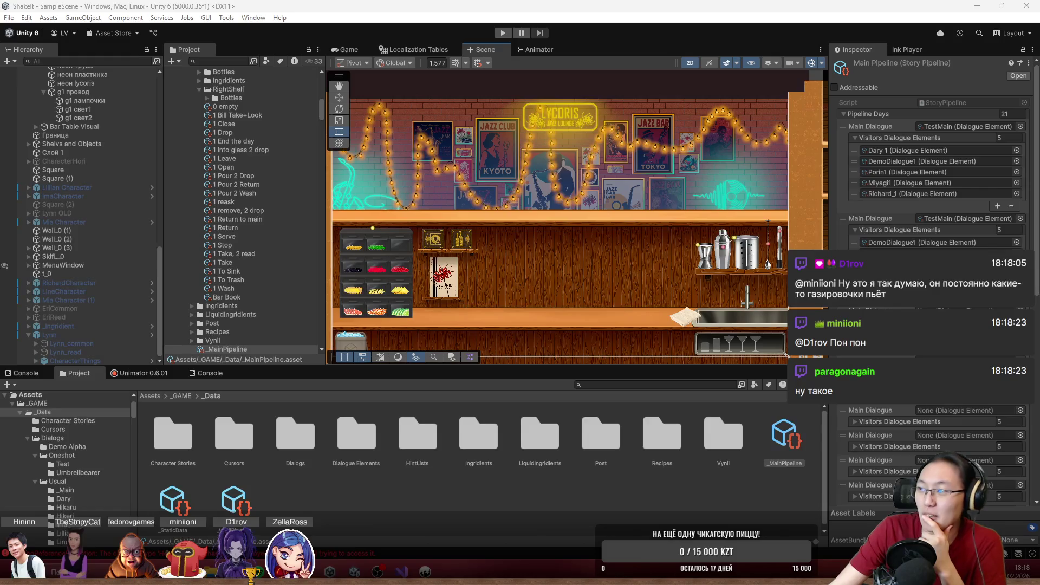
# - Scroll through the 8 Dec 2025 Baku photos and shrink Chrome to a window
pyautogui.hotkey('alt', 'Tab')
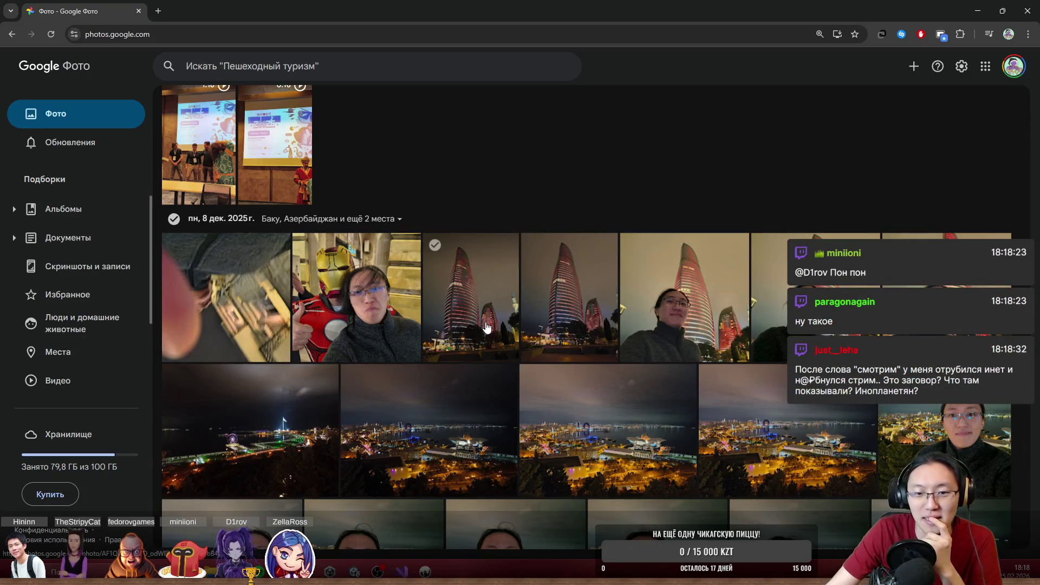
pyautogui.scroll(-3, 782, 362)
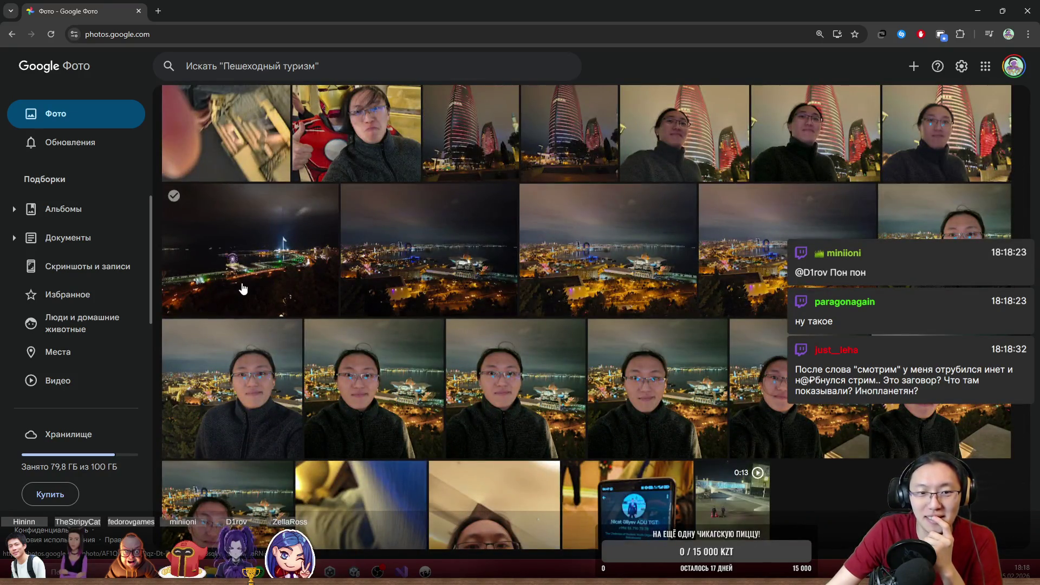
pyautogui.scroll(-2, 352, 260)
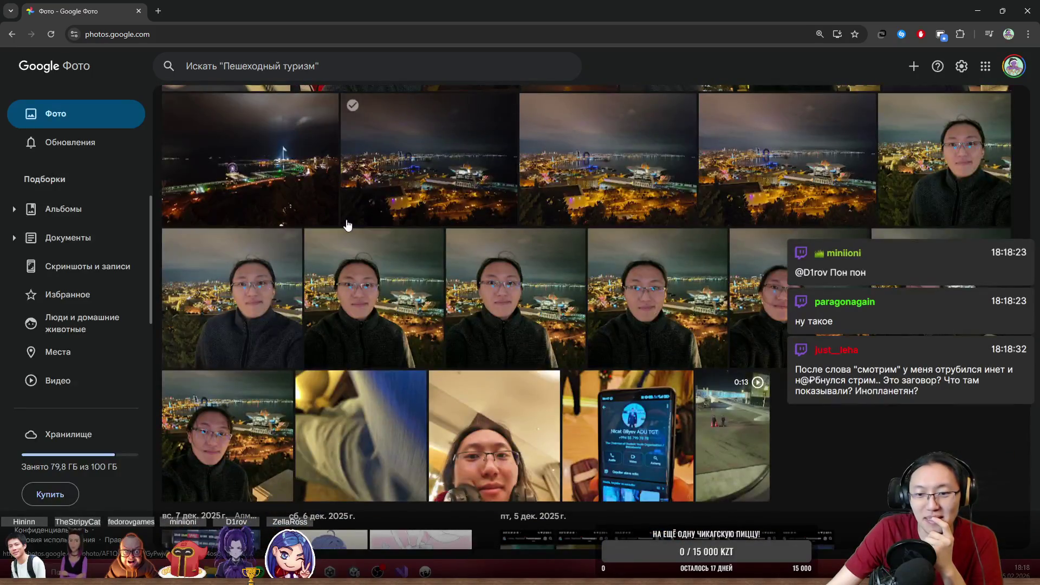
pyautogui.scroll(-2, 342, 276)
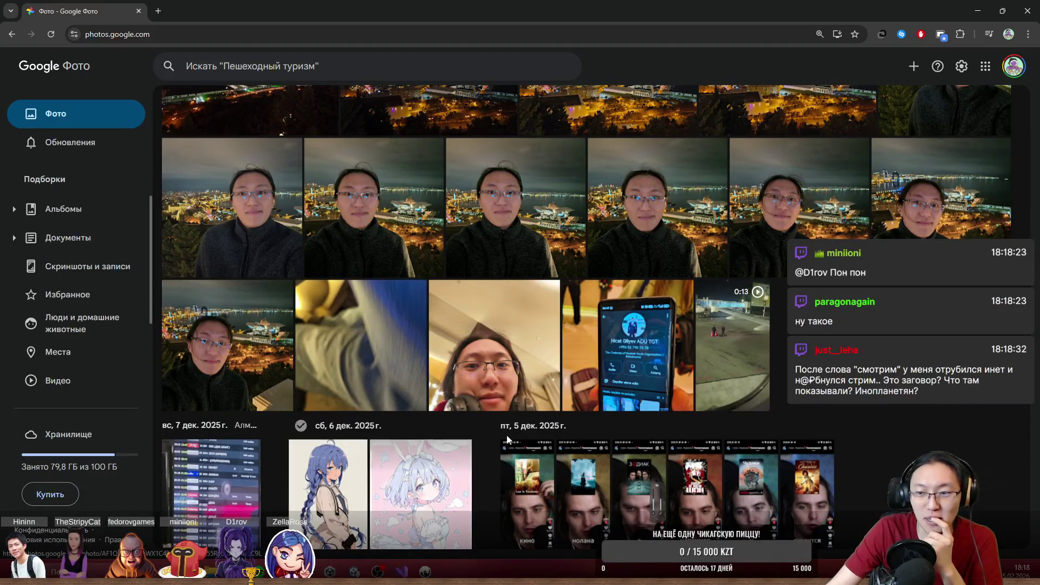
pyautogui.scroll(6, 496, 441)
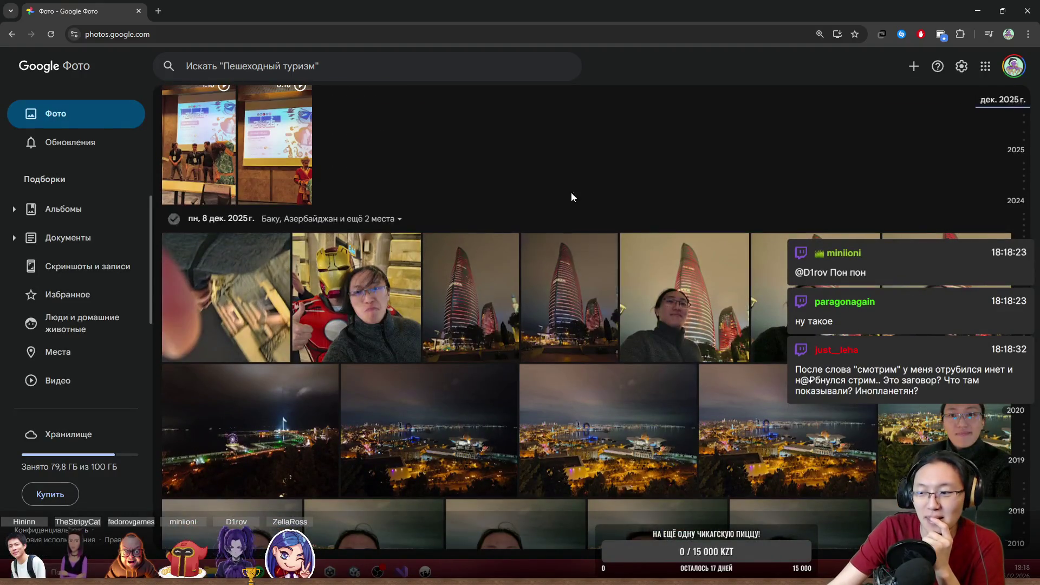
pyautogui.moveTo(575, 11); pyautogui.dragTo(554, 156)
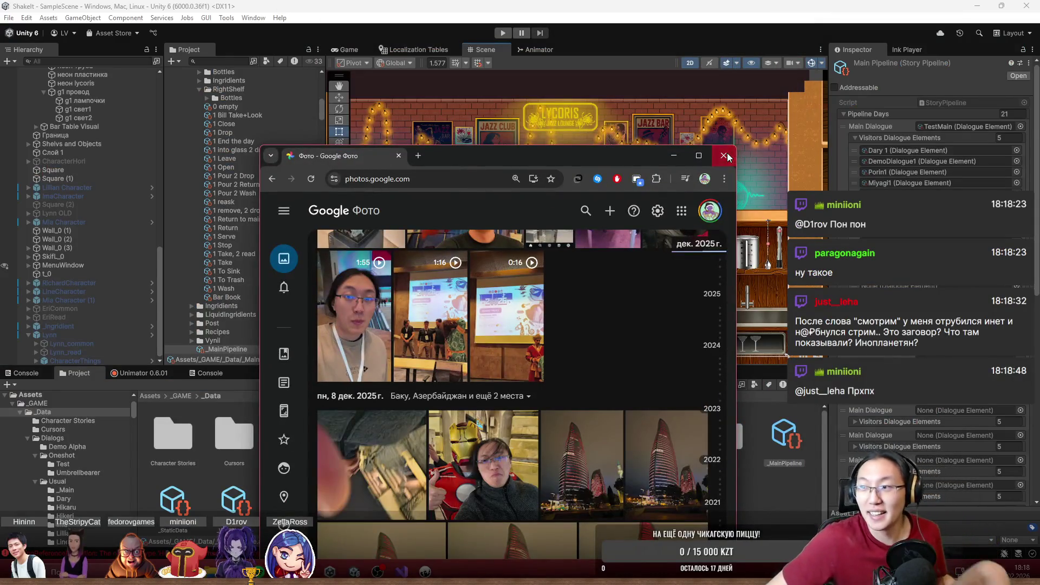
# - Close the Chrome window showing the Baku photos
pyautogui.click(724, 156)
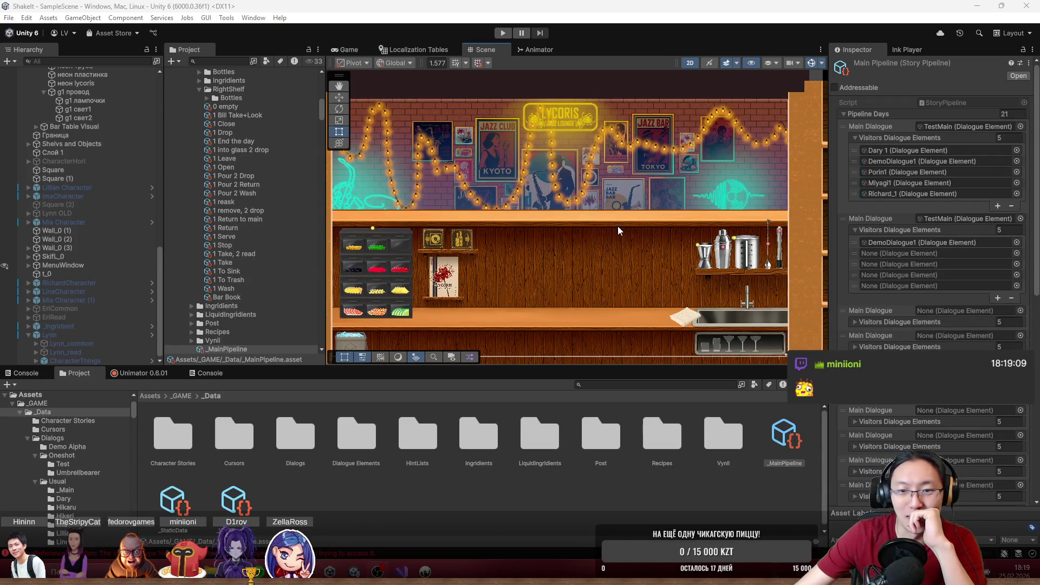
pyautogui.scroll(-3, 596, 223)
pyautogui.moveTo(557, 237); pyautogui.dragTo(583, 242)
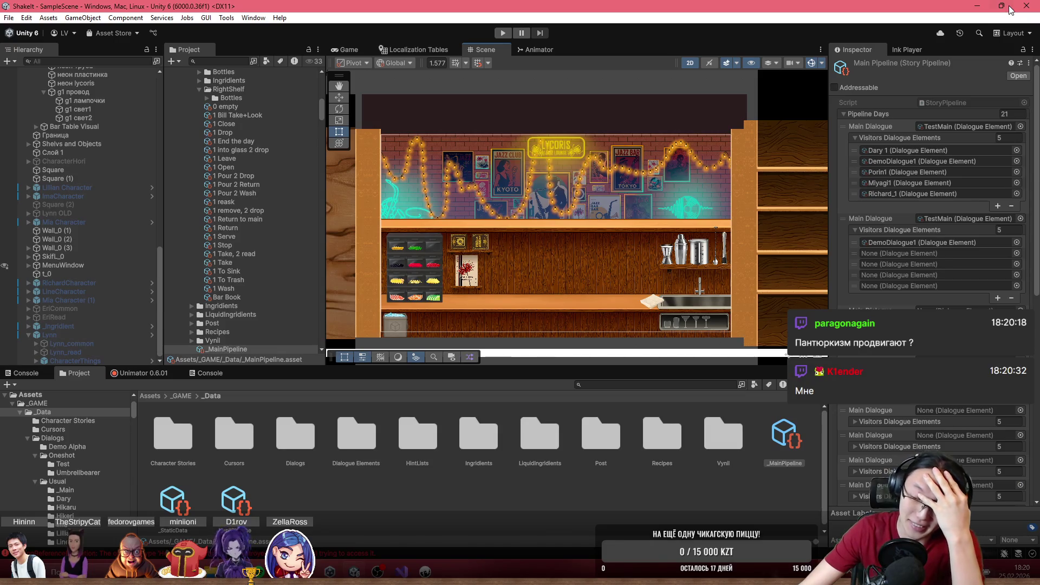
pyautogui.moveTo(1001, 7)
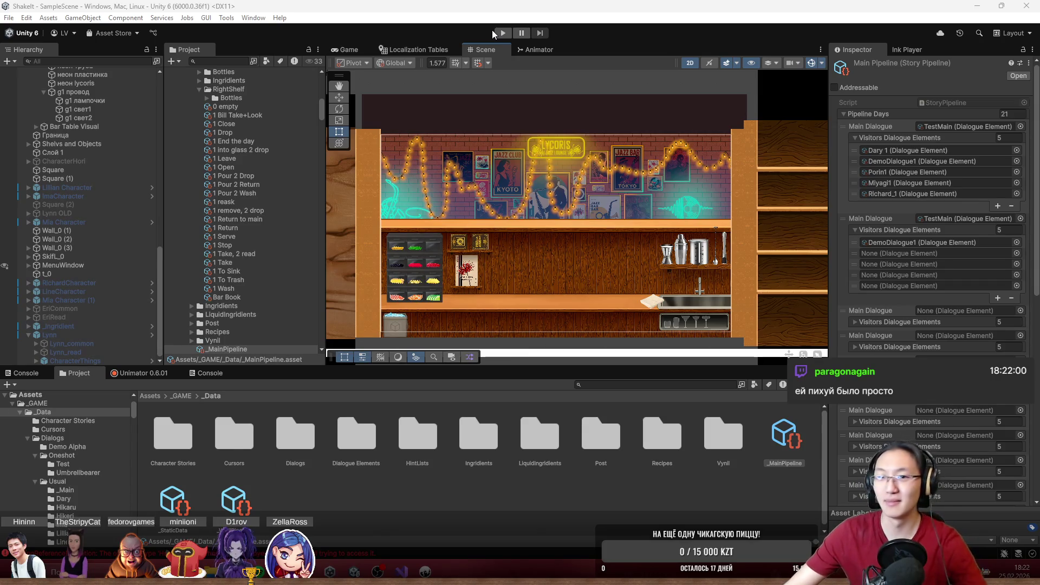
pyautogui.click(499, 34)
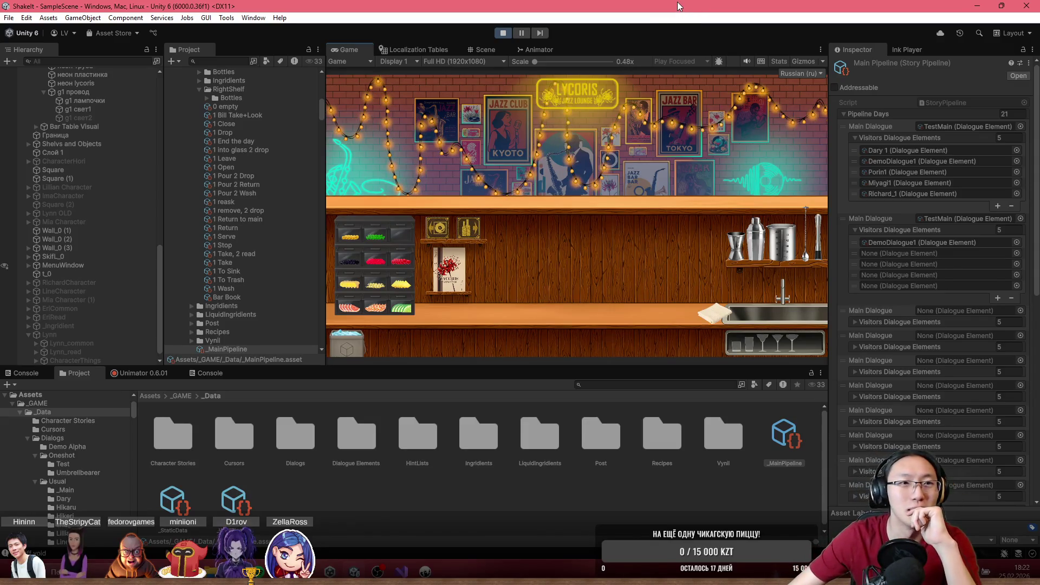
# - Maximize the running Game view, restore the layout, try Ctrl+S, and stop Play mode
pyautogui.doubleClick(593, 52)
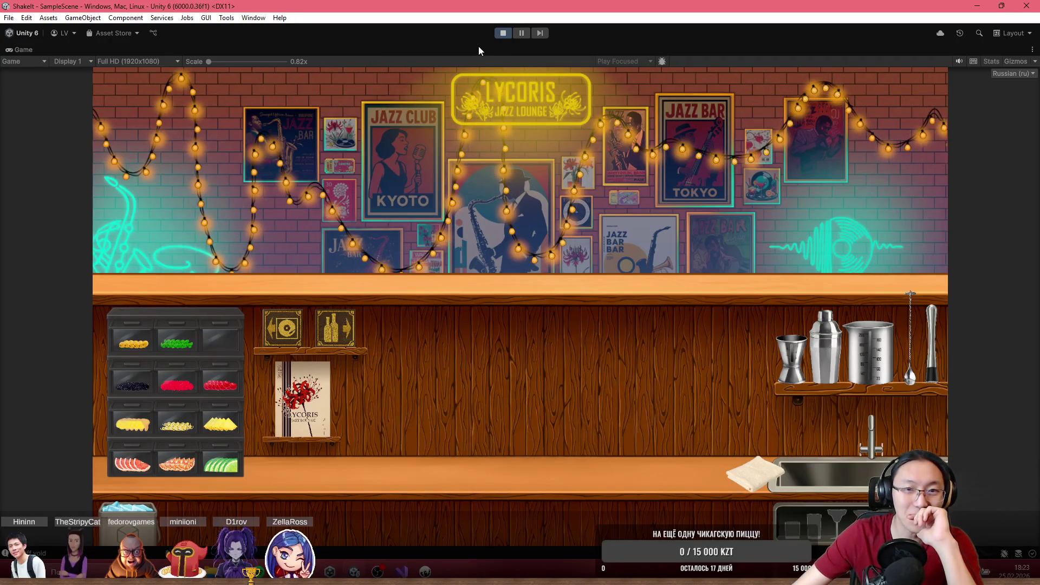
pyautogui.hotkey('shift', 'space')
pyautogui.hotkey('ctrl', 's')
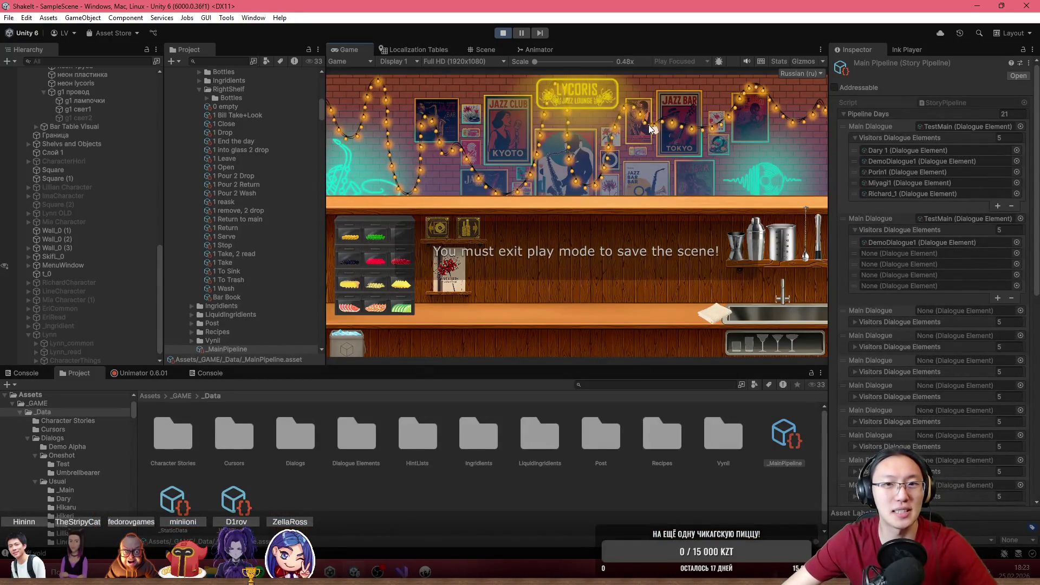
pyautogui.click(502, 33)
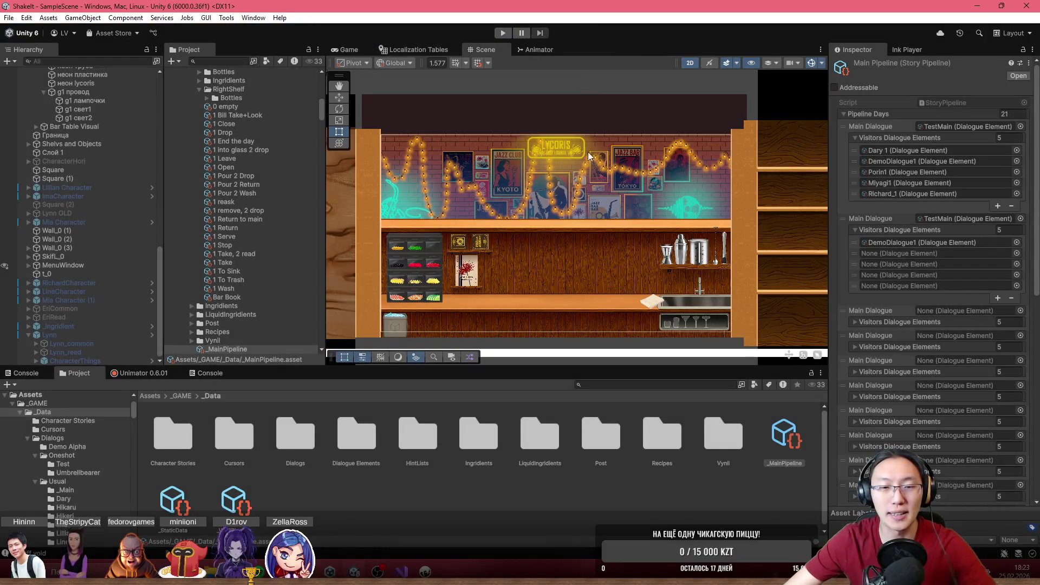
# - Pan and zoom the Scene view onto the bottle and Evil Juice shelves, then show Game view
pyautogui.moveTo(609, 251); pyautogui.dragTo(466, 185)
pyautogui.scroll(3, 630, 252)
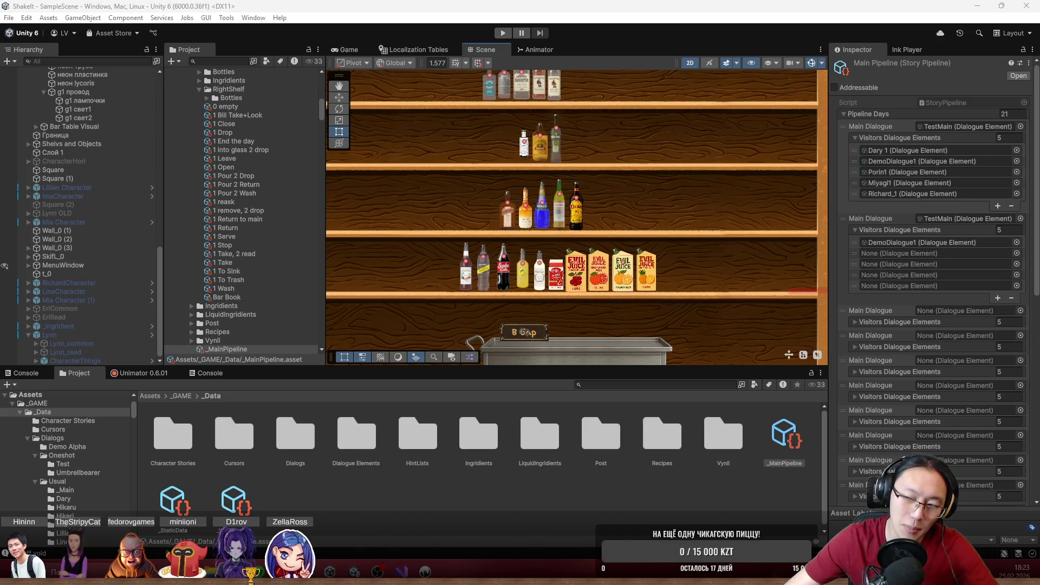
pyautogui.scroll(-2, 566, 241)
pyautogui.scroll(2, 492, 252)
pyautogui.scroll(2, 492, 256)
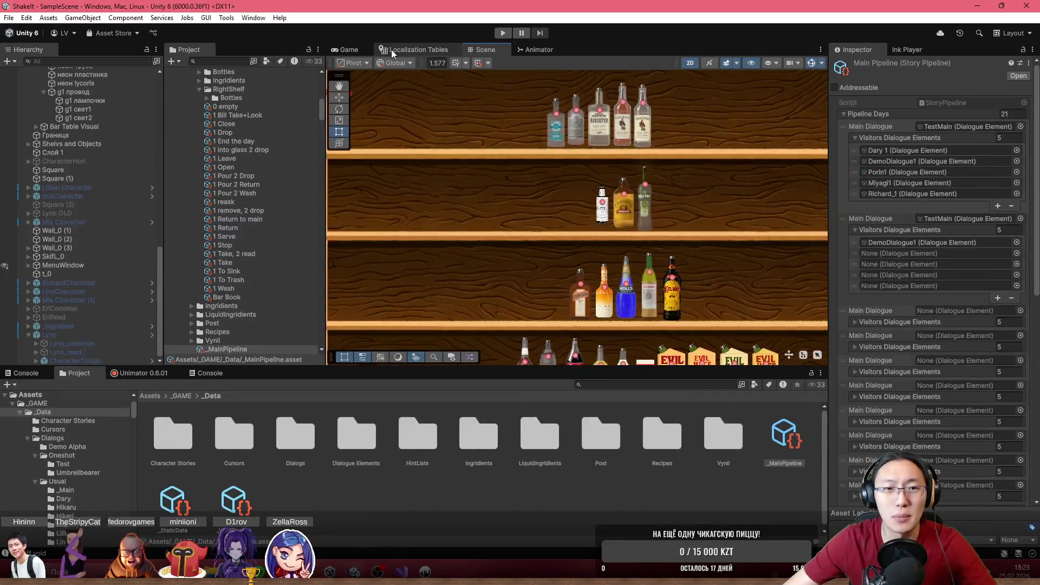
pyautogui.click(358, 50)
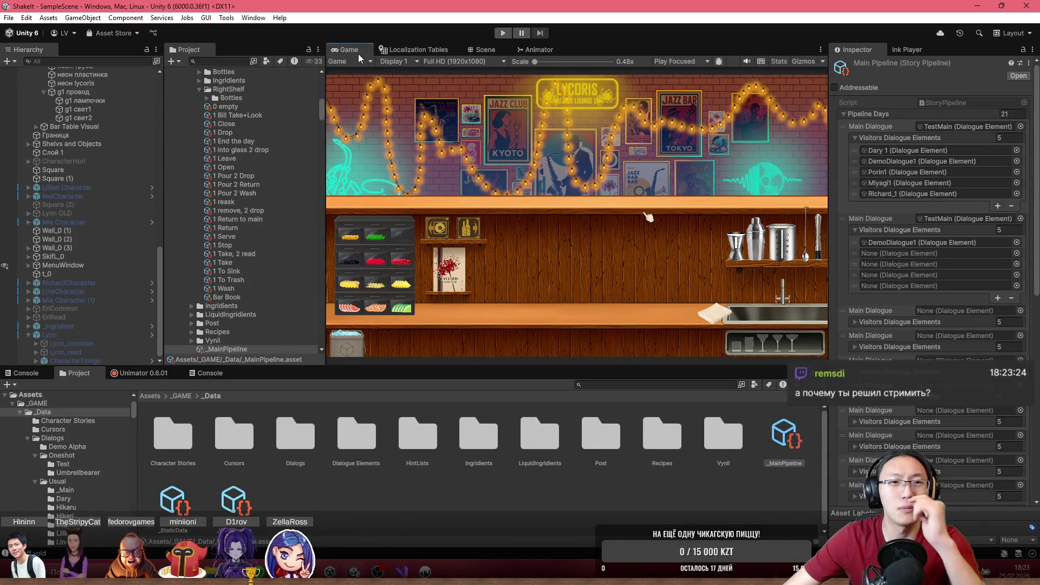
# - Play the game maximized and move from the bar counter to the bottle shelves
pyautogui.doubleClick(358, 50)
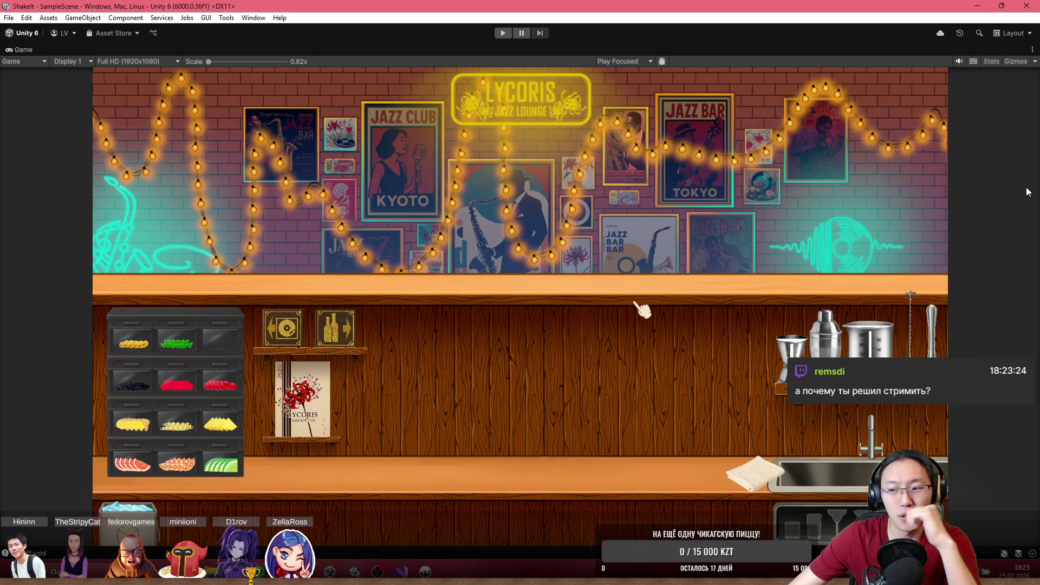
pyautogui.click(503, 33)
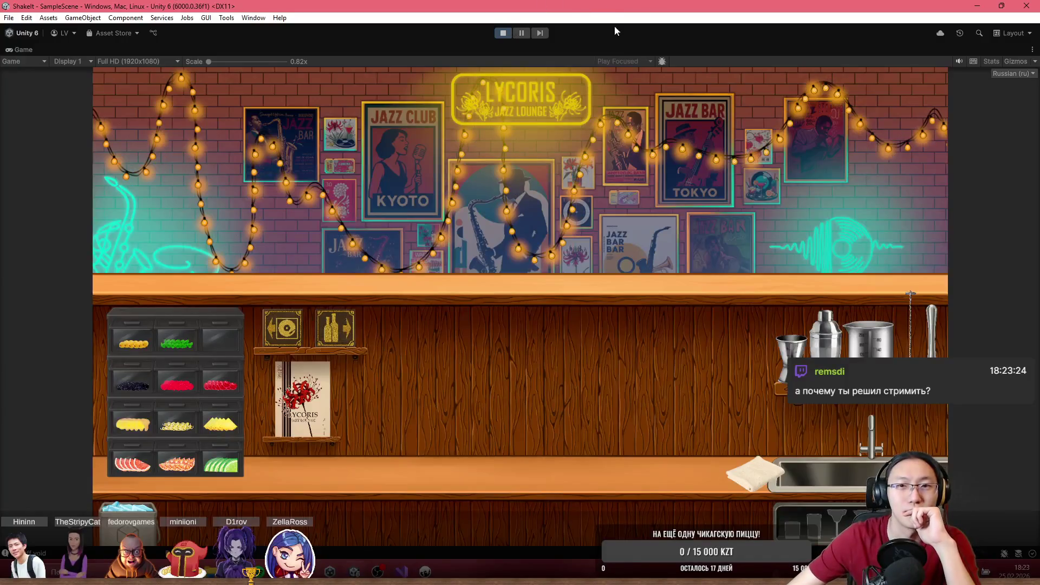
pyautogui.hotkey('shift', 'space')
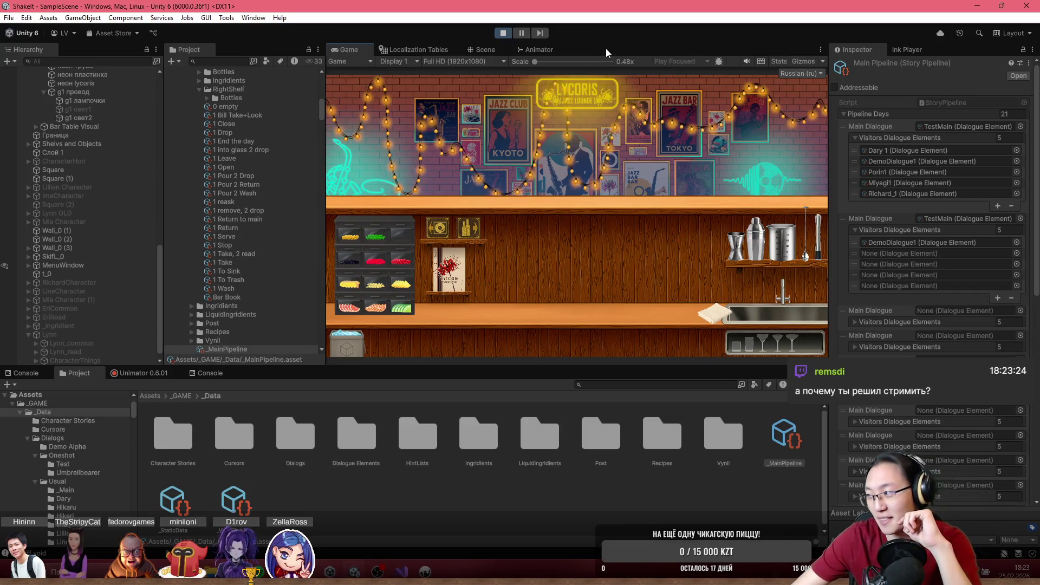
pyautogui.doubleClick(632, 44)
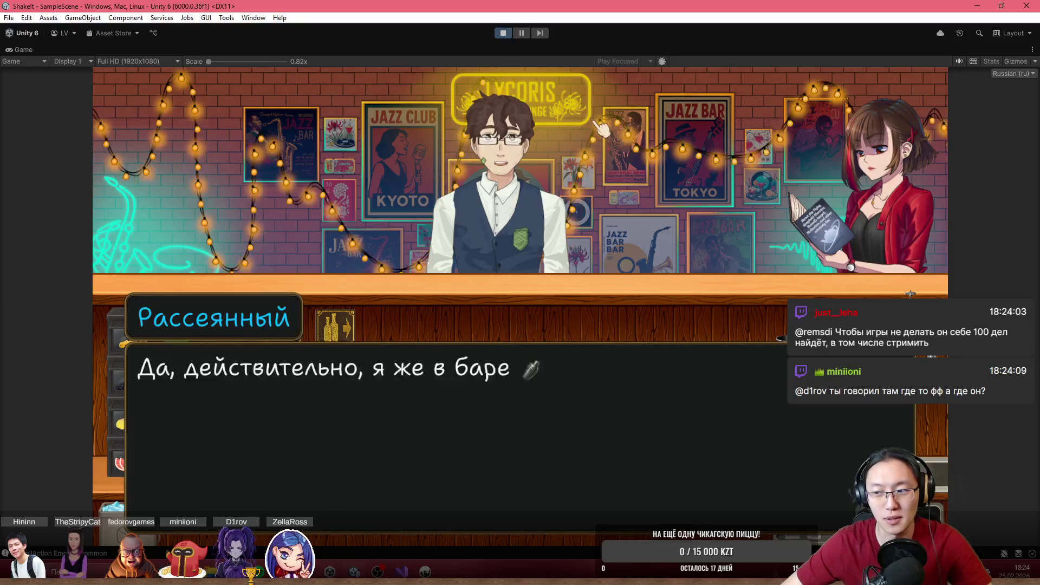
pyautogui.click(335, 325)
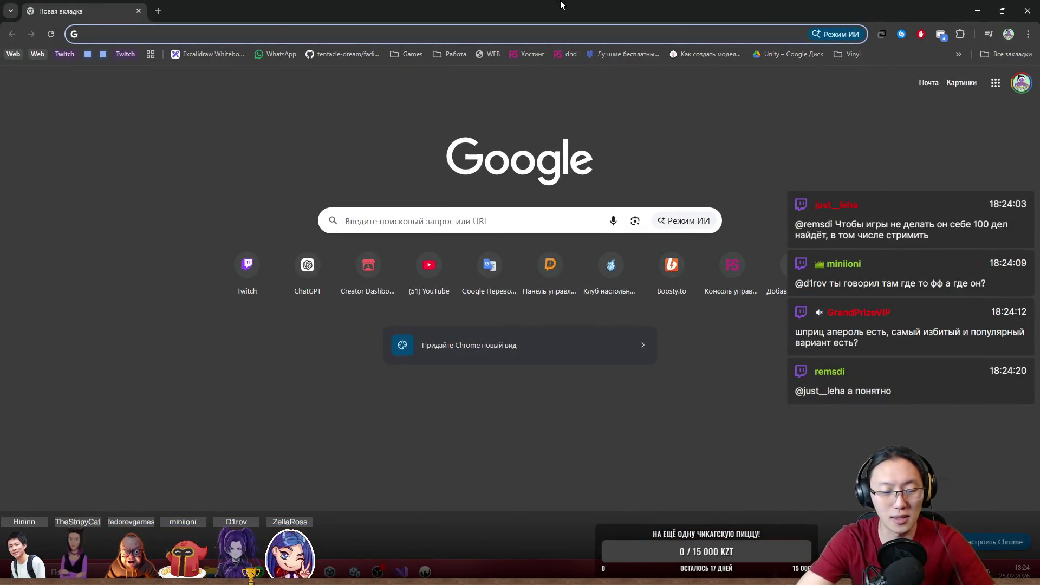
# - Search Google for 'шприц апероль' and expand the AI overview to the full recipe
pyautogui.write('ш')
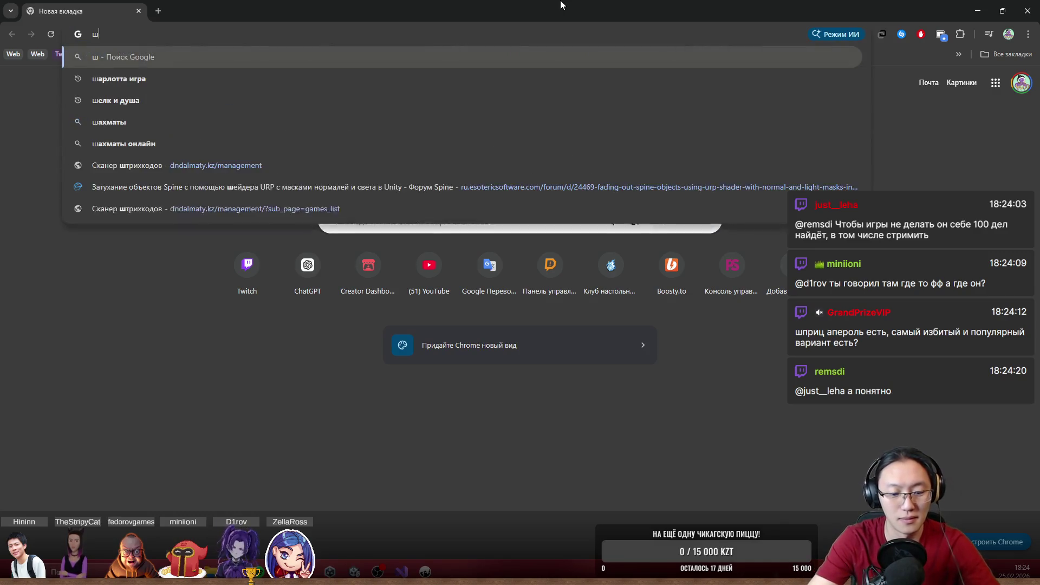
pyautogui.write('приц')
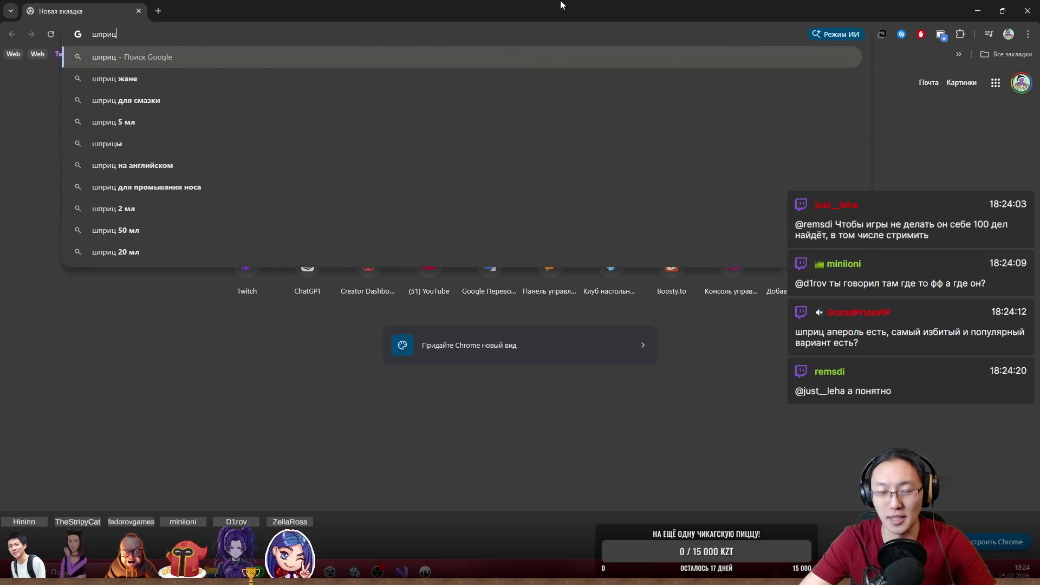
pyautogui.write(' апероль')
pyautogui.press('Return')
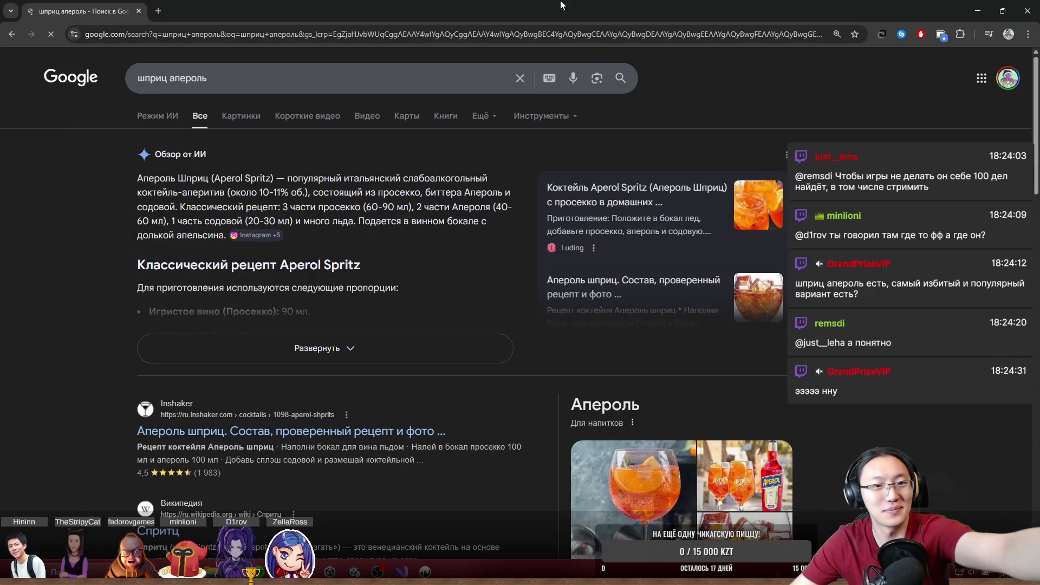
pyautogui.click(292, 349)
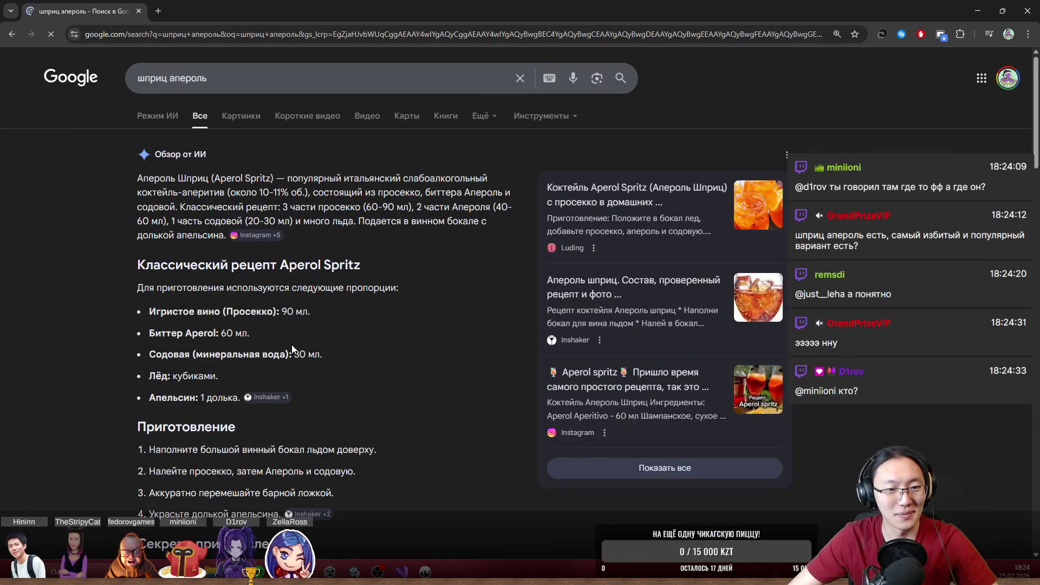
# - Highlight the sparkling wine and Aperol amounts while reading the ingredient list
pyautogui.moveTo(149, 311); pyautogui.dragTo(275, 312)
pyautogui.doubleClick(295, 262)
pyautogui.click(297, 271)
pyautogui.moveTo(185, 333); pyautogui.dragTo(230, 338)
pyautogui.scroll(-2, 229, 338)
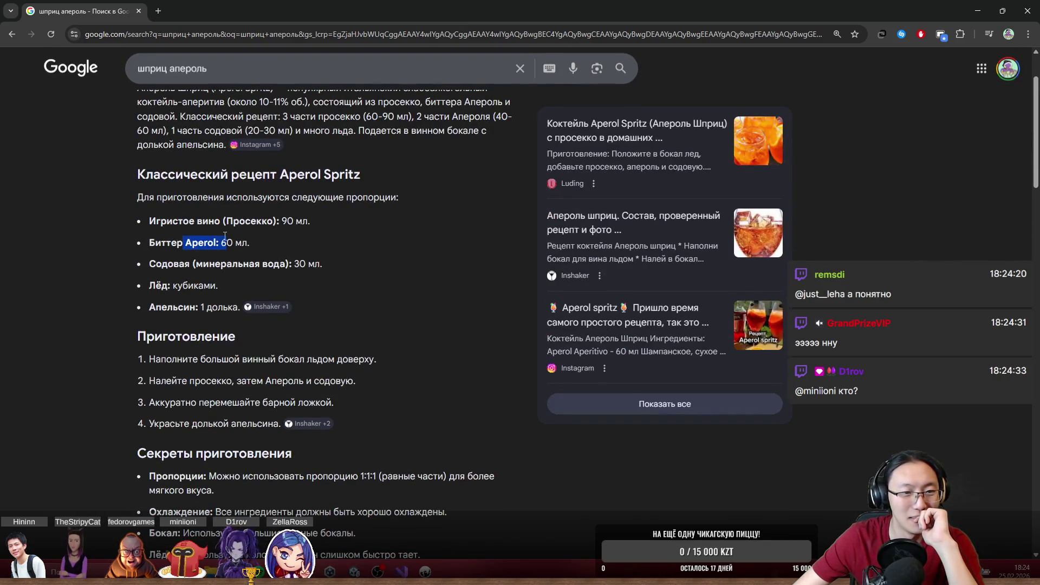
pyautogui.doubleClick(162, 225)
pyautogui.moveTo(162, 225); pyautogui.dragTo(231, 223)
pyautogui.click(173, 238)
# - Highlight the sparkling wine, Биттер Aperol, soda, ice and долька lines, then shrink the browser window
pyautogui.doubleClick(166, 223)
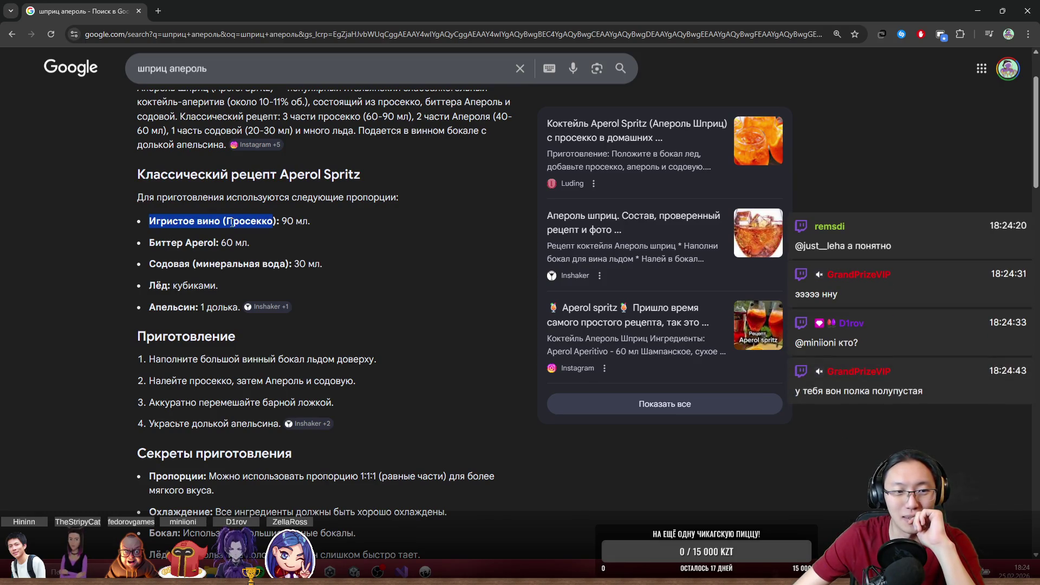
pyautogui.doubleClick(175, 243)
pyautogui.moveTo(175, 244)
pyautogui.mouseDown()
pyautogui.moveTo(211, 244)
pyautogui.moveTo(196, 307)
pyautogui.moveTo(149, 284)
pyautogui.mouseUp()
pyautogui.click(179, 260)
pyautogui.doubleClick(179, 260)
pyautogui.click(244, 286)
pyautogui.doubleClick(205, 308)
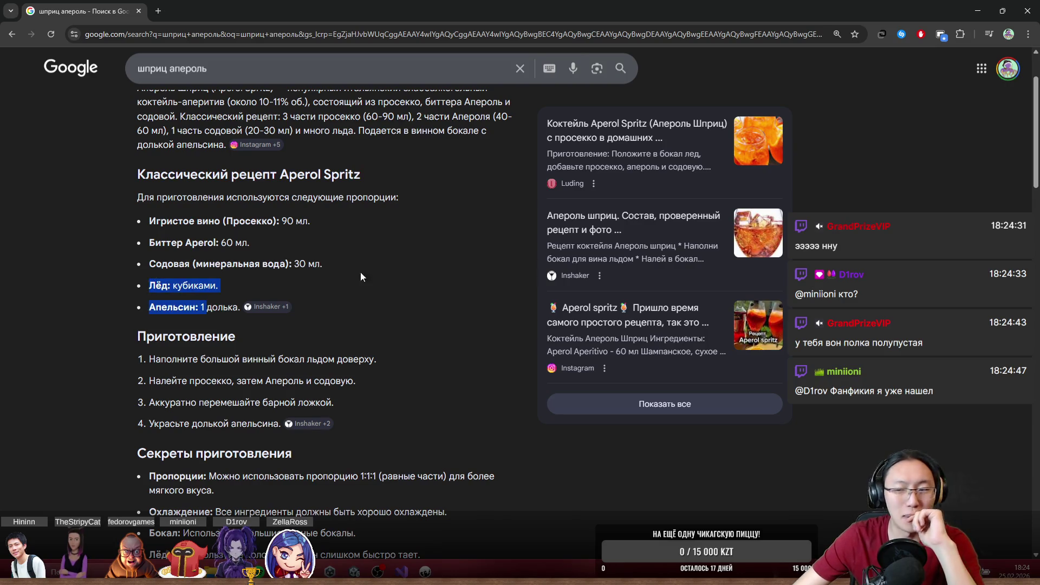
pyautogui.click(381, 279)
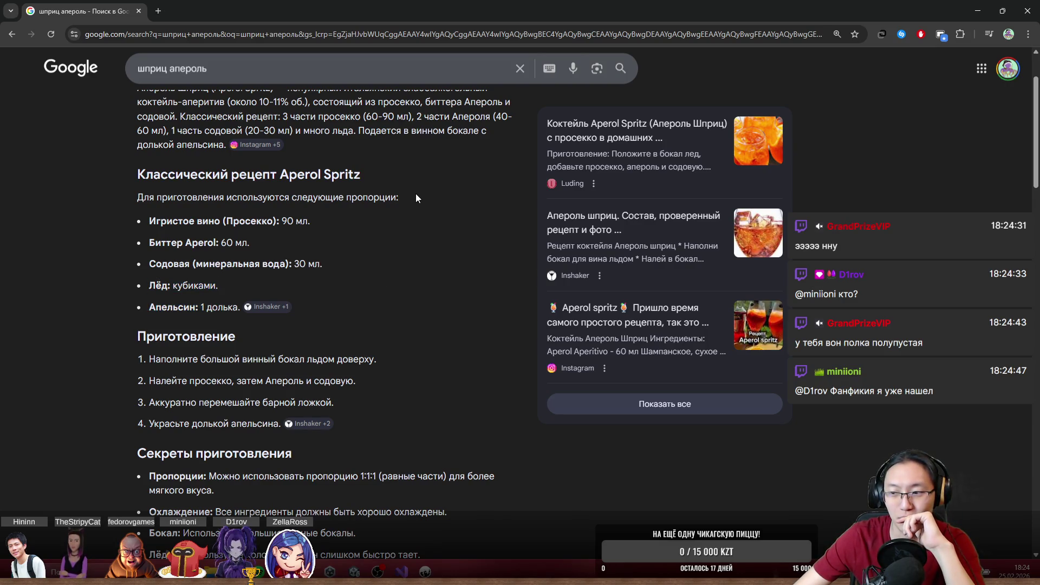
pyautogui.moveTo(266, 5)
pyautogui.mouseDown()
pyautogui.moveTo(304, 139)
pyautogui.moveTo(364, 203)
pyautogui.mouseUp()
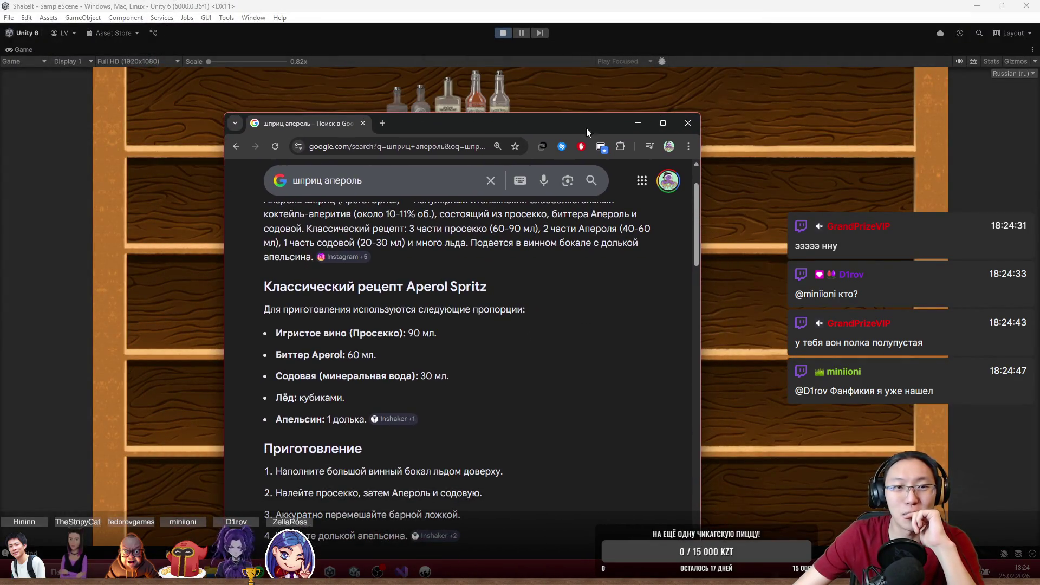
# - Back in the game, move the lemon bottle to the tray and try the gold rum bottle
pyautogui.hotkey('alt', 'Tab')
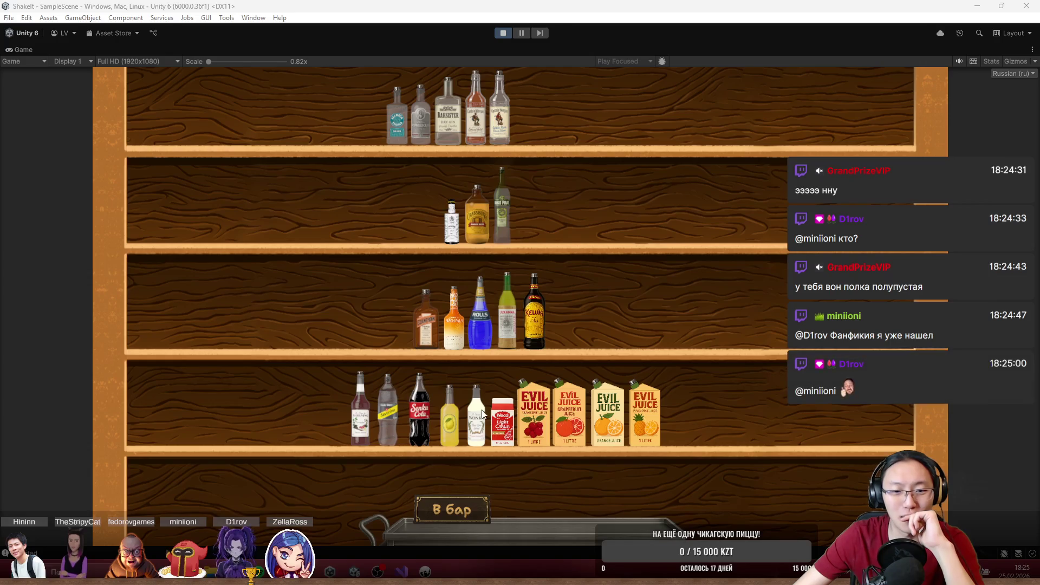
pyautogui.moveTo(449, 412)
pyautogui.mouseDown()
pyautogui.moveTo(471, 417)
pyautogui.moveTo(520, 493)
pyautogui.mouseUp()
pyautogui.click(452, 509)
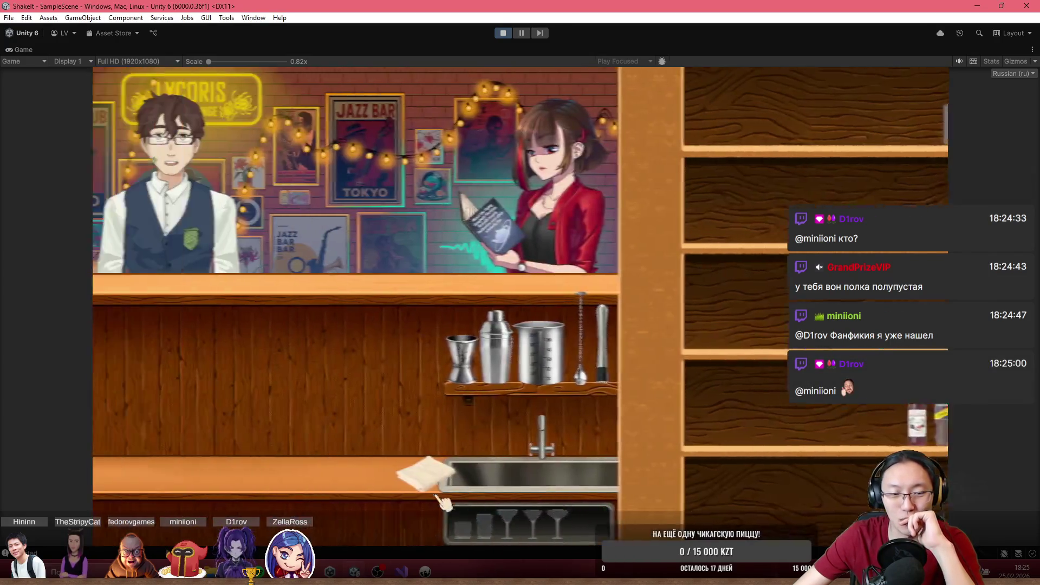
pyautogui.moveTo(120, 496)
pyautogui.mouseDown()
pyautogui.moveTo(193, 496)
pyautogui.moveTo(685, 182)
pyautogui.moveTo(577, 360)
pyautogui.mouseUp()
pyautogui.rightClick(577, 360)
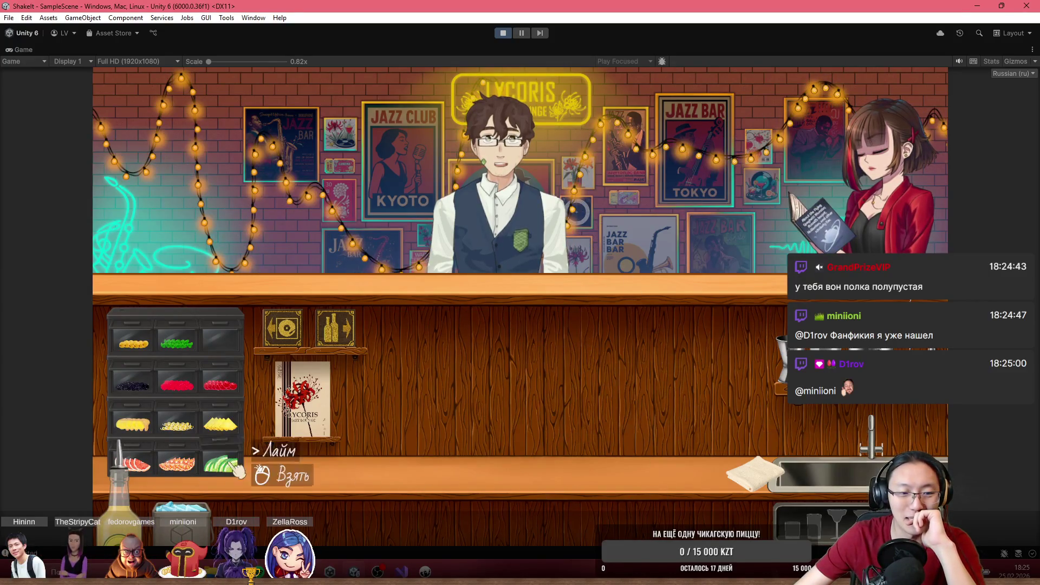
# - Pour the Angostura bitters into the jigger, stop the game and restore the full editor layout
pyautogui.click(342, 337)
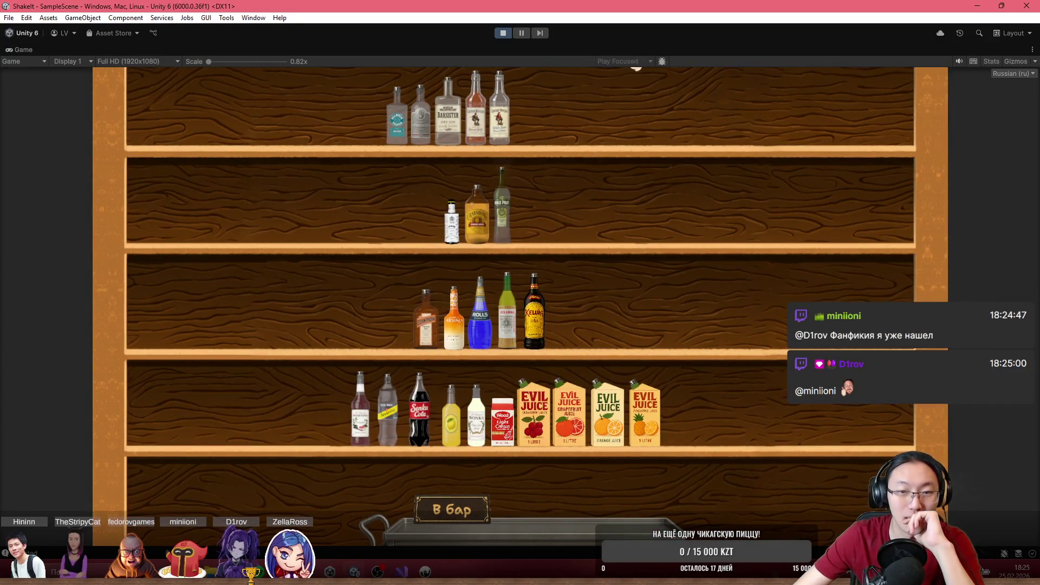
pyautogui.moveTo(452, 220)
pyautogui.mouseDown()
pyautogui.moveTo(466, 244)
pyautogui.moveTo(492, 528)
pyautogui.moveTo(488, 521)
pyautogui.mouseUp()
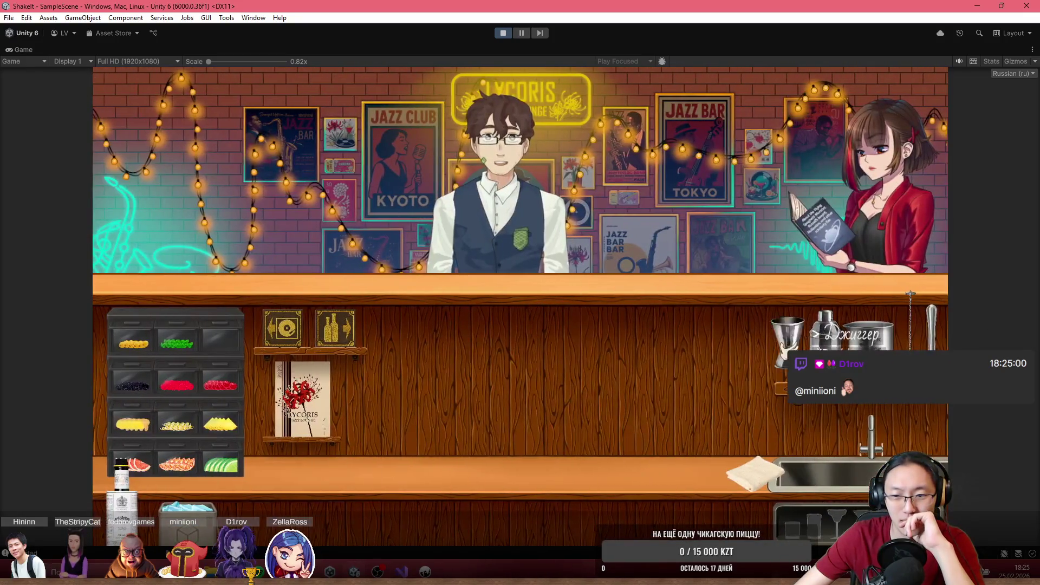
pyautogui.moveTo(140, 499)
pyautogui.mouseDown()
pyautogui.moveTo(543, 287)
pyautogui.moveTo(566, 292)
pyautogui.moveTo(466, 216)
pyautogui.moveTo(496, 239)
pyautogui.moveTo(537, 239)
pyautogui.moveTo(610, 206)
pyautogui.moveTo(607, 227)
pyautogui.moveTo(580, 193)
pyautogui.moveTo(564, 303)
pyautogui.moveTo(501, 257)
pyautogui.moveTo(514, 304)
pyautogui.moveTo(558, 290)
pyautogui.moveTo(569, 255)
pyautogui.moveTo(499, 68)
pyautogui.mouseUp()
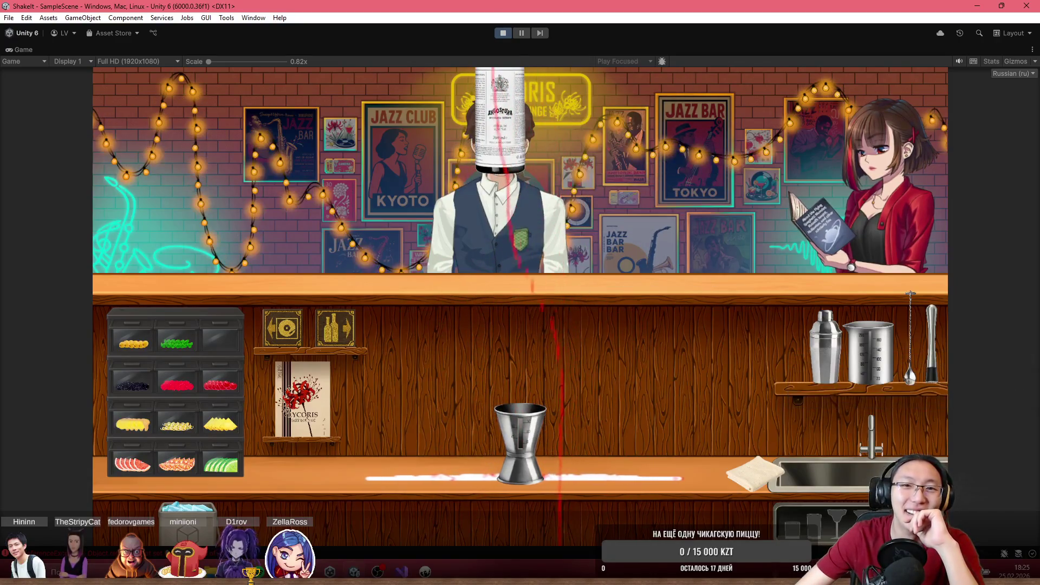
pyautogui.click(504, 33)
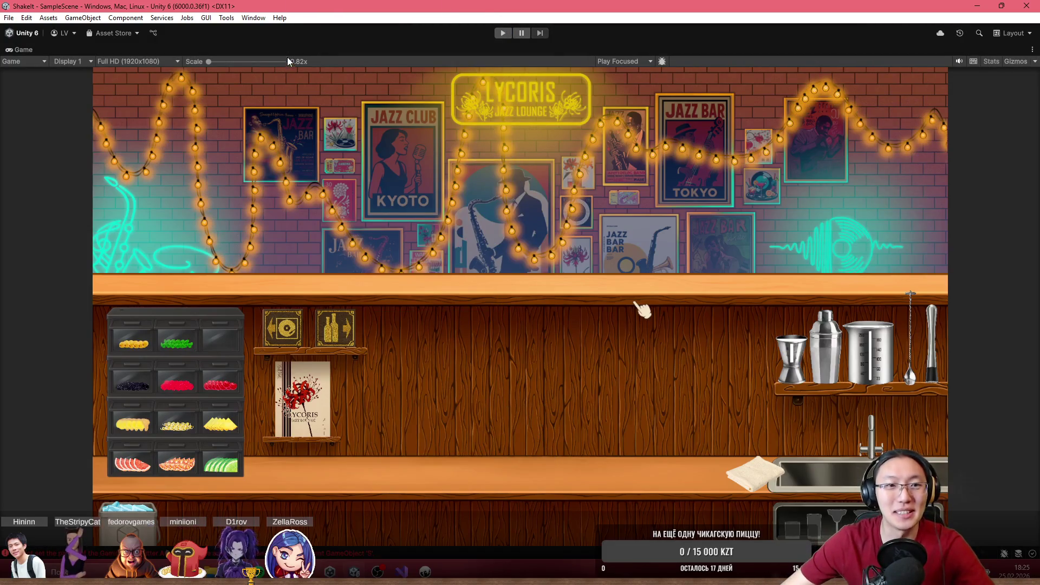
pyautogui.hotkey('shift', 'space')
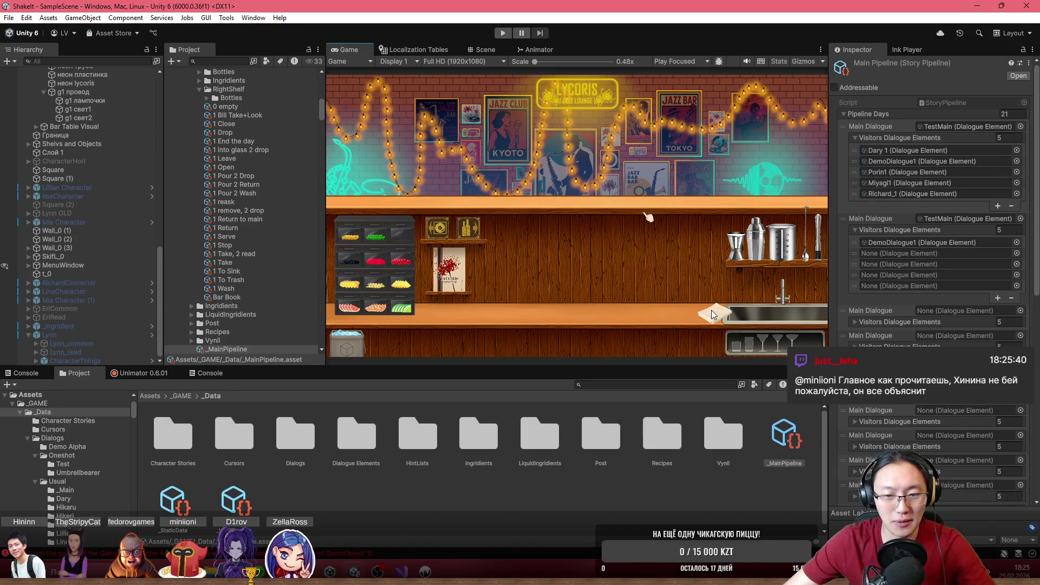
# - Browse the _GAME folder's Cursors and _Data folders in the Project window
pyautogui.click(238, 448)
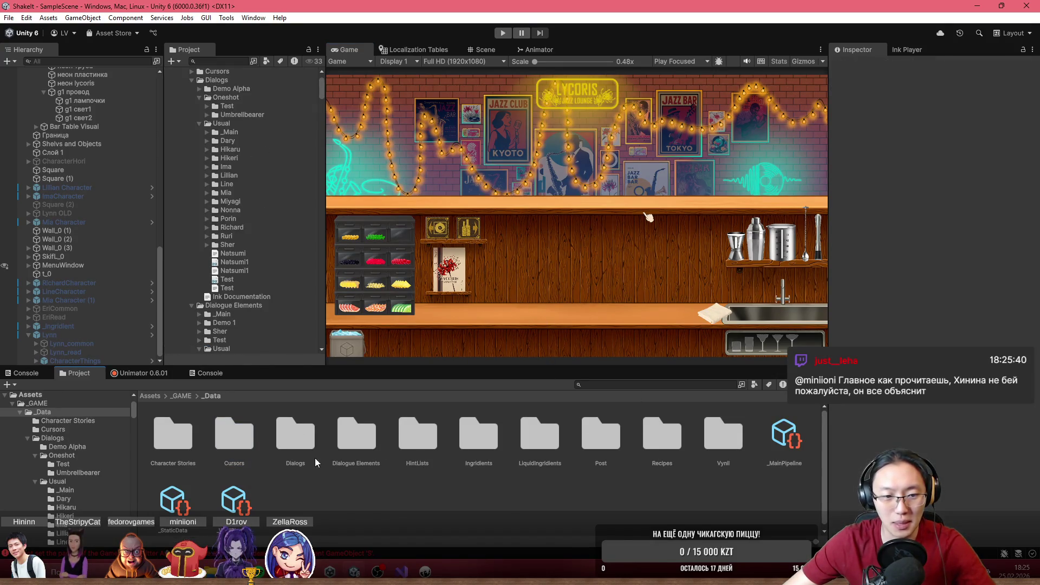
pyautogui.click(182, 396)
pyautogui.doubleClick(180, 444)
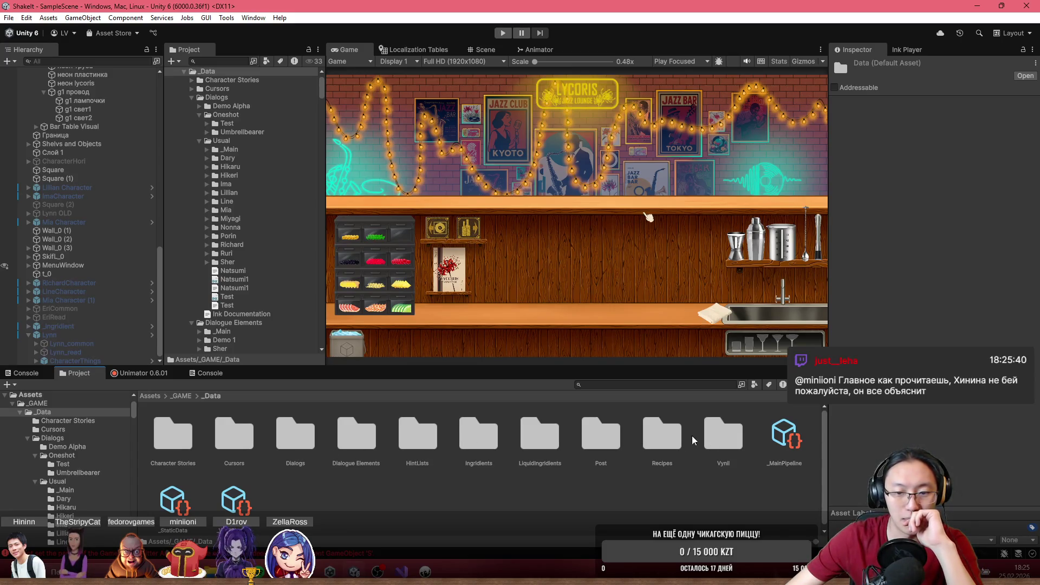
pyautogui.click(479, 511)
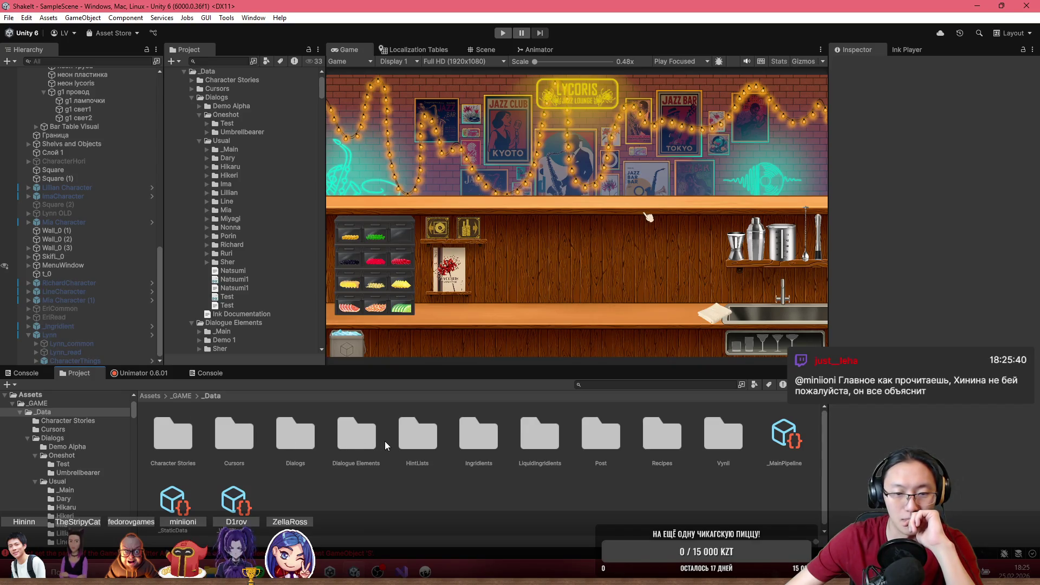
pyautogui.click(184, 398)
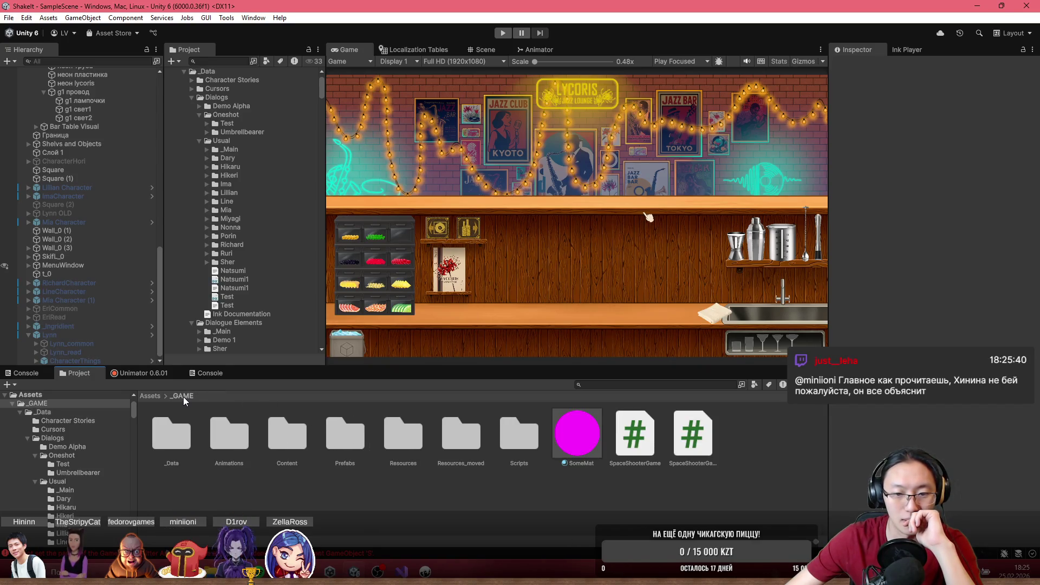
# - Look through the BottlesMainNew bottle prefabs, then return to the Prefabs folder
pyautogui.doubleClick(352, 446)
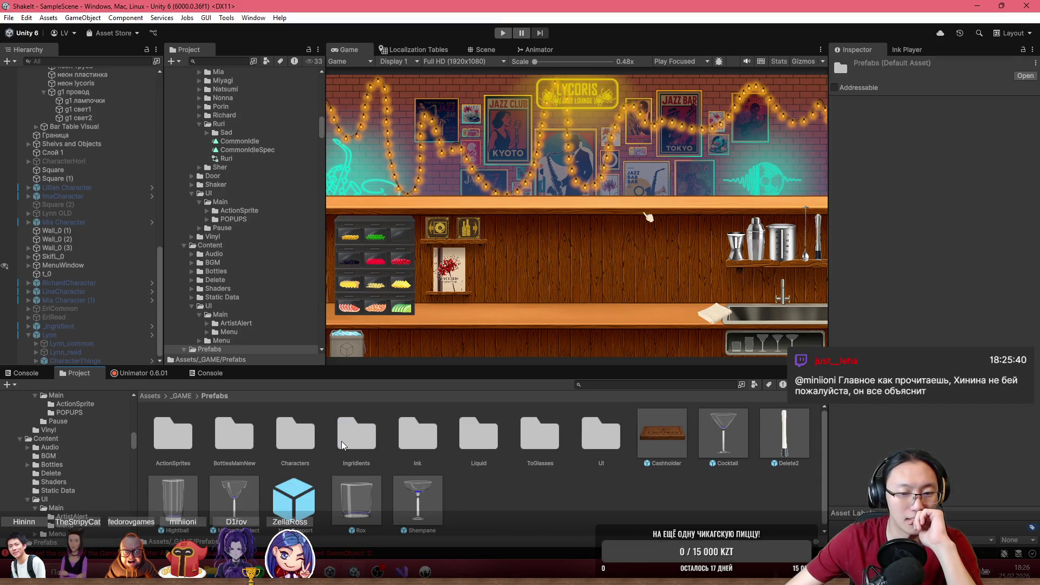
pyautogui.doubleClick(235, 451)
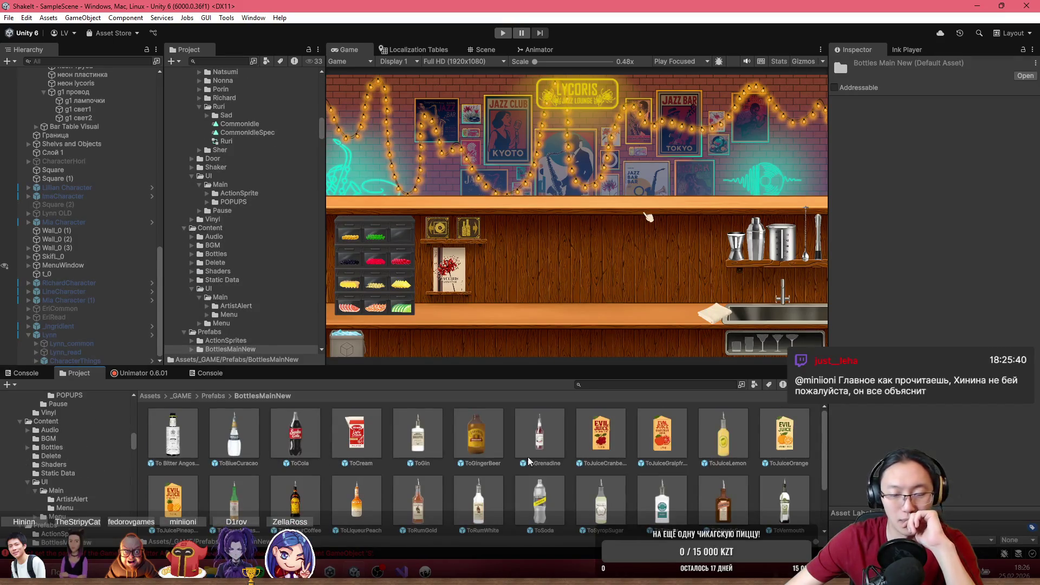
pyautogui.scroll(-3, 572, 470)
pyautogui.scroll(3, 542, 489)
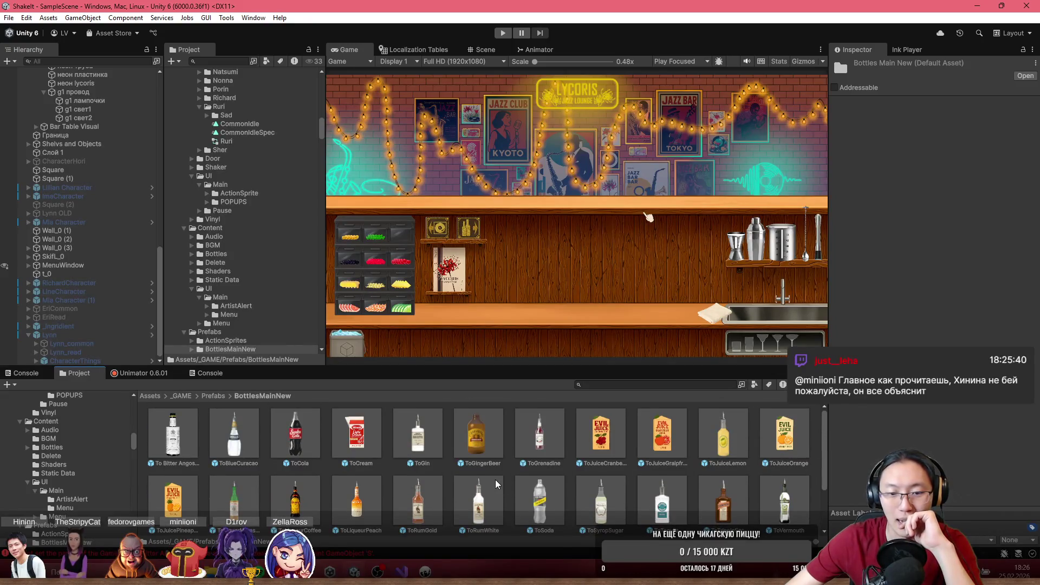
pyautogui.scroll(-3, 498, 484)
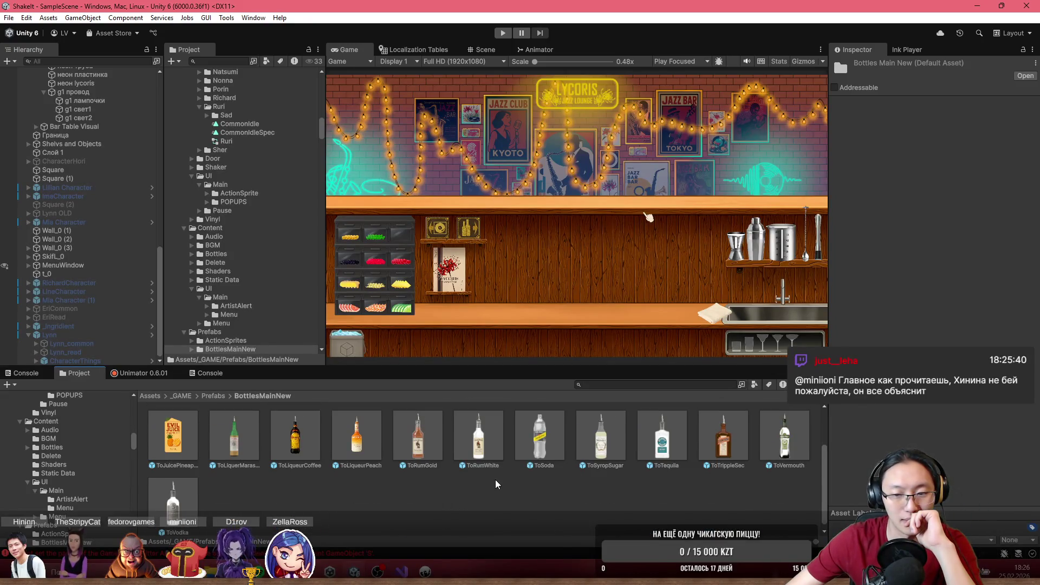
pyautogui.scroll(3, 498, 484)
pyautogui.click(213, 396)
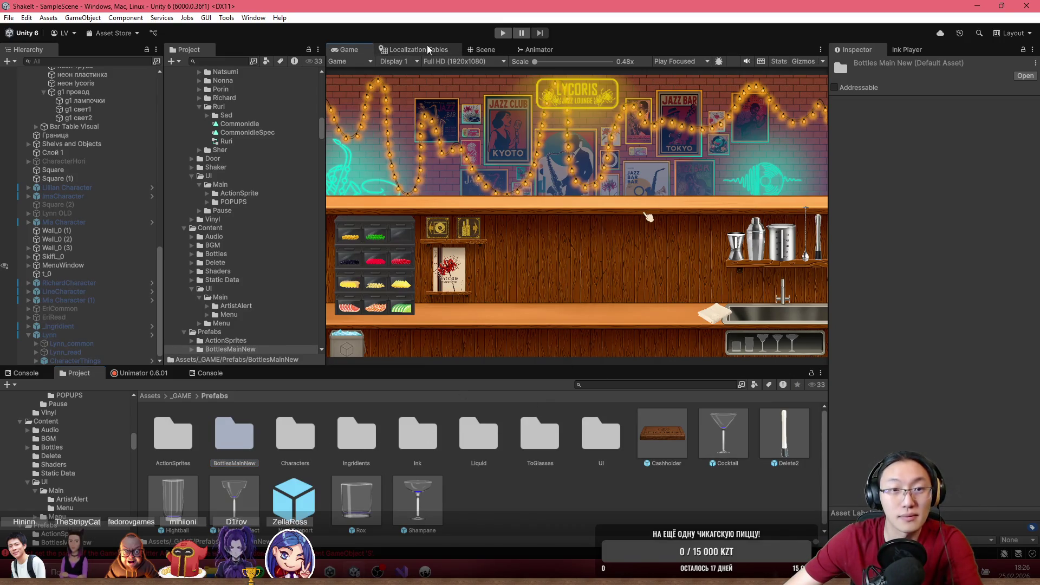
pyautogui.click(483, 49)
# - Select the Bitter Angostura shelf bottle and confirm its Small Size of 1
pyautogui.scroll(3, 677, 228)
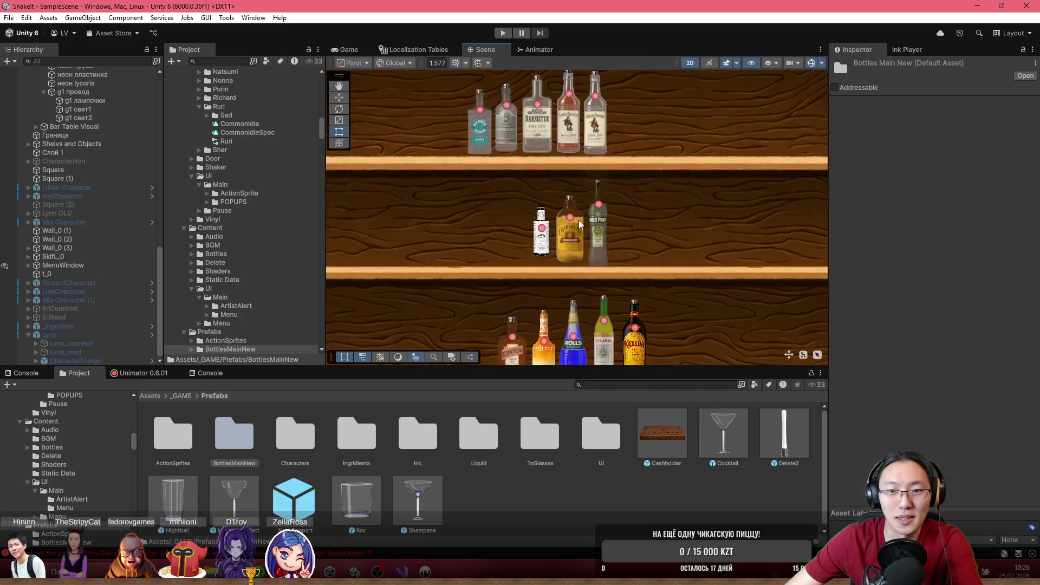
pyautogui.click(542, 231)
pyautogui.click(120, 248)
pyautogui.scroll(-3, 878, 319)
pyautogui.scroll(-4, 878, 319)
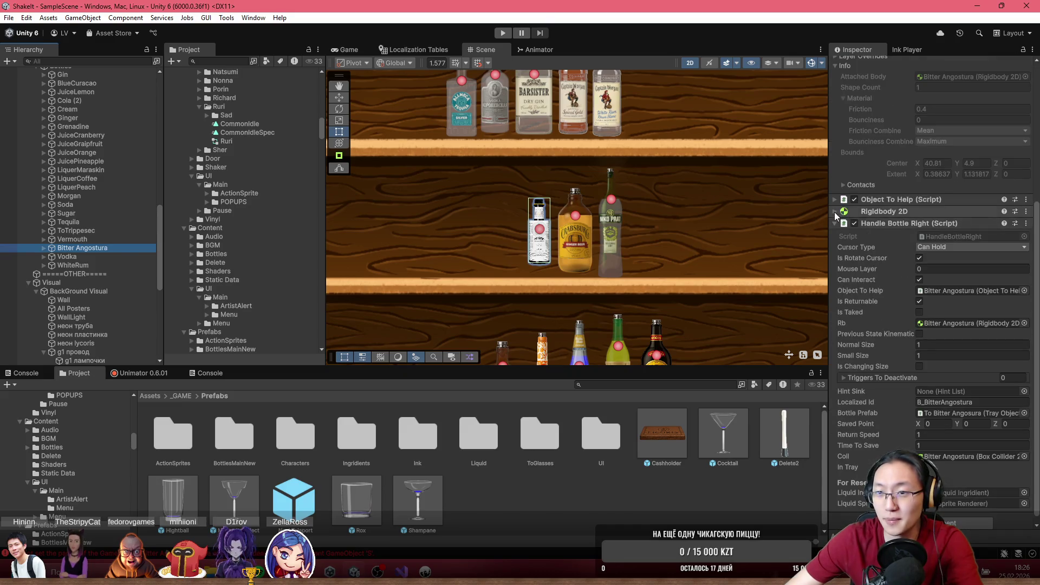
pyautogui.press('Return')
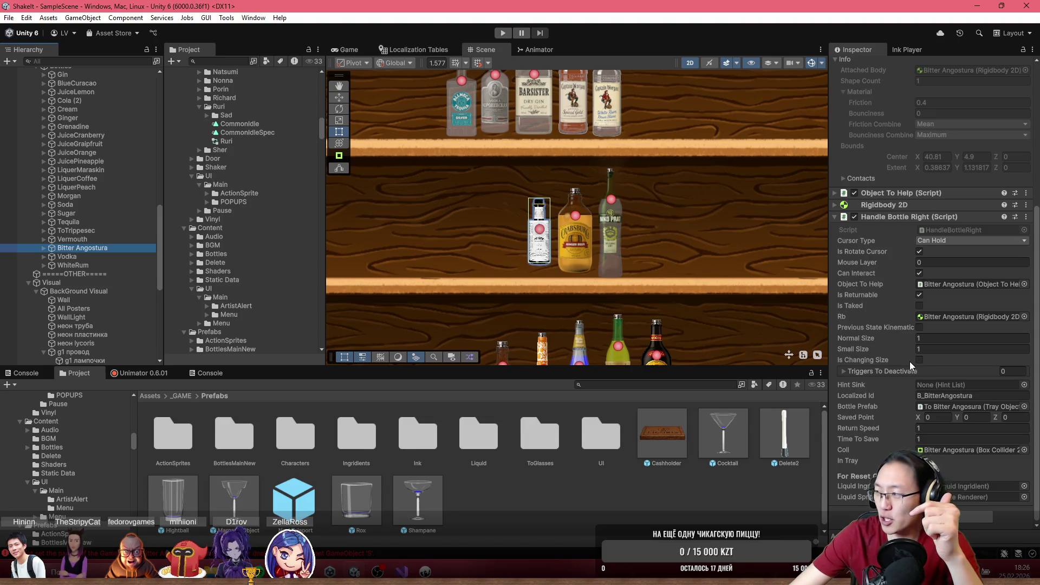
# - Review its Handle Bottle Right settings and ping the linked To Bitter Angosura prefab
pyautogui.scroll(2, 541, 222)
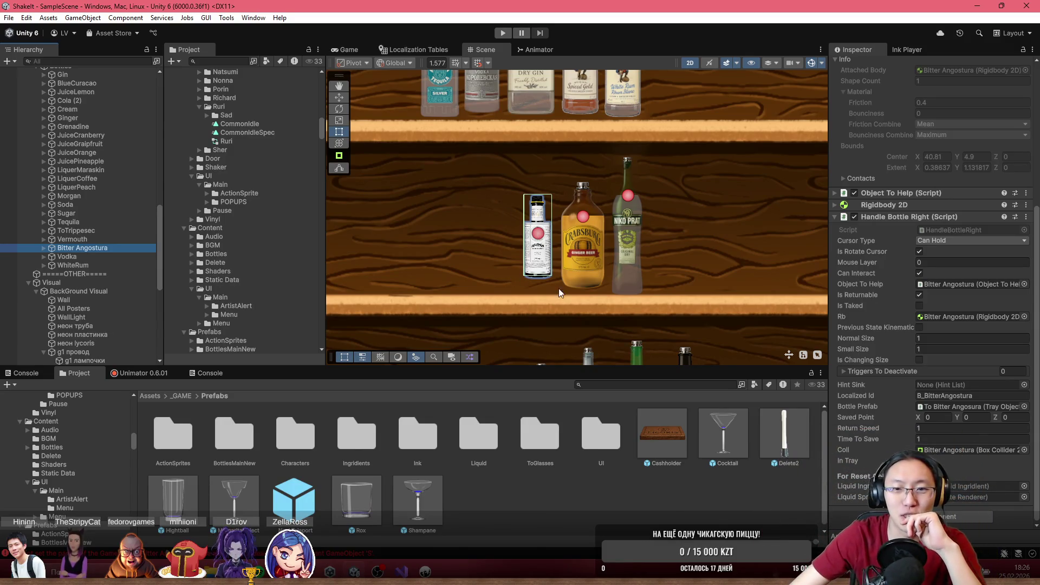
pyautogui.scroll(-2, 508, 272)
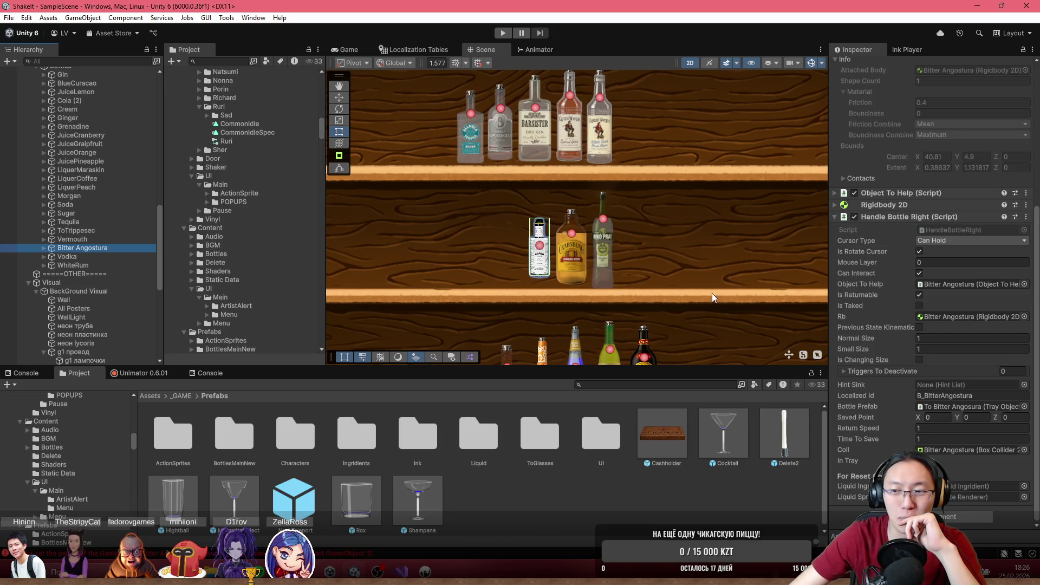
pyautogui.scroll(5, 920, 319)
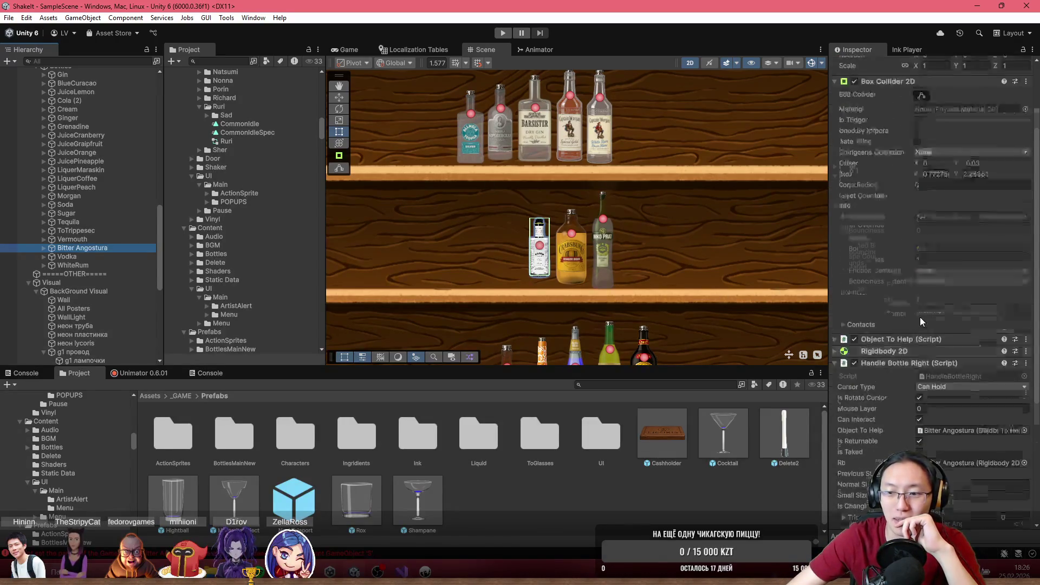
pyautogui.scroll(-5, 947, 339)
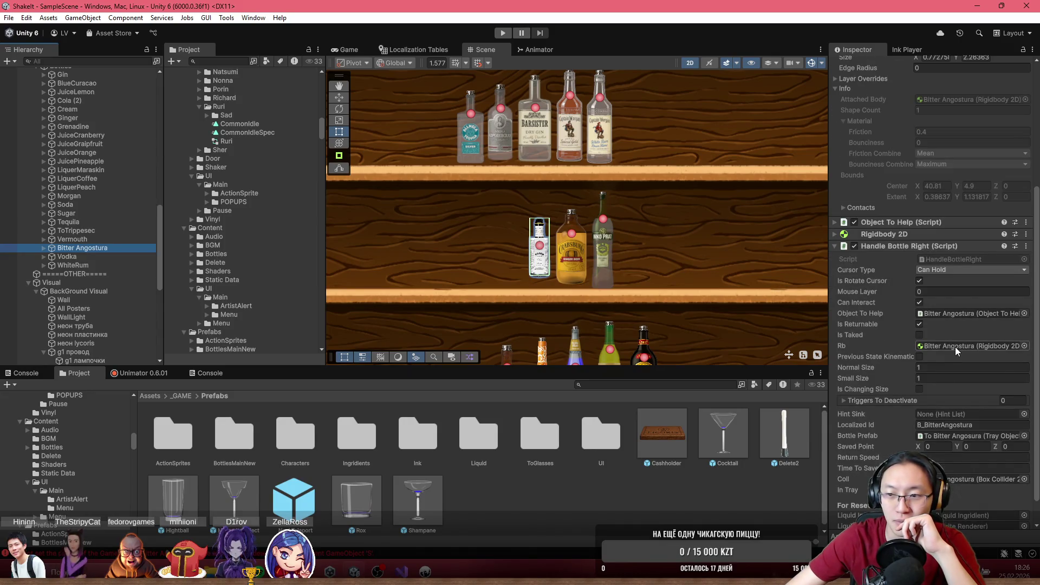
pyautogui.scroll(-1, 954, 347)
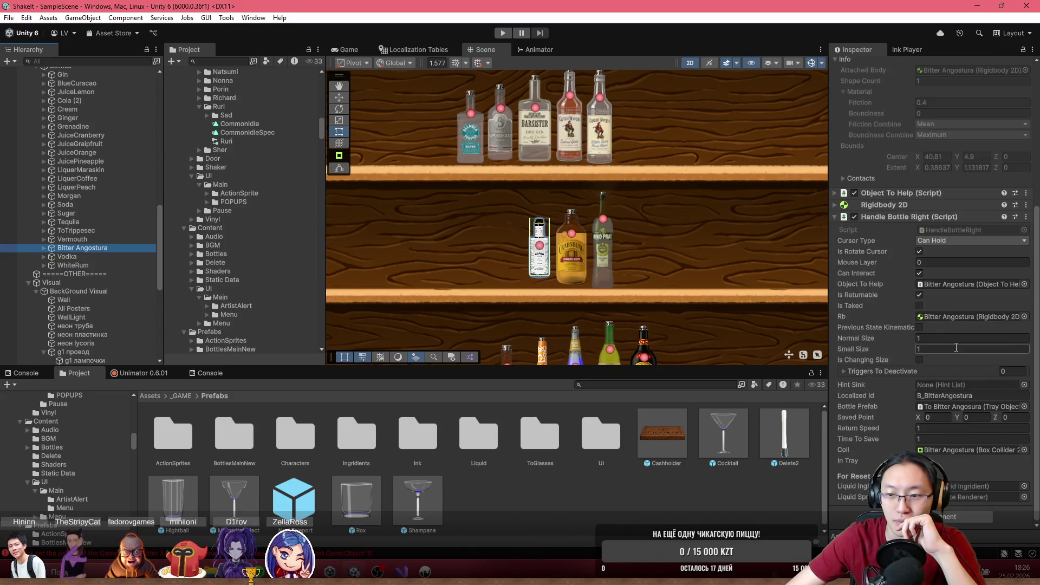
pyautogui.click(954, 407)
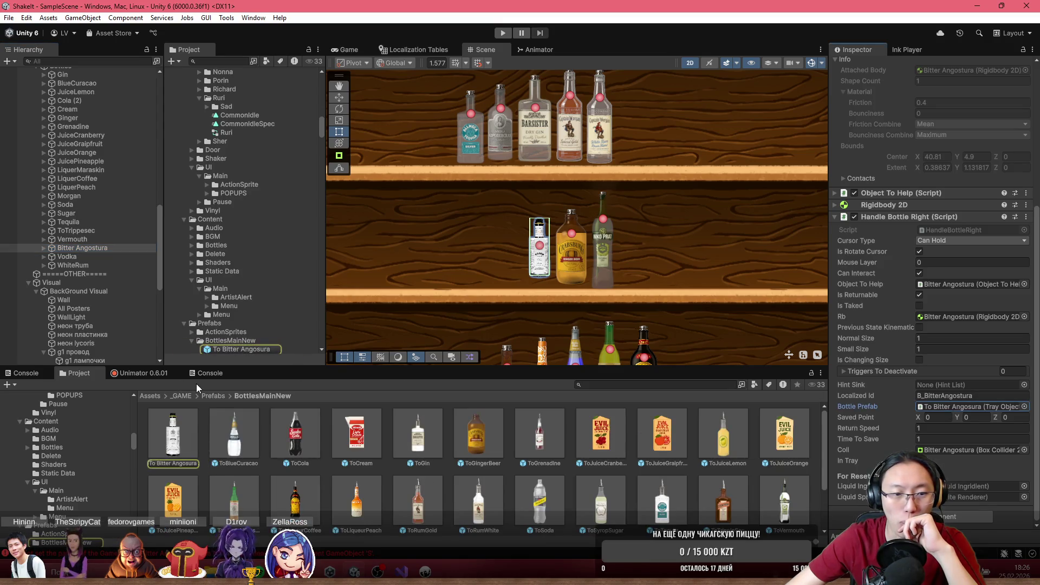
# - Place a To Bitter Angosura prefab instance into the bar scene
pyautogui.click(172, 436)
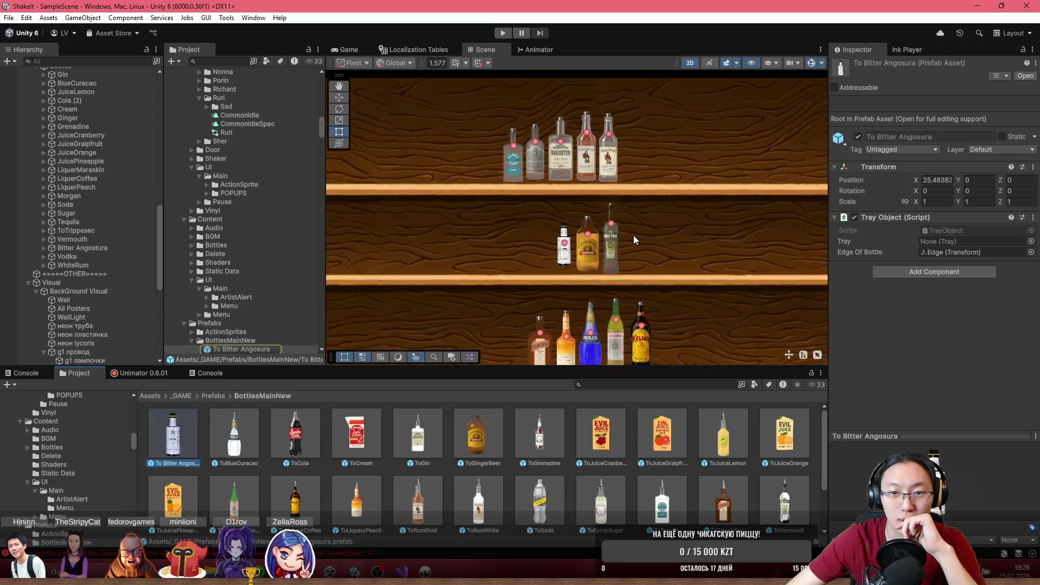
pyautogui.scroll(-2, 635, 240)
pyautogui.hscroll(-5, 481, 290)
pyautogui.moveTo(431, 317); pyautogui.dragTo(461, 265)
pyautogui.scroll(2, 592, 193)
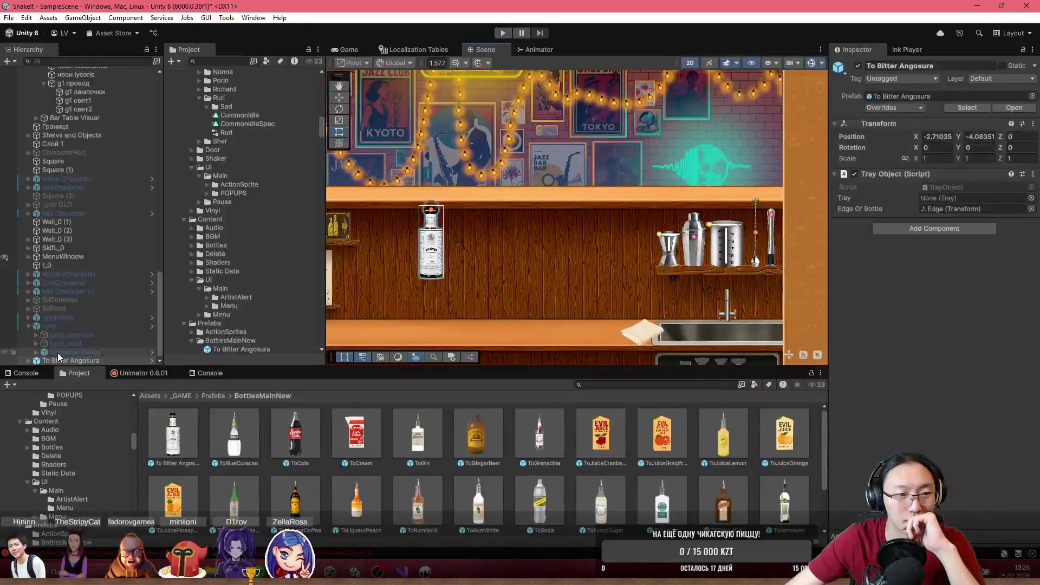
# - Select the instance's child Bitter Angosura bottle and frame it in the Scene view
pyautogui.click(36, 361)
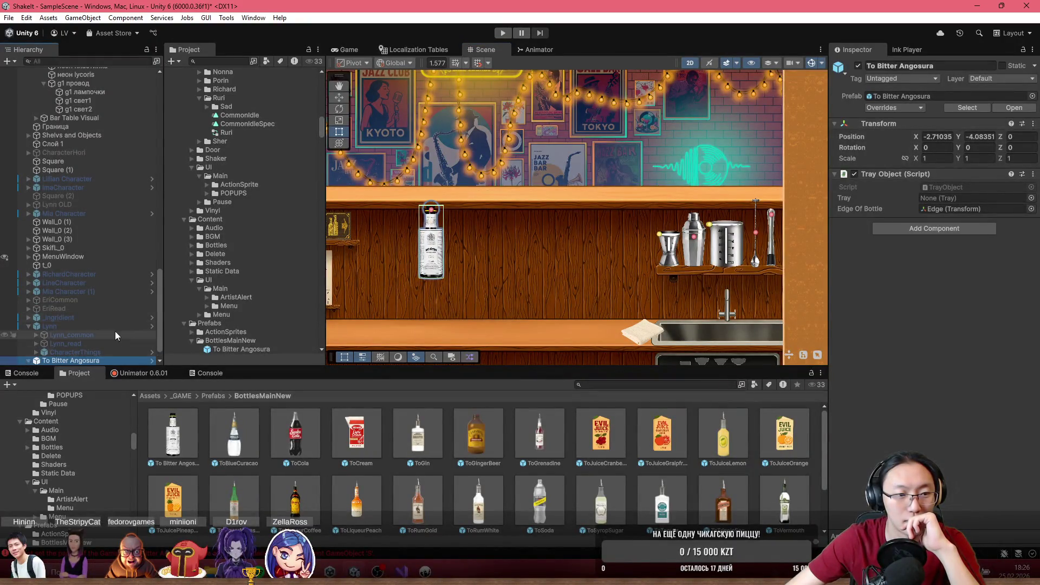
pyautogui.click(28, 361)
pyautogui.click(75, 351)
pyautogui.moveTo(565, 190); pyautogui.dragTo(587, 157)
pyautogui.press('f')
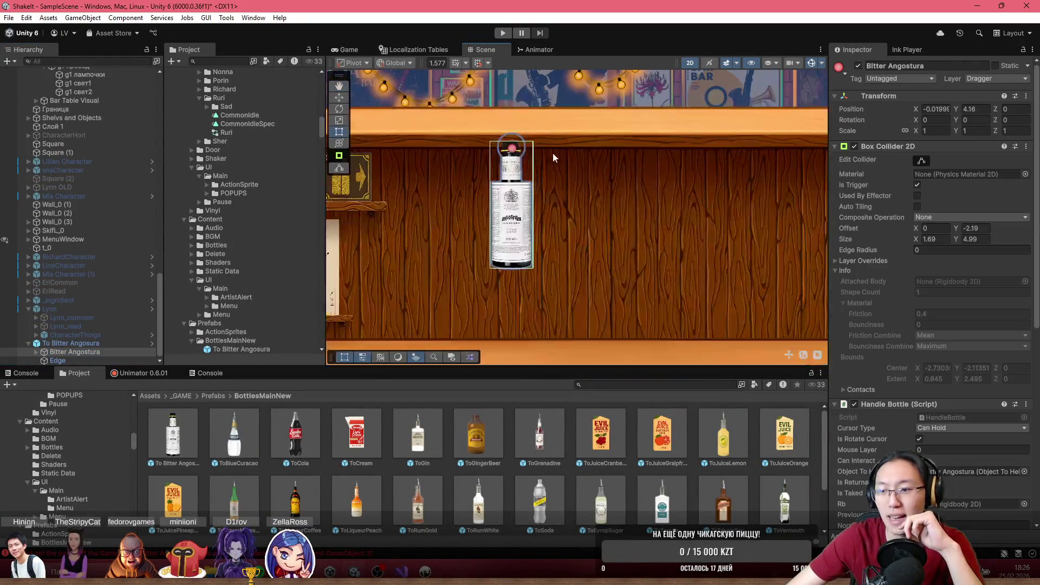
# - Scroll through its Handle Bottle settings, noting Is Bitter enabled and Bitter Speed 1
pyautogui.scroll(-10, 915, 241)
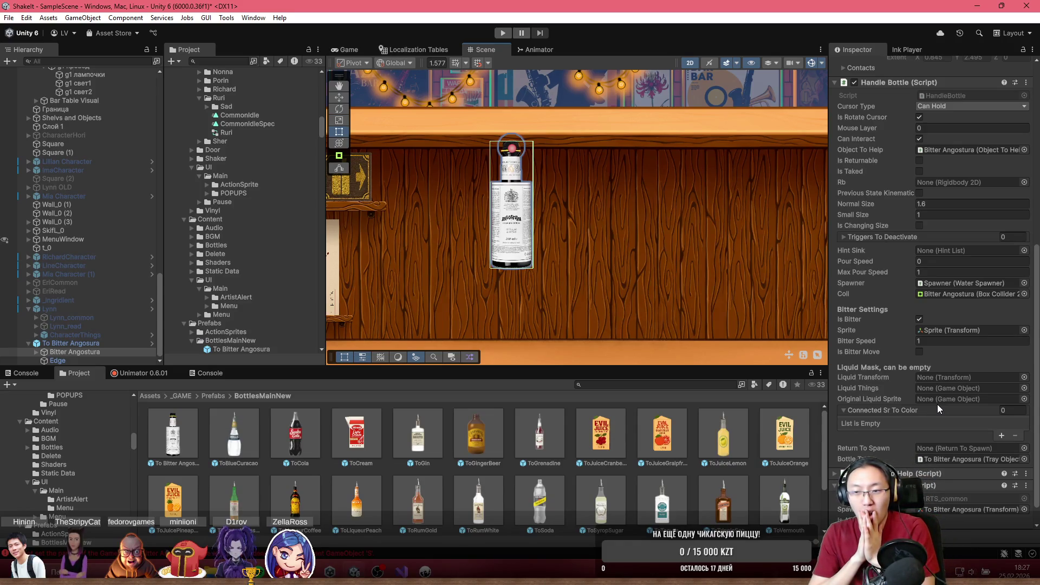
pyautogui.scroll(-1, 883, 276)
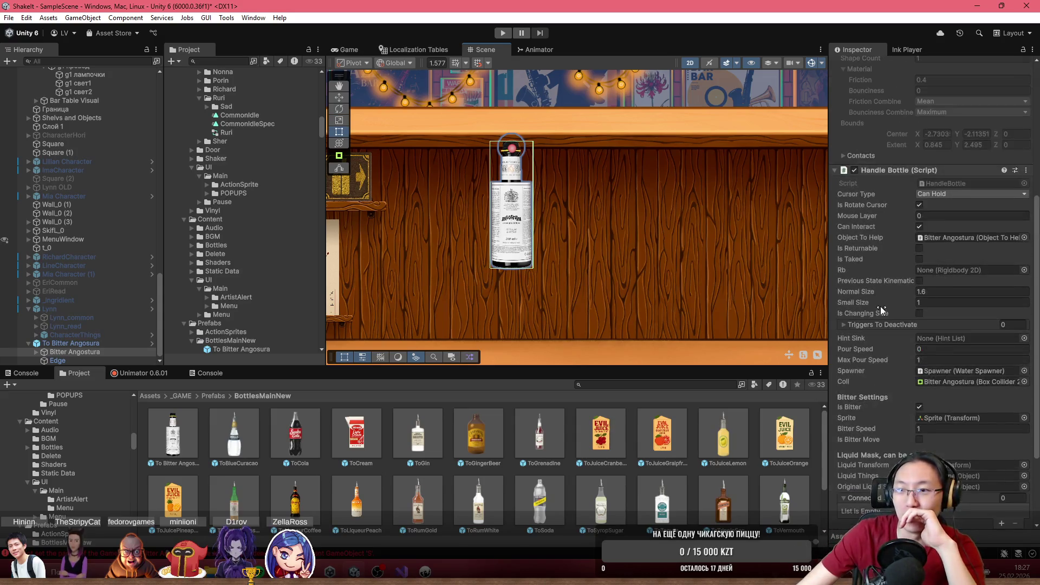
pyautogui.scroll(6, 880, 301)
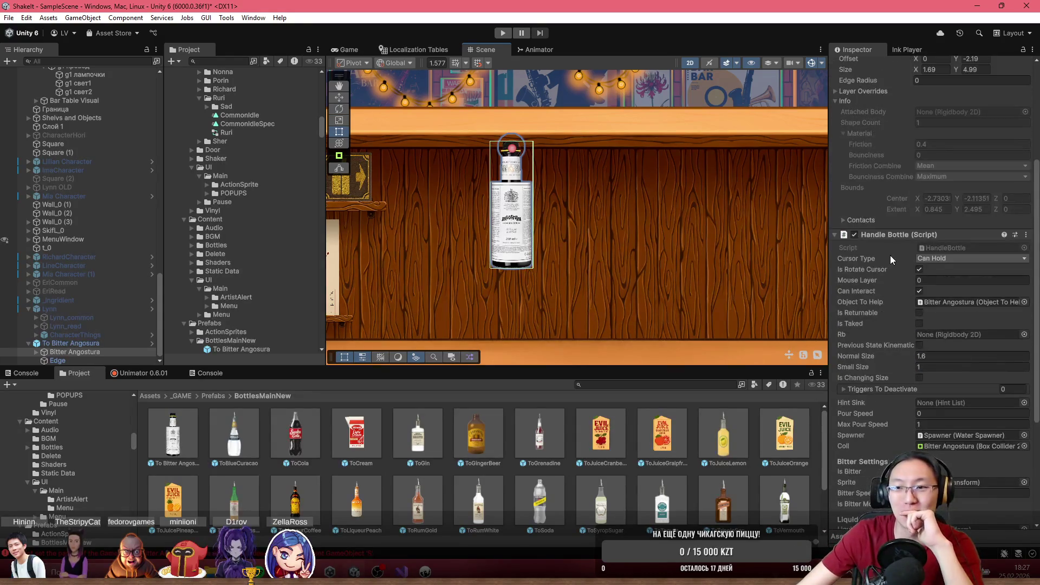
pyautogui.scroll(-6, 889, 249)
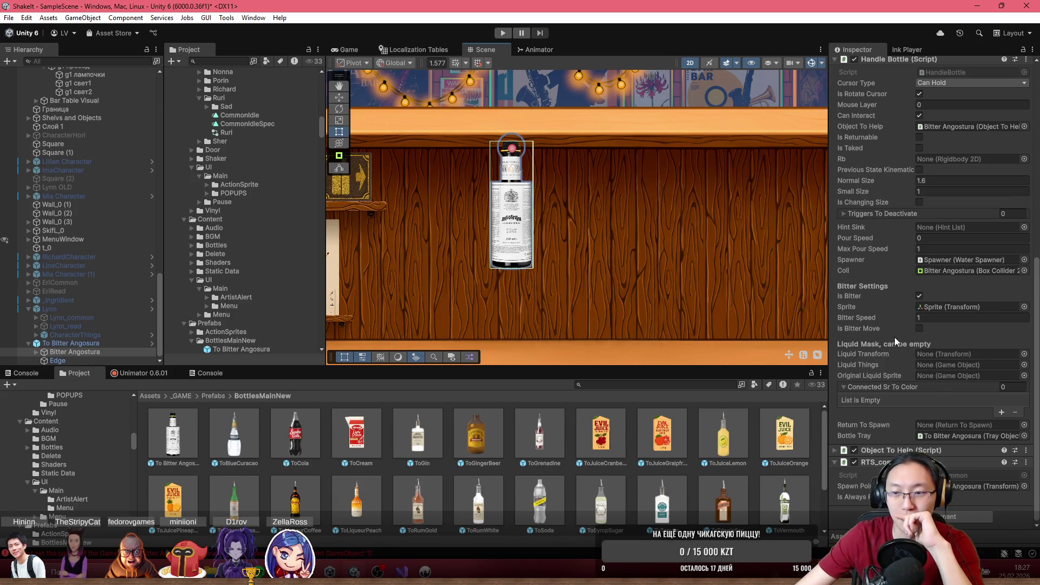
pyautogui.scroll(3, 886, 341)
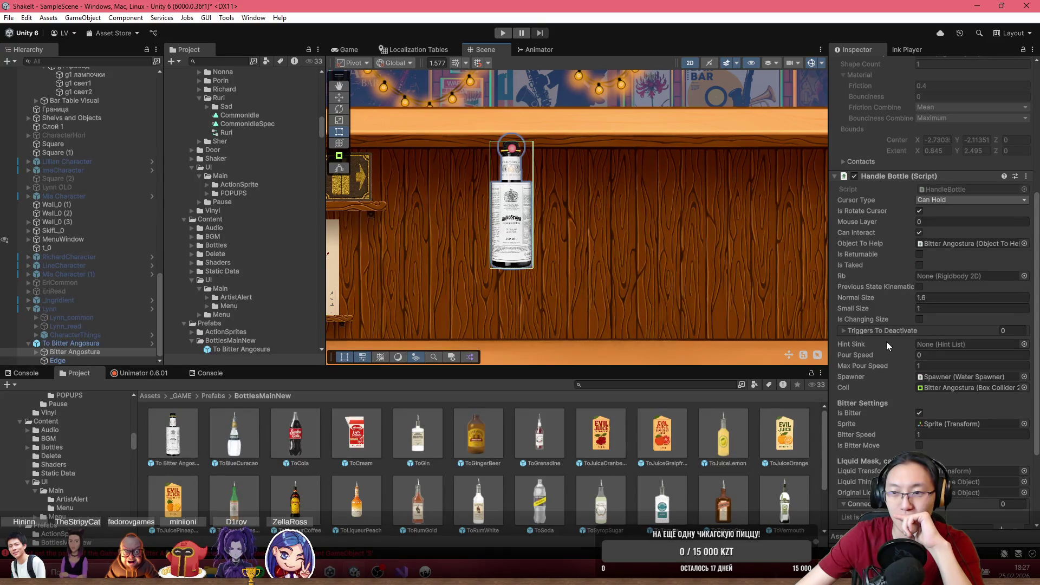
pyautogui.scroll(-3, 886, 341)
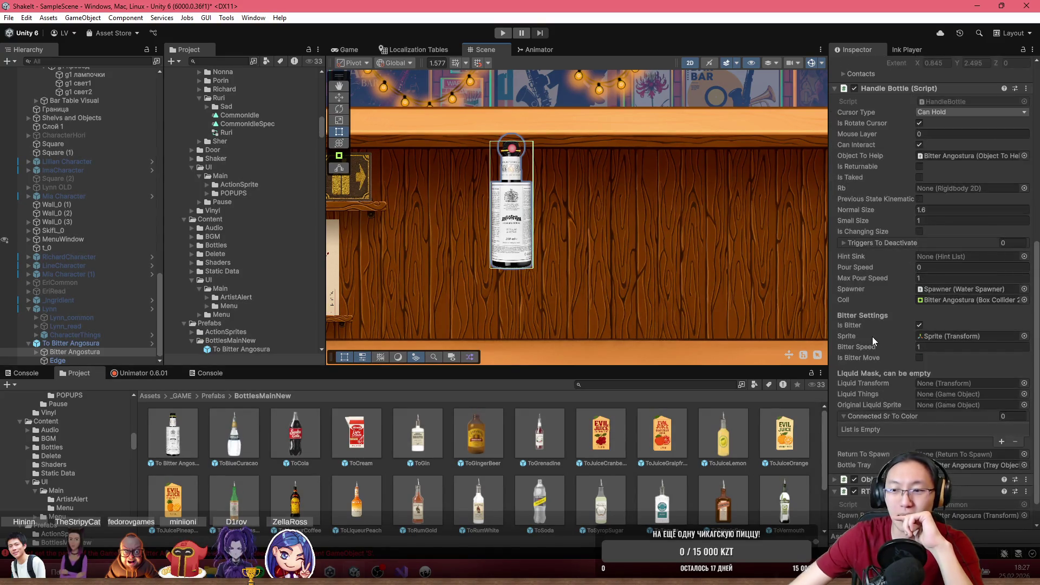
pyautogui.scroll(2, 902, 301)
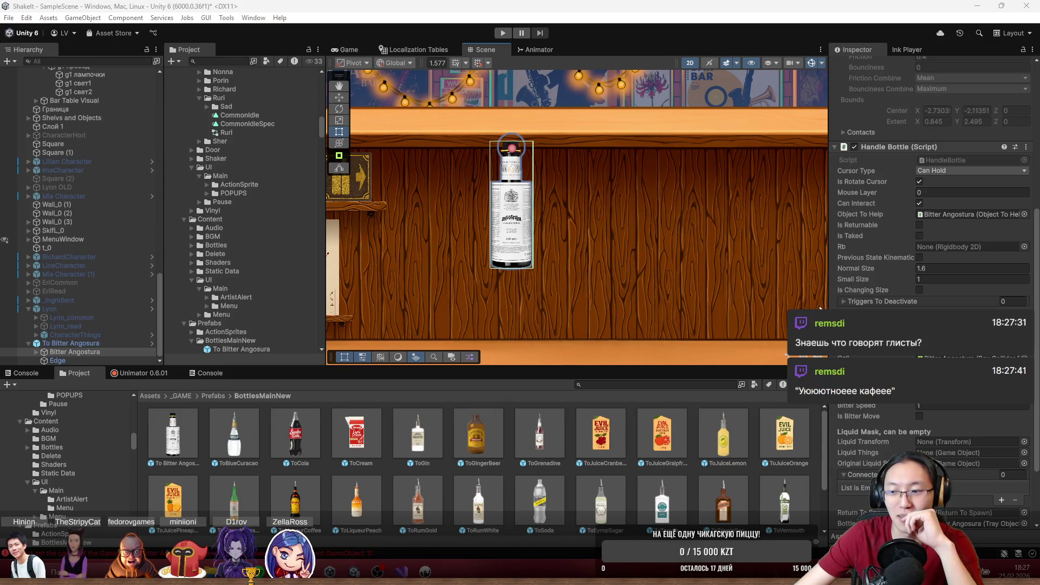
pyautogui.scroll(-3, 834, 306)
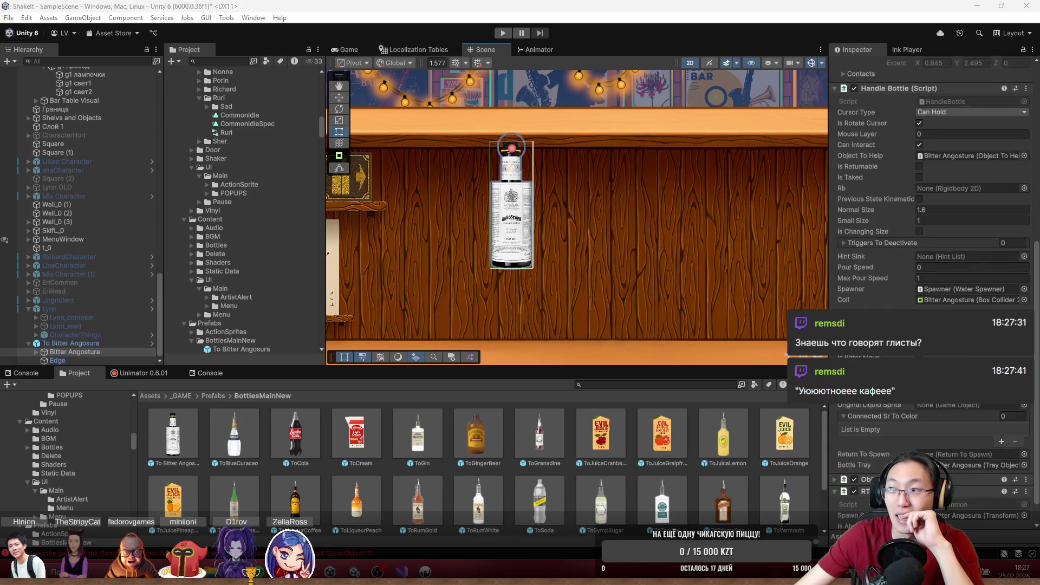
pyautogui.scroll(-1, 932, 271)
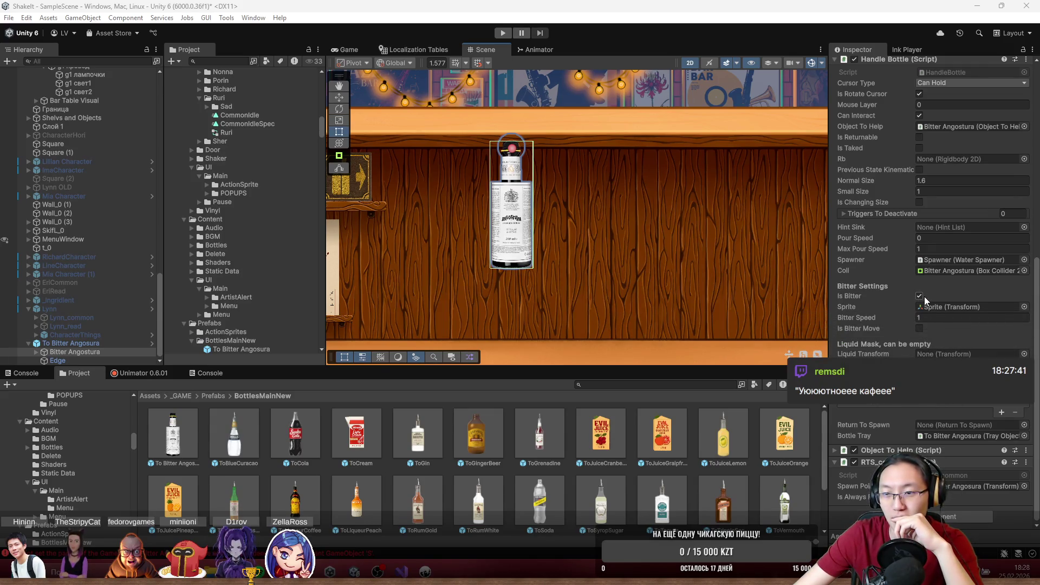
# - Enter play mode, then pick up and tilt the Bitter Angostura bottle to pour
pyautogui.click(503, 34)
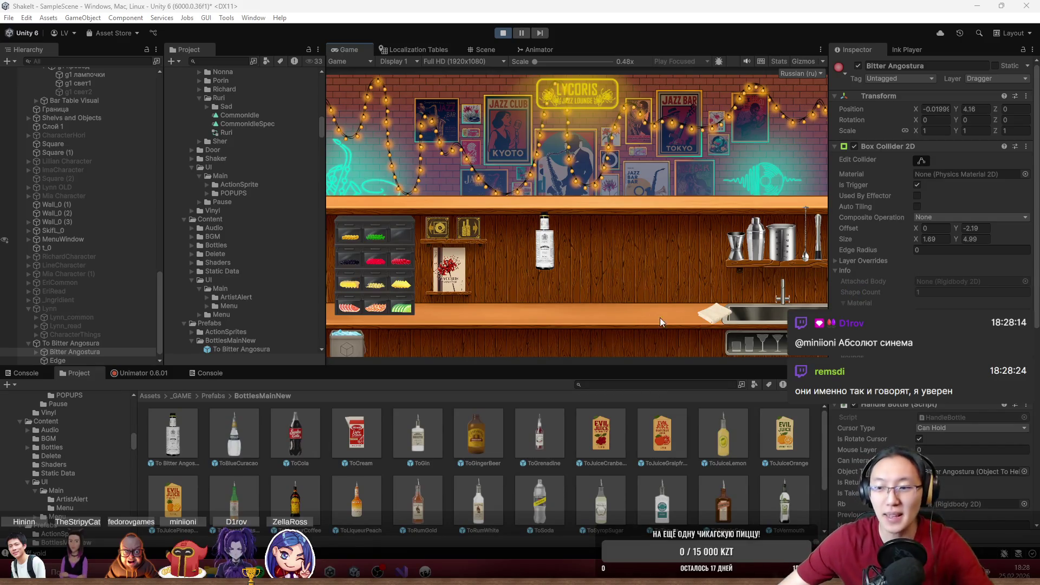
pyautogui.scroll(-3, 932, 189)
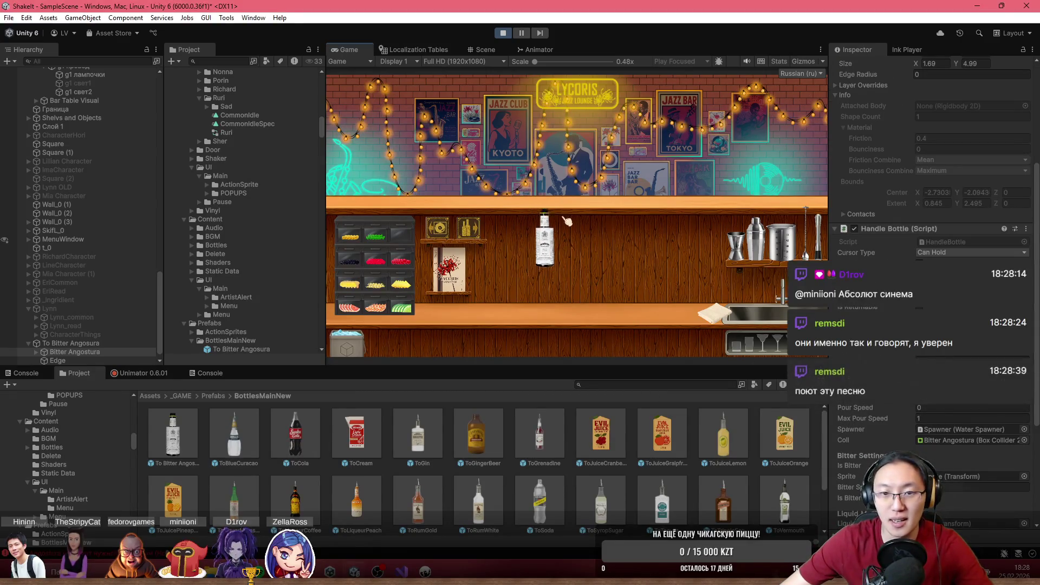
pyautogui.click(549, 249)
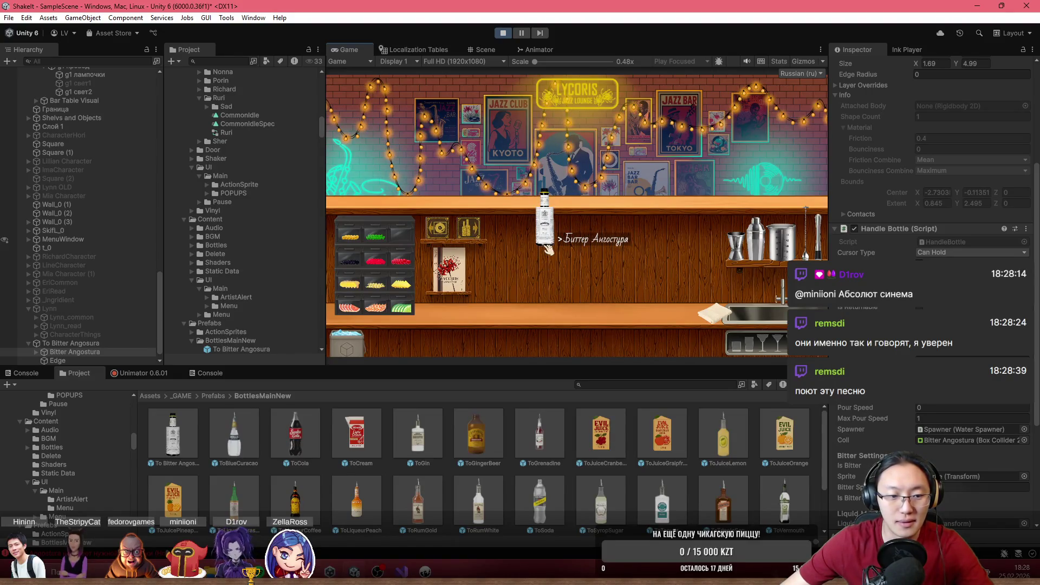
pyautogui.moveTo(553, 247); pyautogui.dragTo(623, 250)
pyautogui.moveTo(570, 216)
pyautogui.mouseDown()
pyautogui.moveTo(608, 213)
pyautogui.moveTo(738, 112)
pyautogui.moveTo(599, 116)
pyautogui.moveTo(616, 158)
pyautogui.moveTo(607, 125)
pyautogui.moveTo(542, 63)
pyautogui.moveTo(523, 59)
pyautogui.mouseUp()
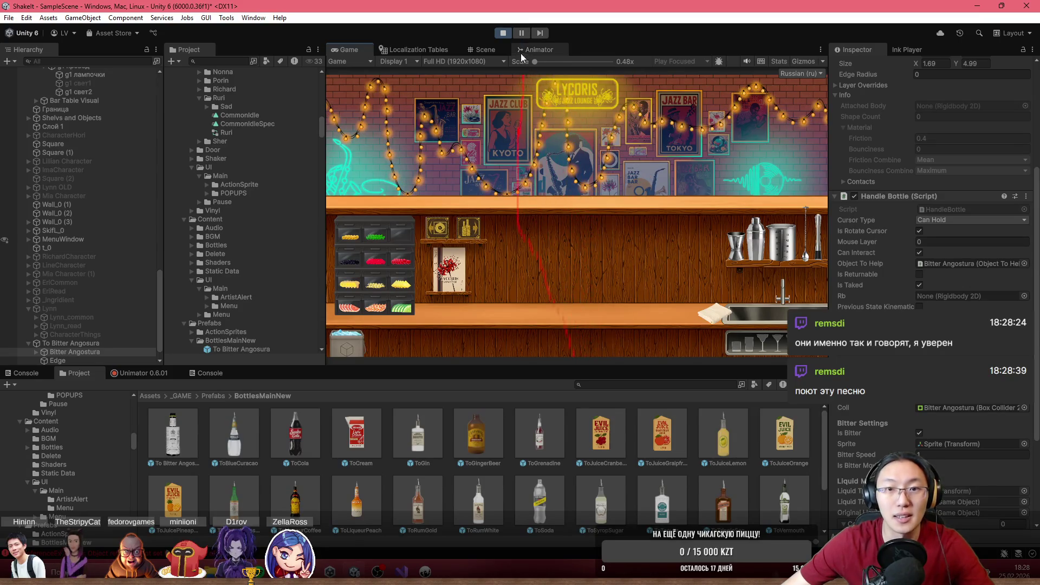
# - Scroll the Console's NullReferenceException errors from LiquidFirstInteract.UpdateColor line 22
pyautogui.scroll(10, 217, 436)
pyautogui.scroll(5, 594, 422)
pyautogui.scroll(5, 766, 459)
pyautogui.scroll(5, 359, 466)
pyautogui.scroll(5, 372, 479)
pyautogui.scroll(3, 365, 471)
pyautogui.scroll(-1, 209, 456)
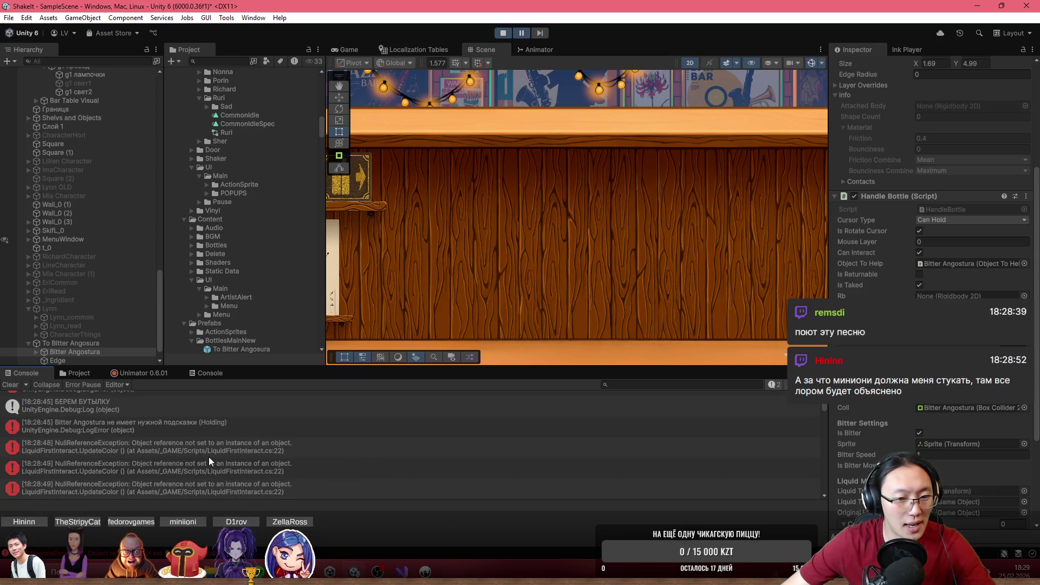
# - Trace the 18:28:48 NullReferenceException to the bottle's Spawner with an empty Ingredient, then stop play
pyautogui.click(218, 453)
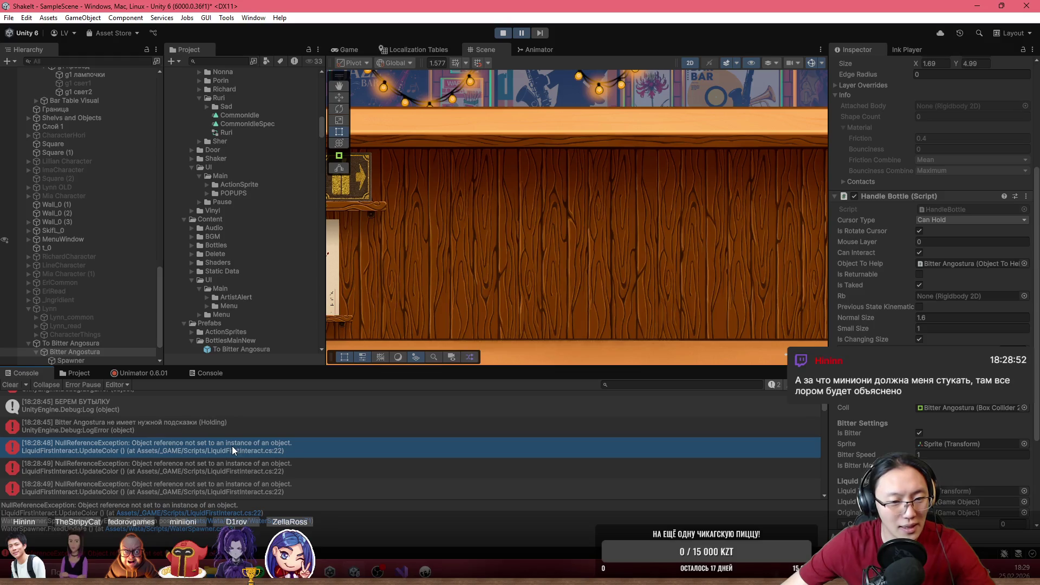
pyautogui.click(278, 453)
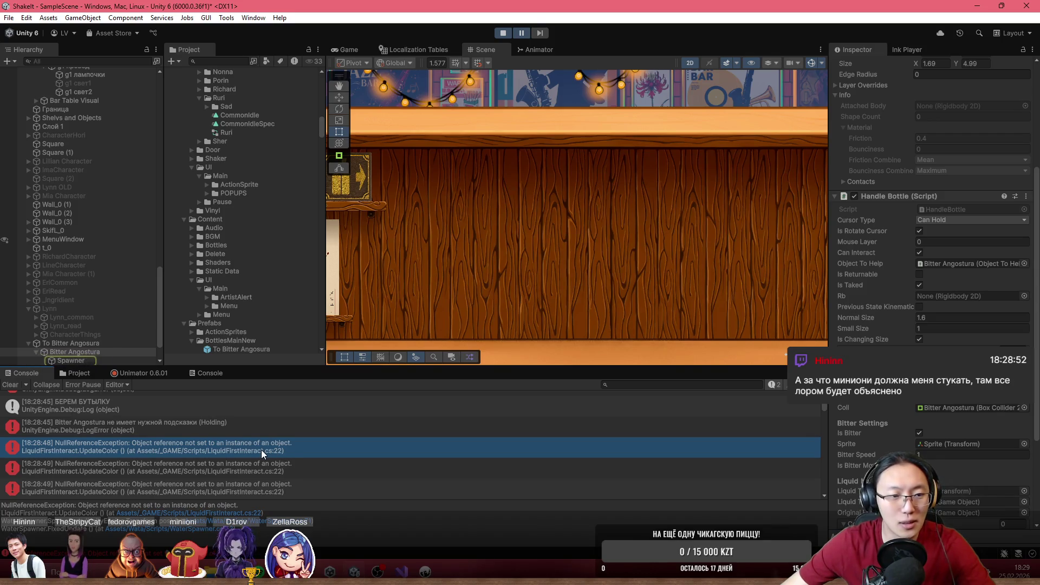
pyautogui.scroll(-2, 125, 347)
pyautogui.click(113, 326)
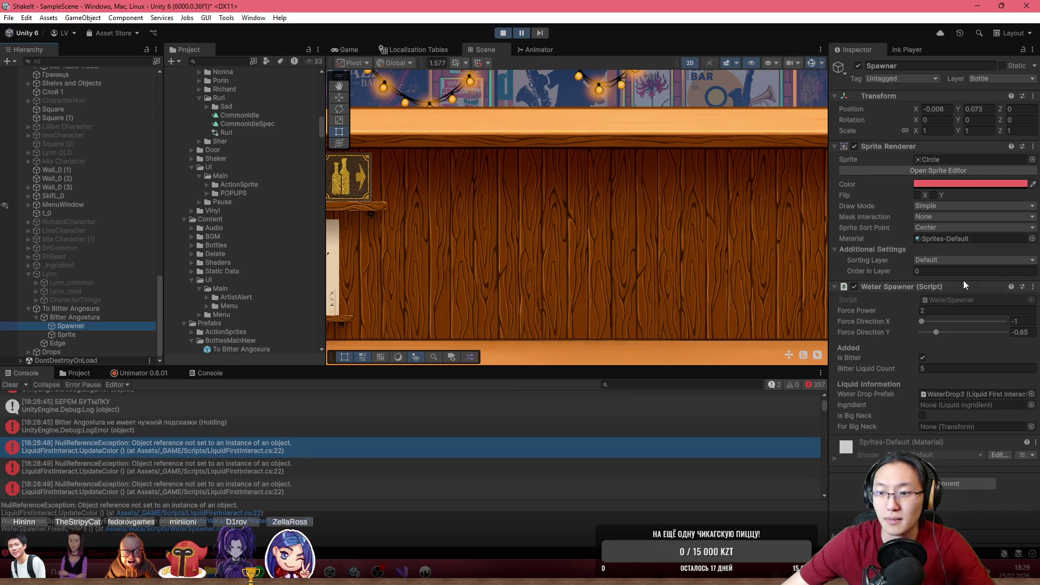
pyautogui.click(799, 445)
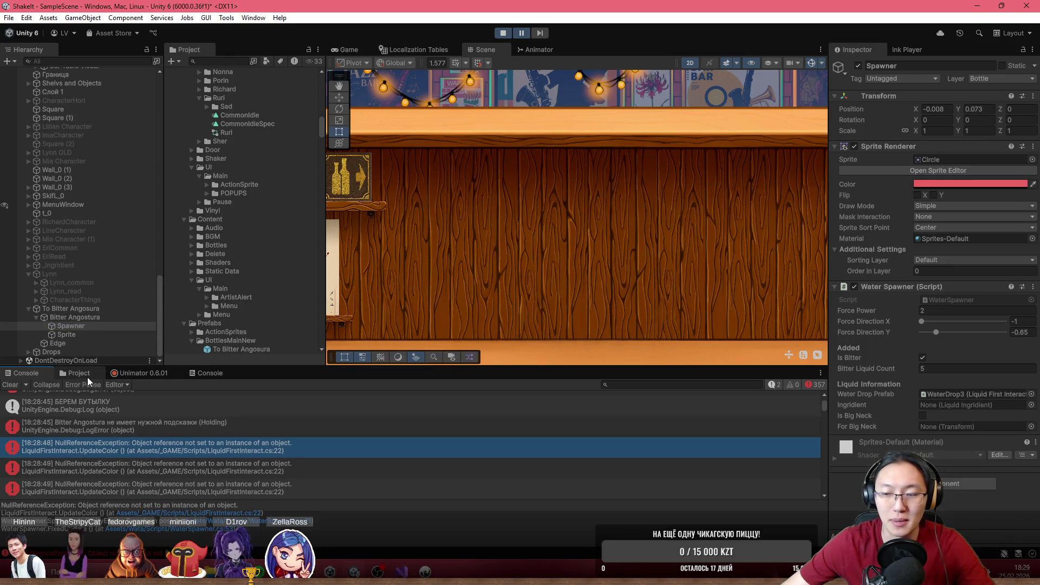
pyautogui.hotkey('ctrl', 'p')
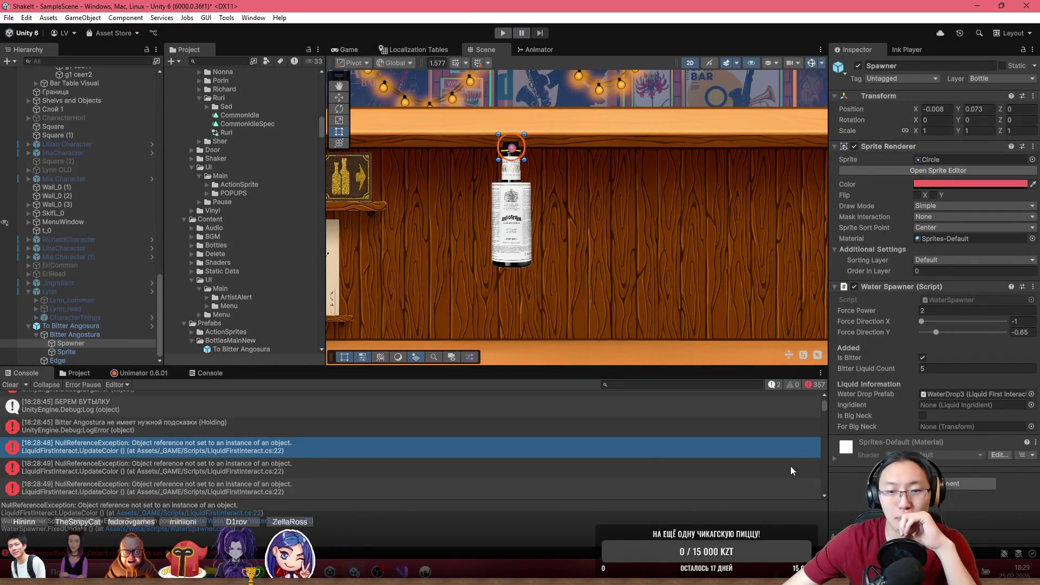
# - Place a ToCream carton in the scene and inspect its Spawner and WaterDrop3 drop prefab
pyautogui.click(76, 373)
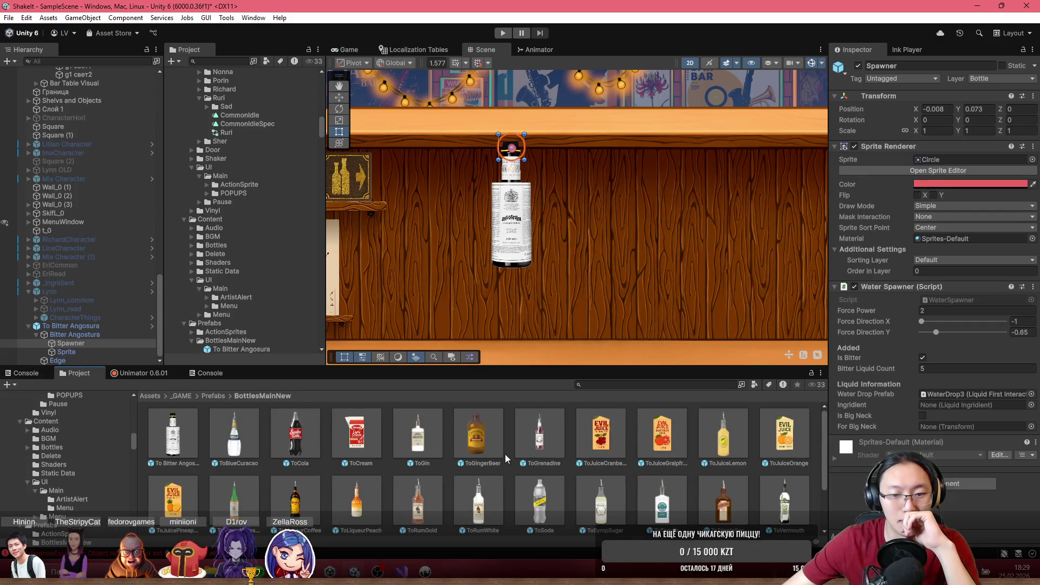
pyautogui.moveTo(372, 450); pyautogui.dragTo(642, 223)
pyautogui.click(28, 360)
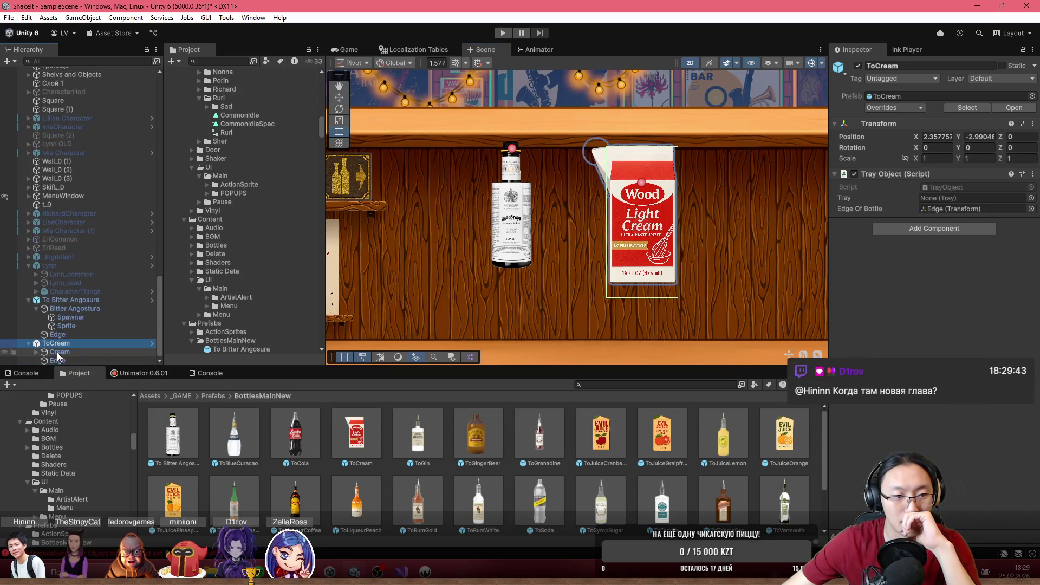
pyautogui.click(35, 351)
pyautogui.click(67, 352)
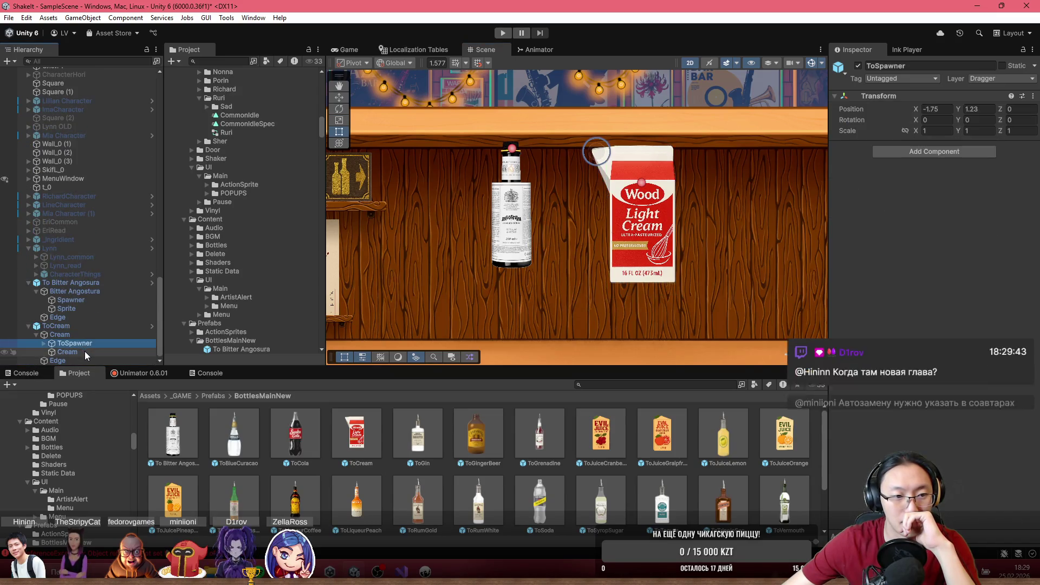
pyautogui.click(99, 342)
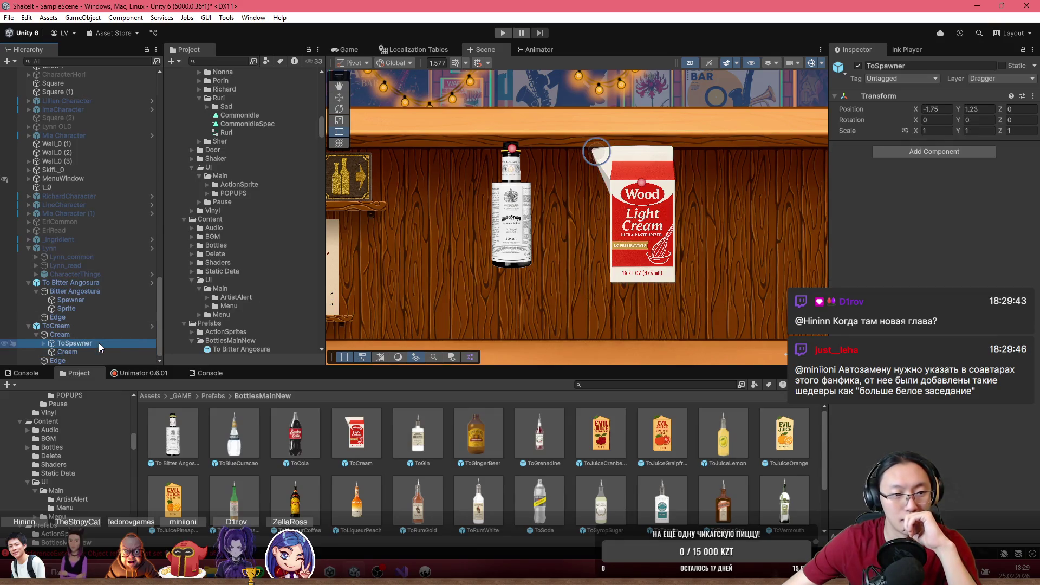
pyautogui.click(44, 343)
pyautogui.click(78, 351)
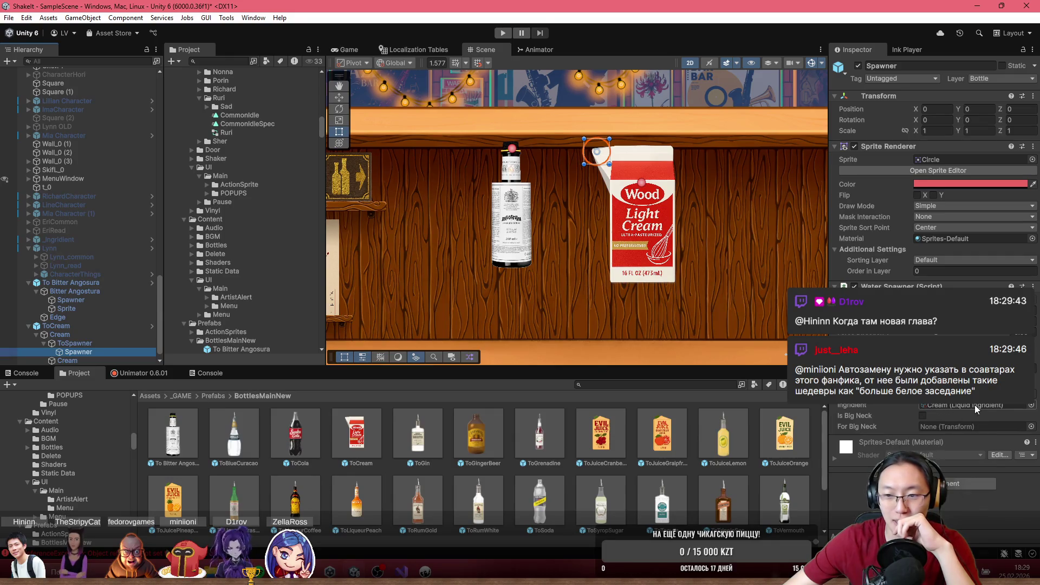
pyautogui.click(969, 312)
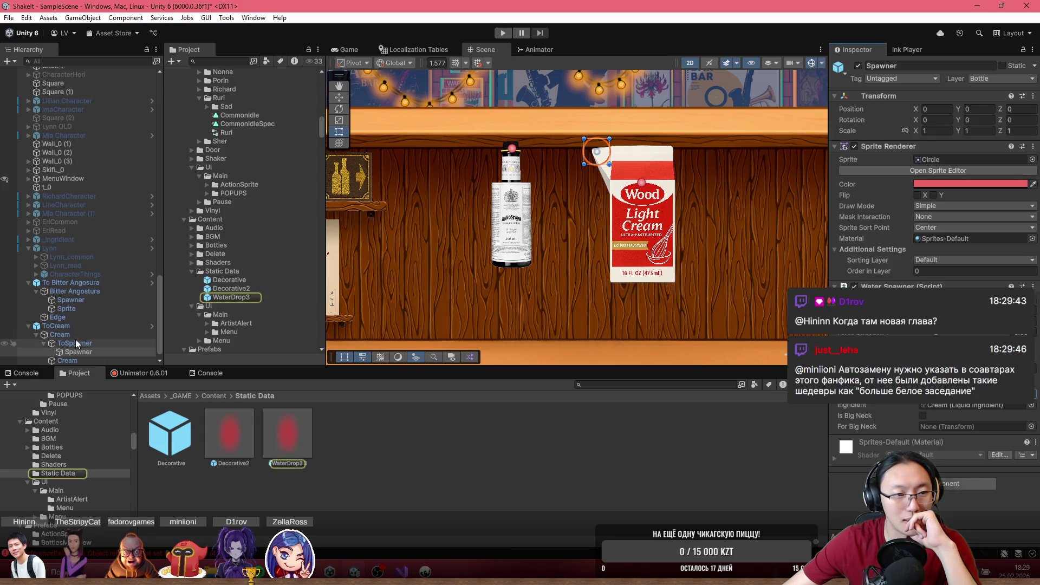
# - Search the Angostura Spawner's Ingredient picker for 'bitt', find nothing, then open _GAME/_Data
pyautogui.click(70, 301)
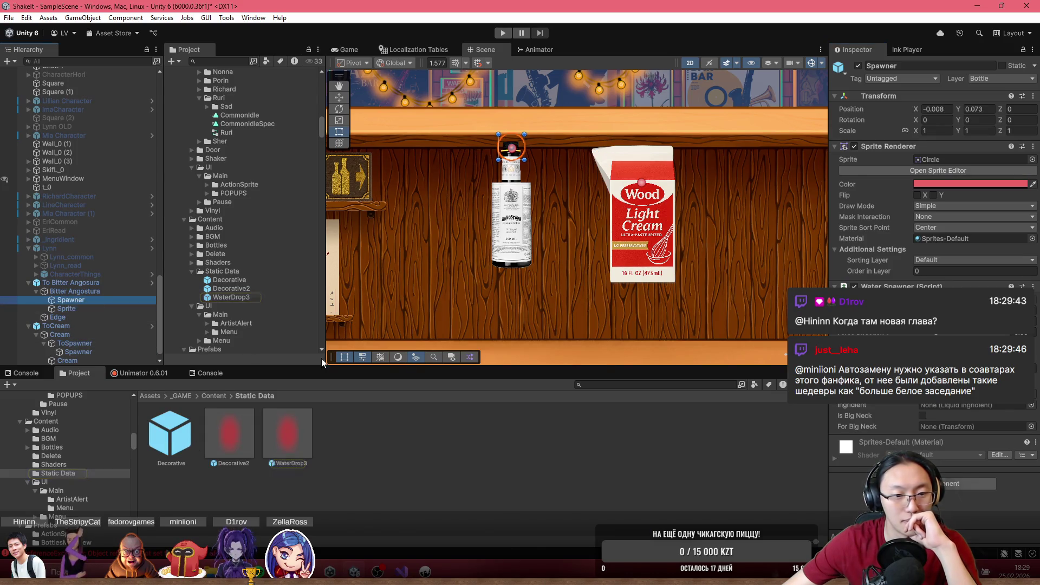
pyautogui.moveTo(287, 433); pyautogui.dragTo(954, 409)
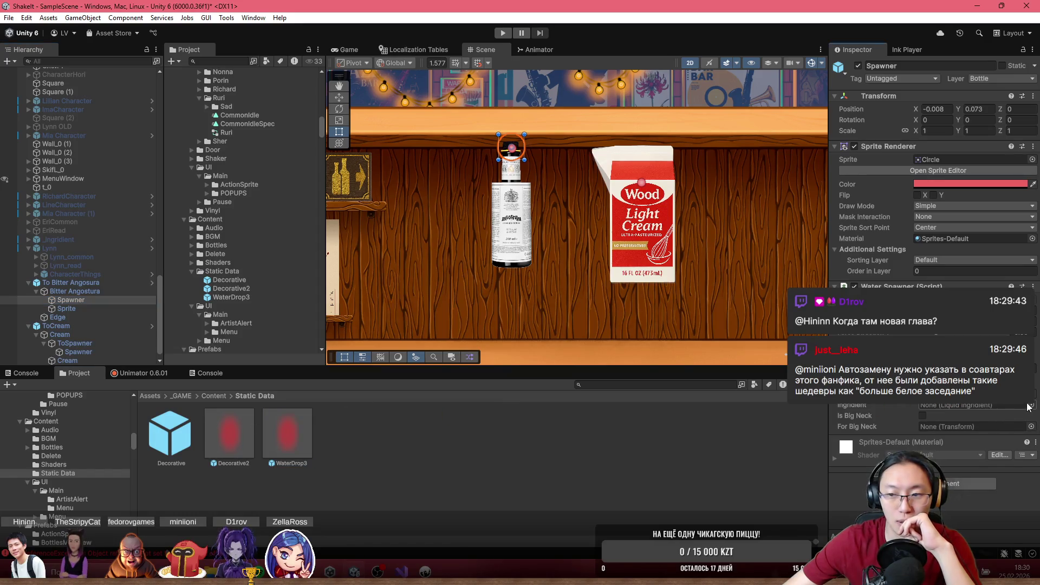
pyautogui.click(1030, 405)
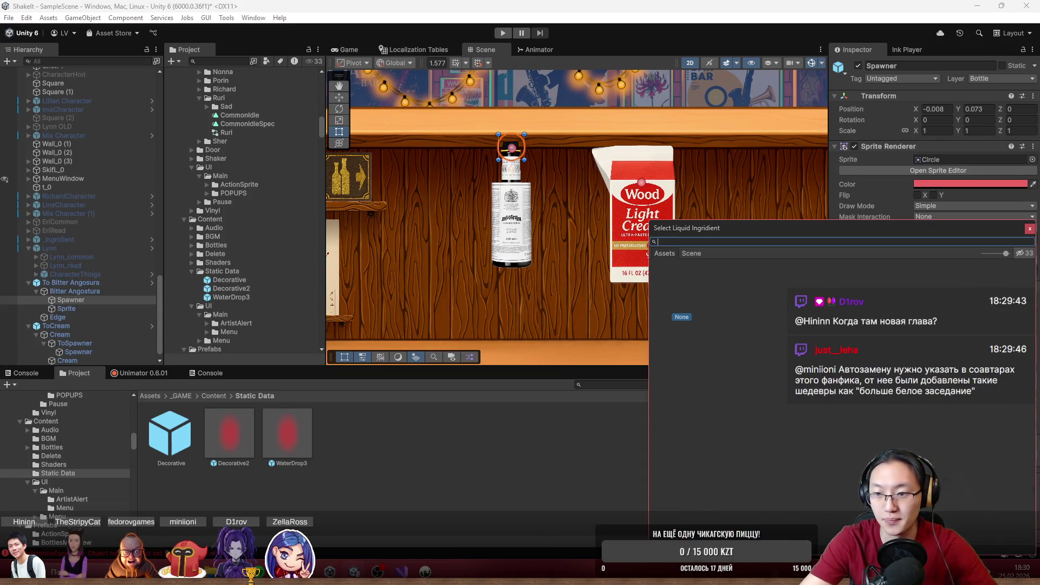
pyautogui.write('b')
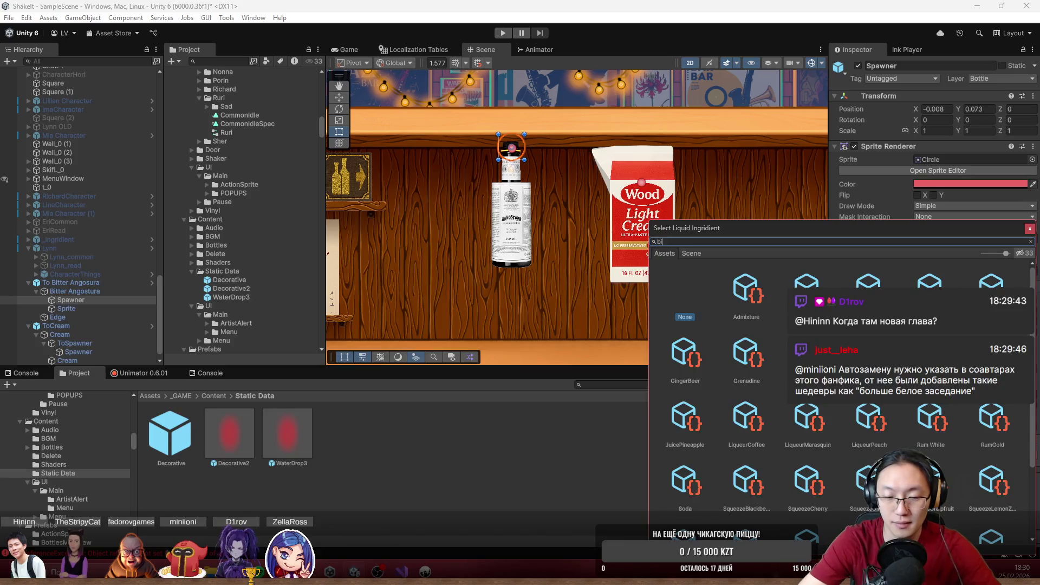
pyautogui.write('itt')
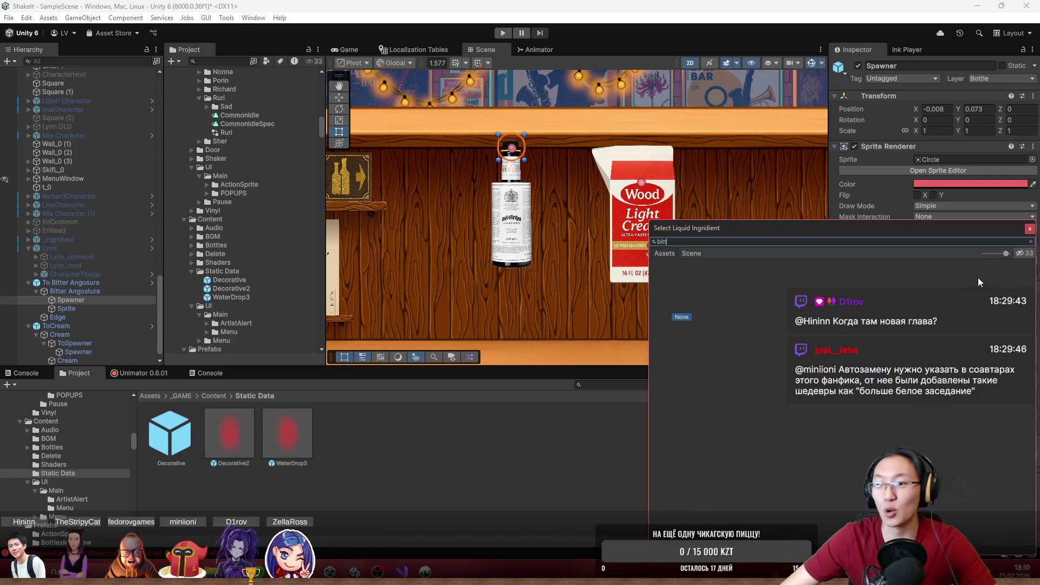
pyautogui.click(1030, 229)
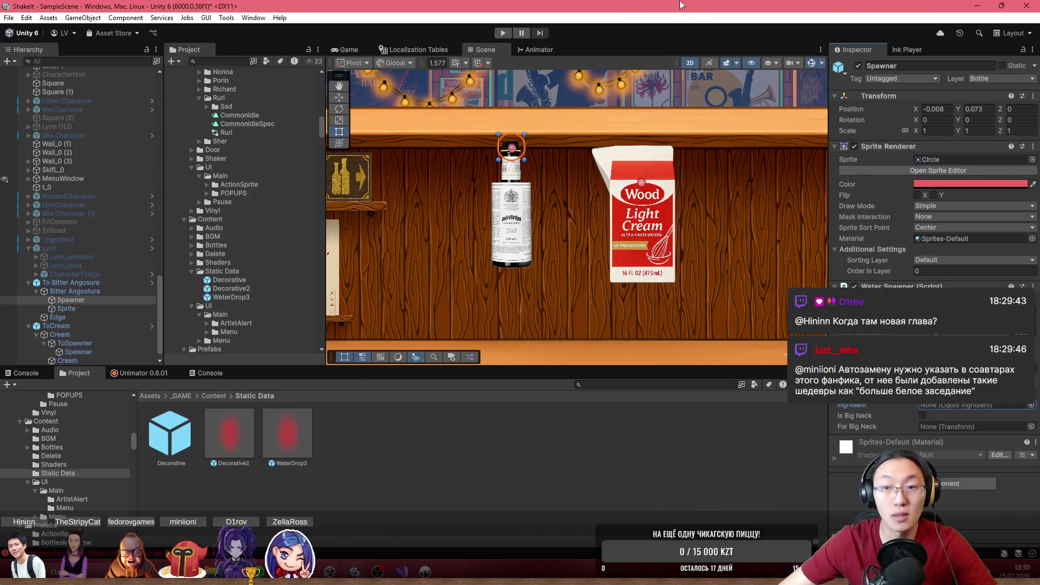
pyautogui.click(188, 396)
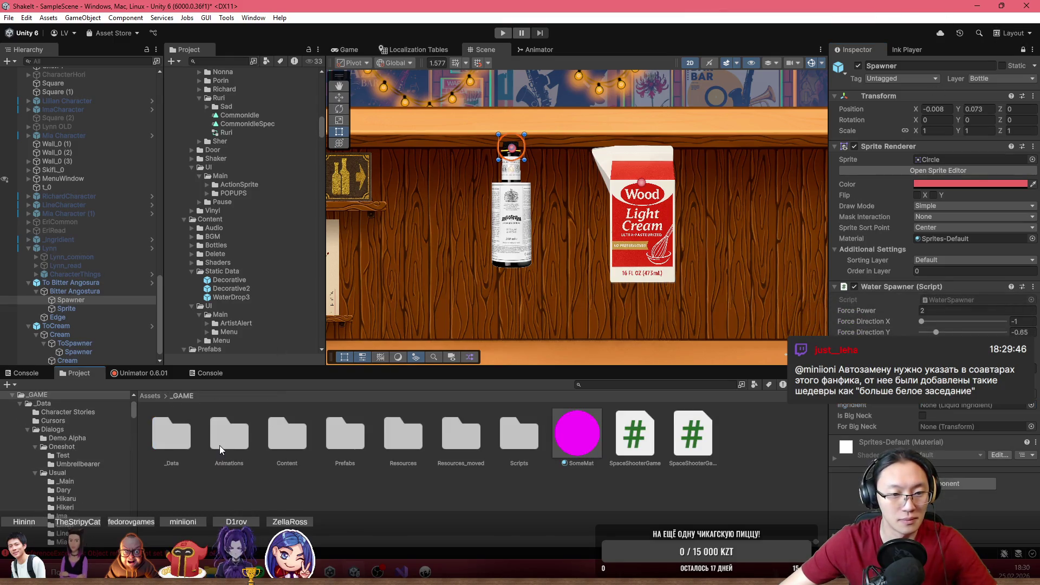
pyautogui.doubleClick(168, 444)
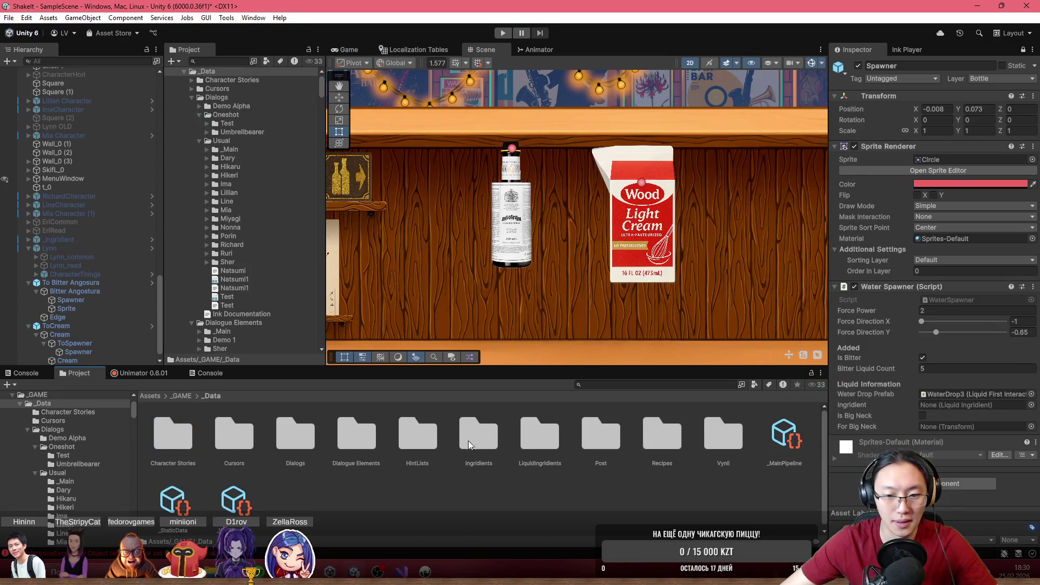
# - In LiquidIngridients, create a ScriptableZ LiquidIngridient asset named BitterAngostura
pyautogui.doubleClick(525, 440)
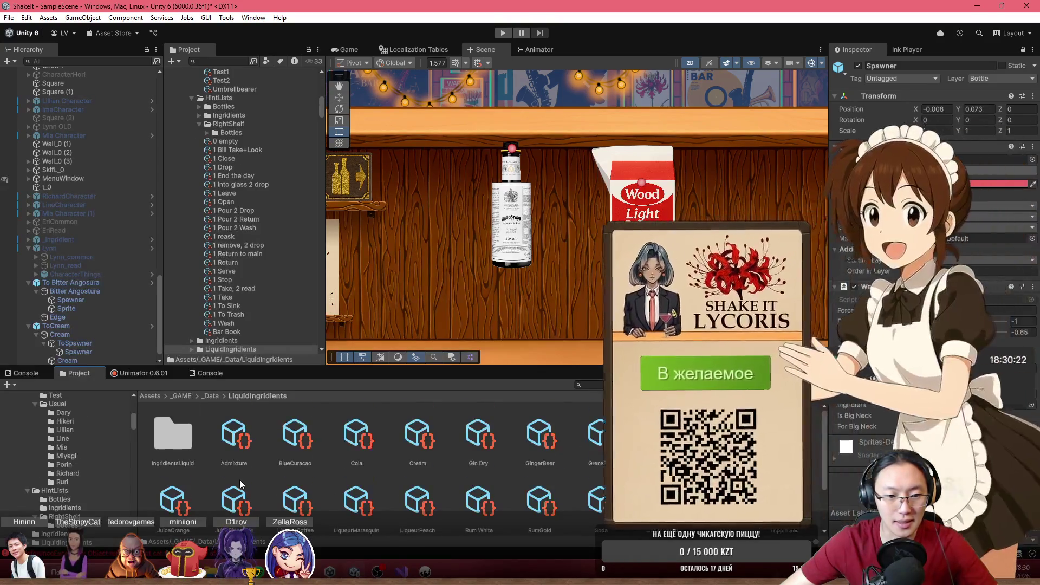
pyautogui.rightClick(337, 509)
pyautogui.click(319, 511)
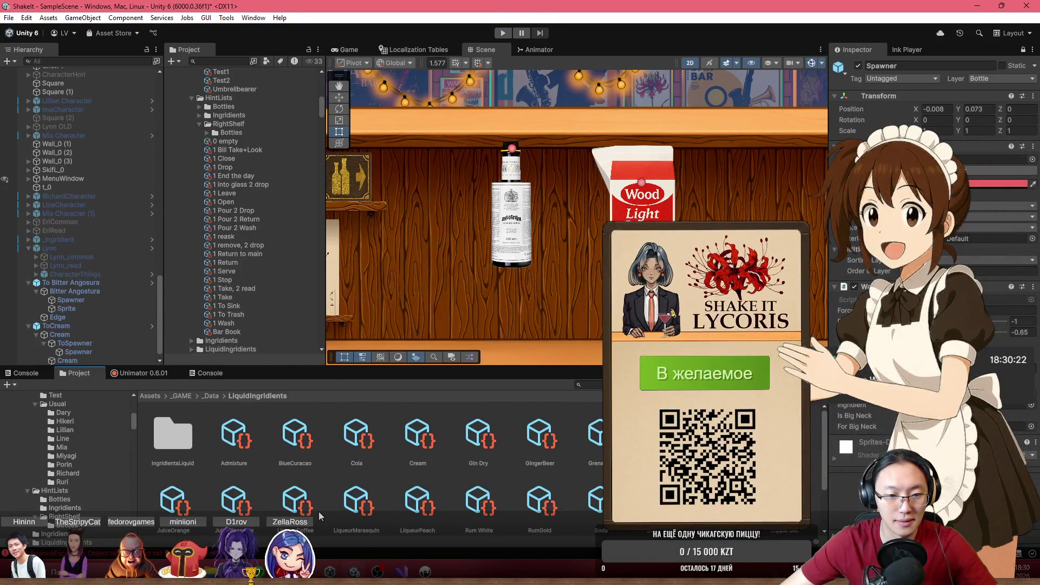
pyautogui.scroll(-2, 319, 511)
pyautogui.rightClick(337, 515)
pyautogui.moveTo(490, 180)
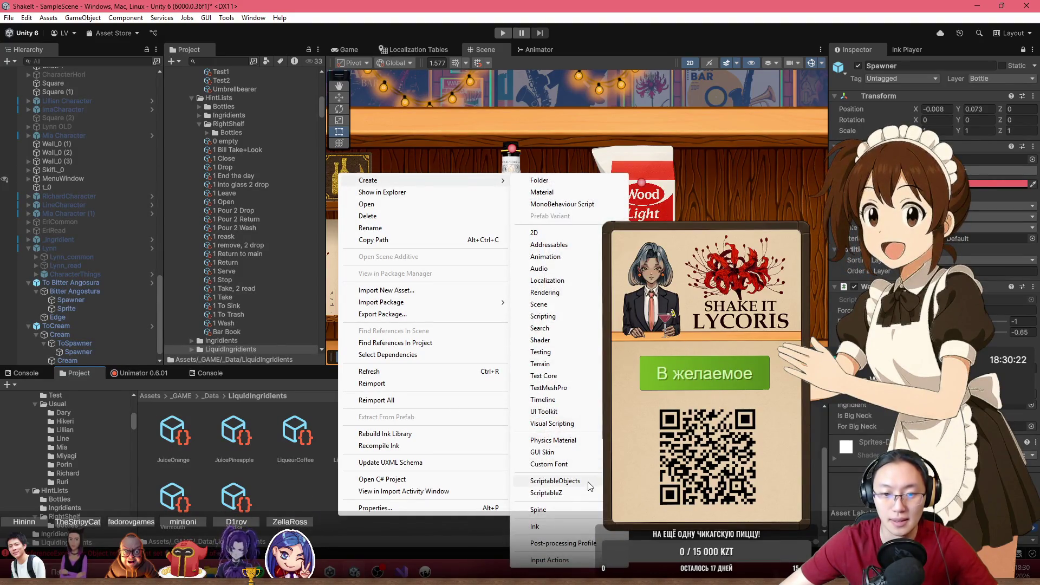
pyautogui.moveTo(591, 487)
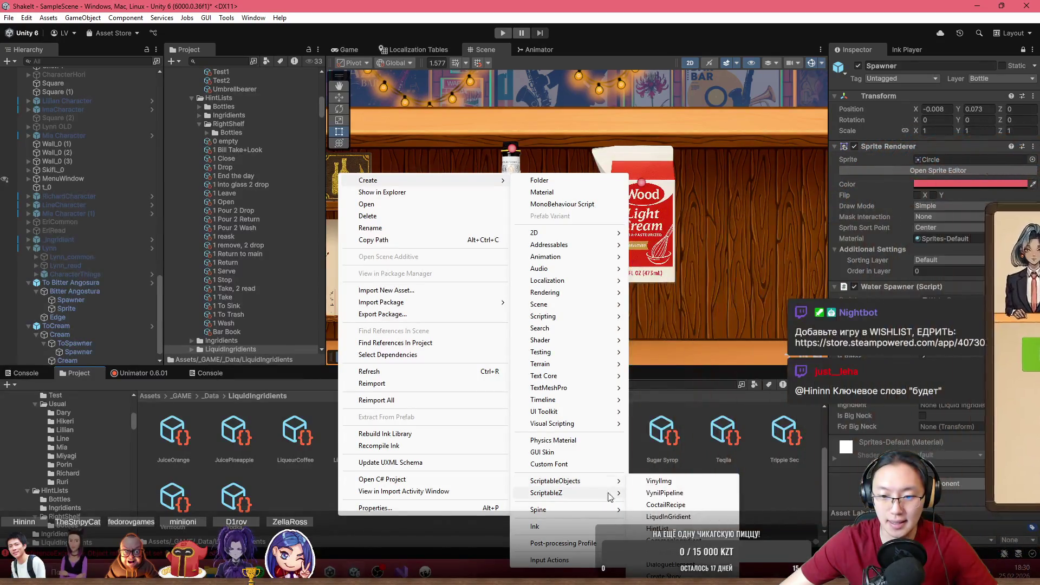
pyautogui.click(667, 517)
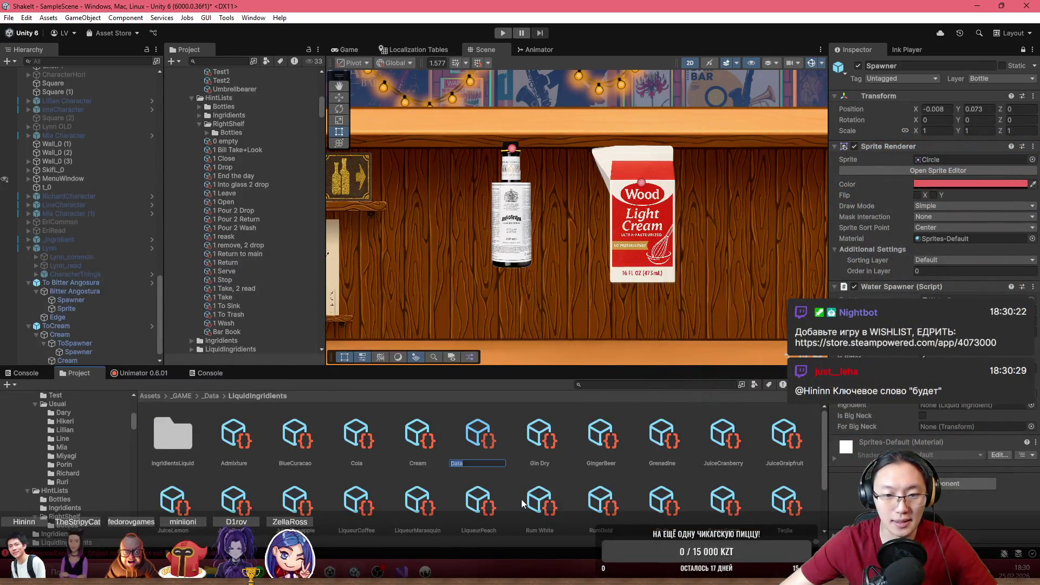
pyautogui.write('Bl')
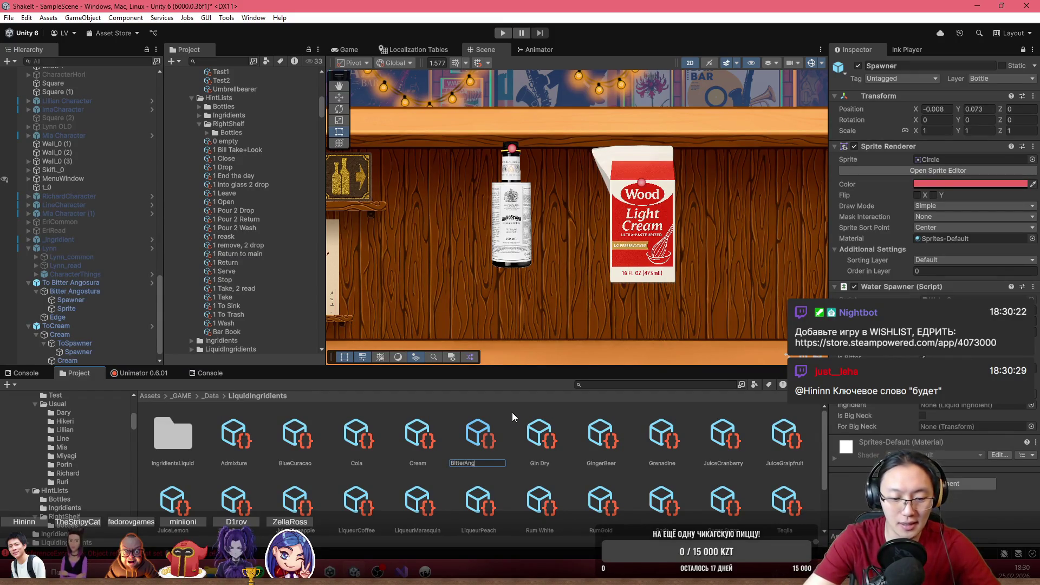
pyautogui.write('ueCura')
pyautogui.press('Return')
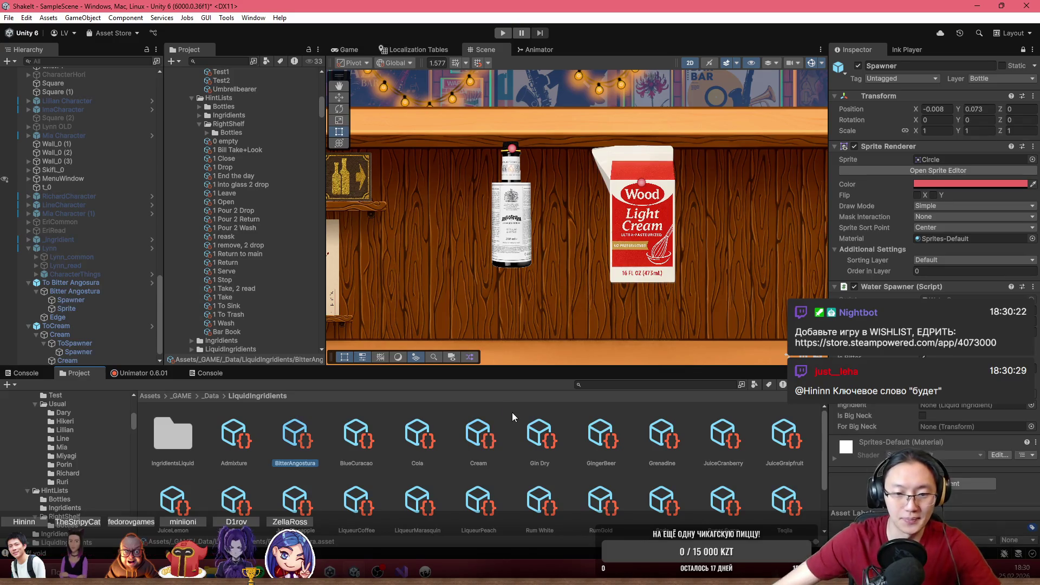
# - Show the BitterAngostura asset's properties in the Inspector, then bring up a full-screen browser
pyautogui.click(1023, 49)
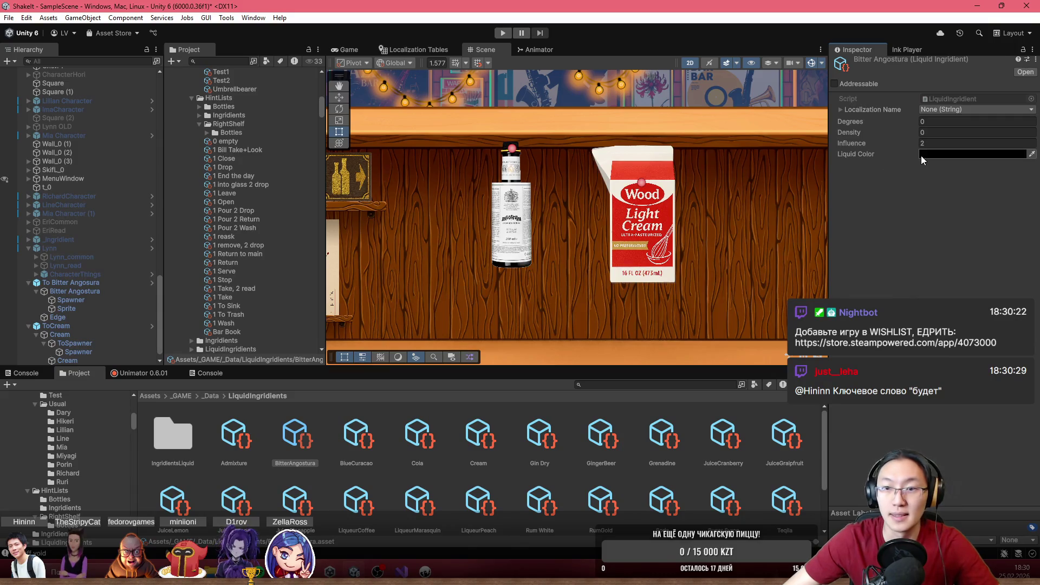
pyautogui.scroll(2, 595, 177)
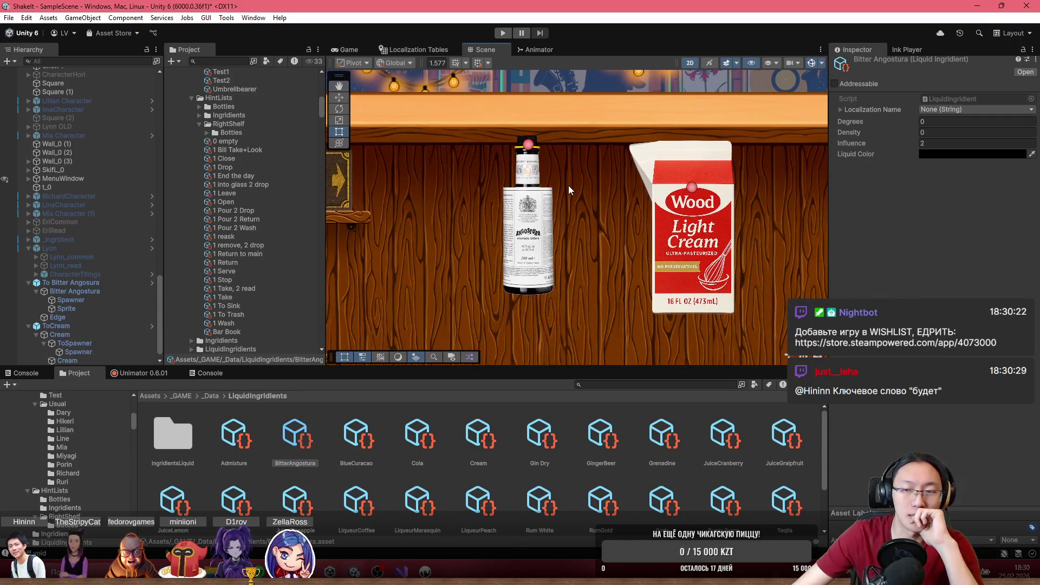
pyautogui.scroll(2, 563, 183)
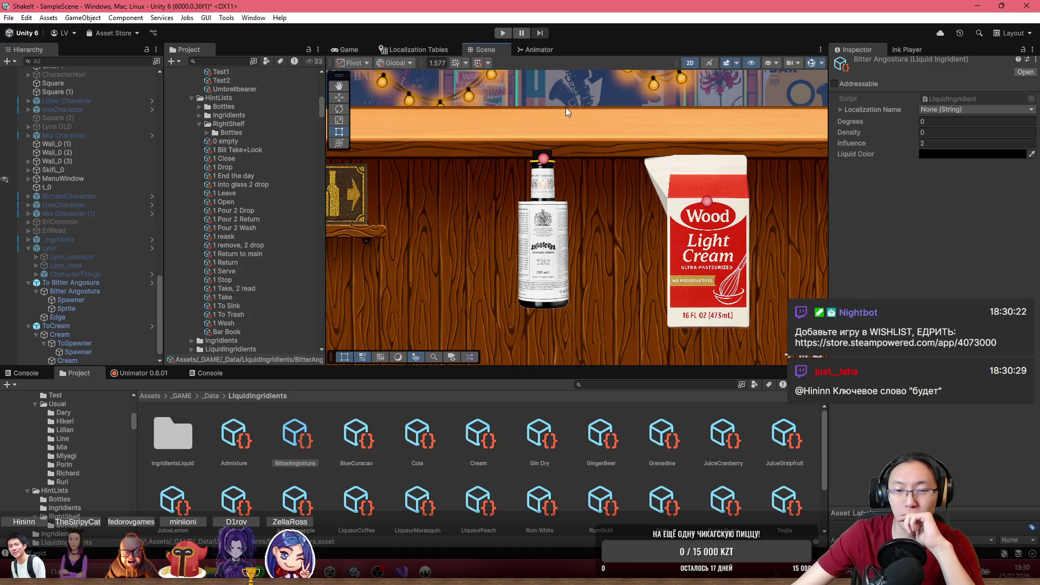
pyautogui.scroll(2, 535, 212)
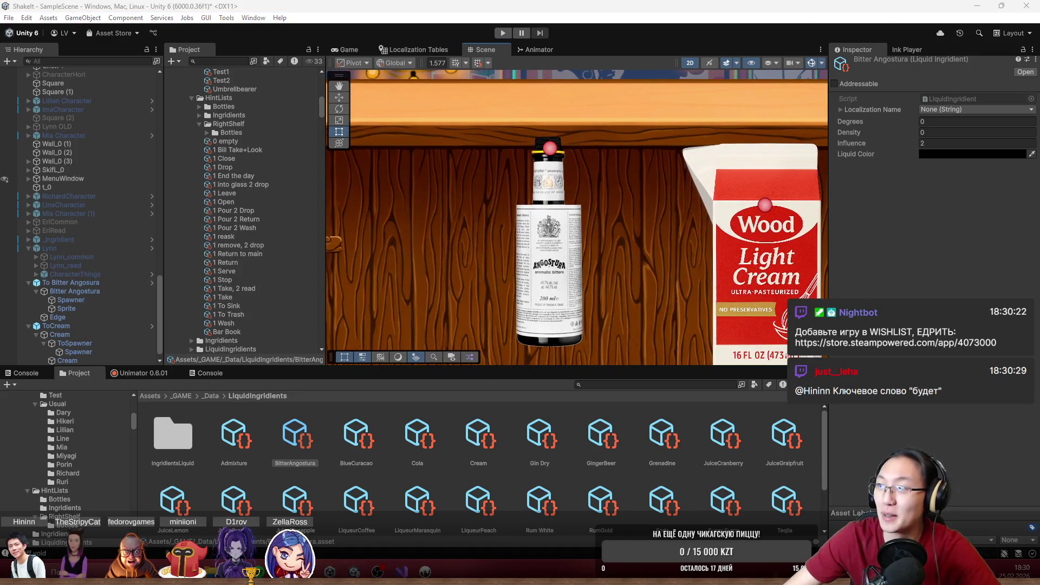
pyautogui.moveTo(439, 81); pyautogui.dragTo(439, 5)
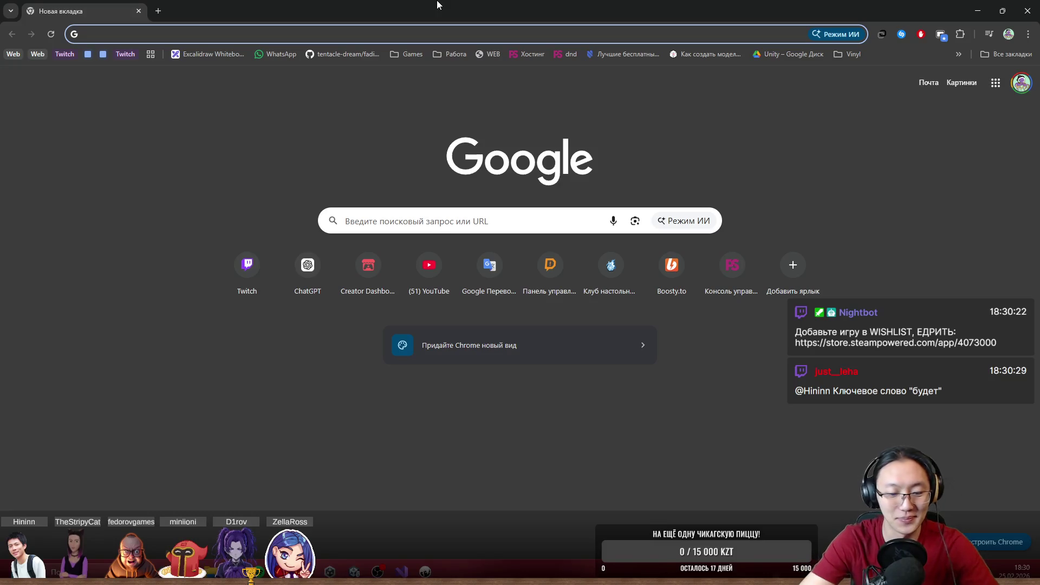
# - Search videos for 'bitter ango' and open the Trinidad Sour r/cocktails post
pyautogui.write('bitter an')
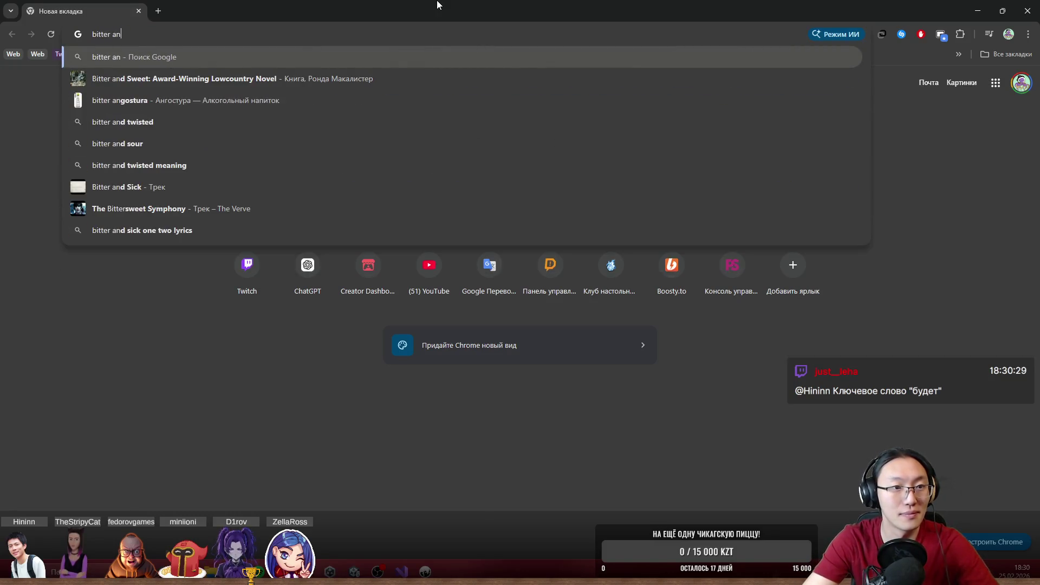
pyautogui.write('go\\')
pyautogui.press('Return')
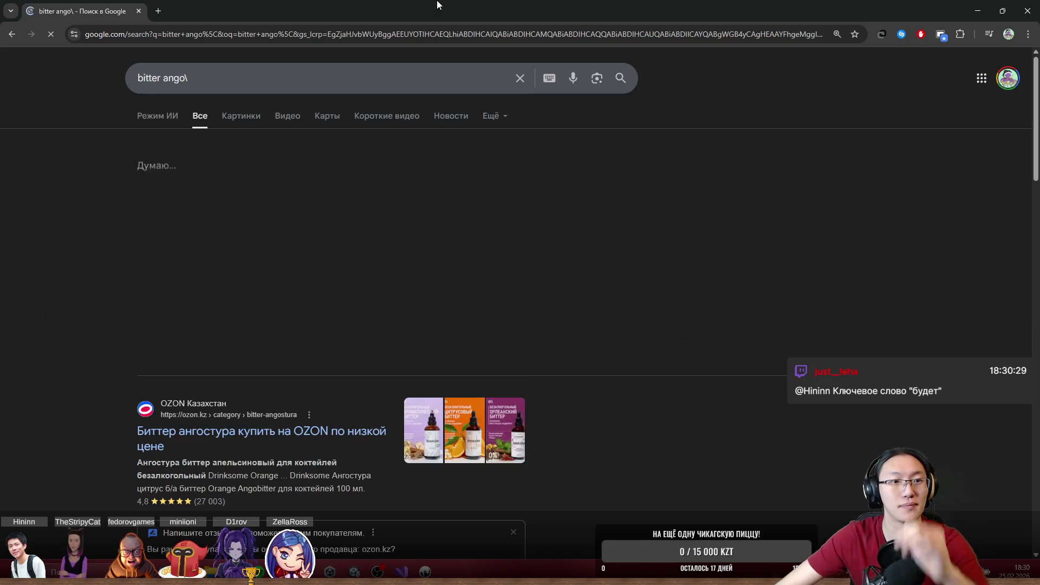
pyautogui.click(286, 115)
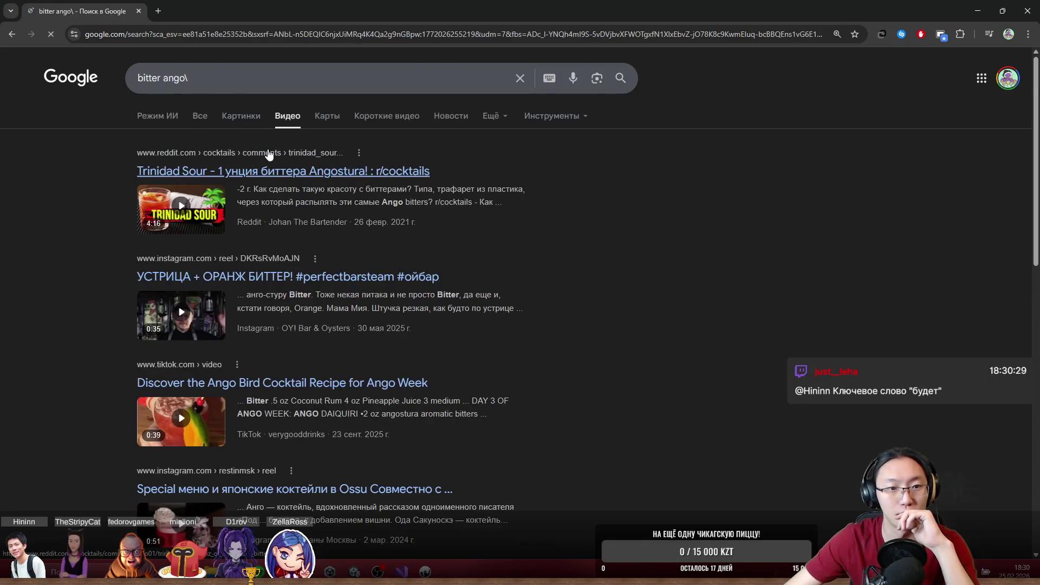
pyautogui.click(289, 172)
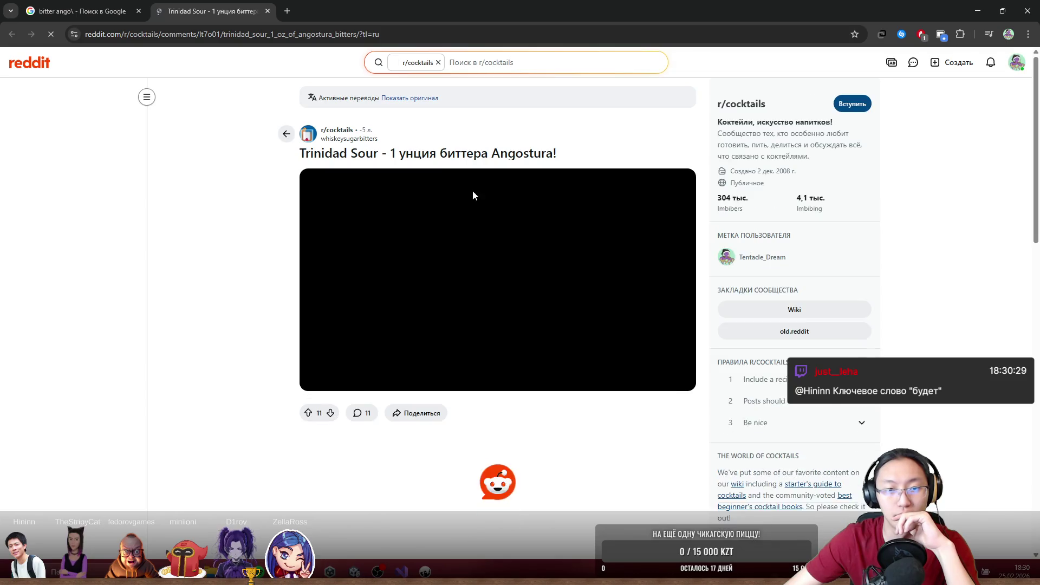
# - Play the Trinidad Sour video full screen and seek ahead to the standing bartender shot
pyautogui.click(581, 317)
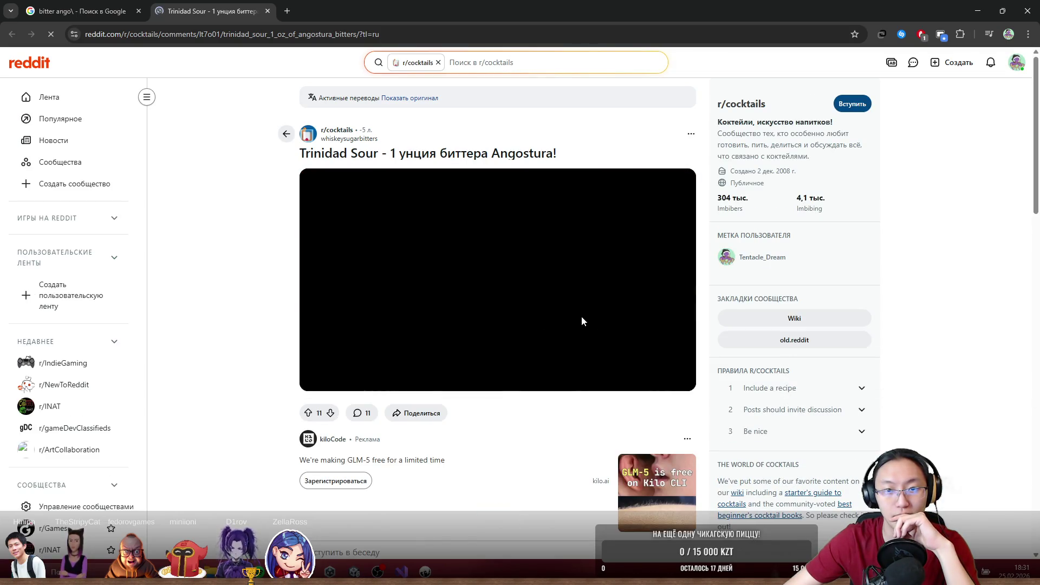
pyautogui.click(678, 380)
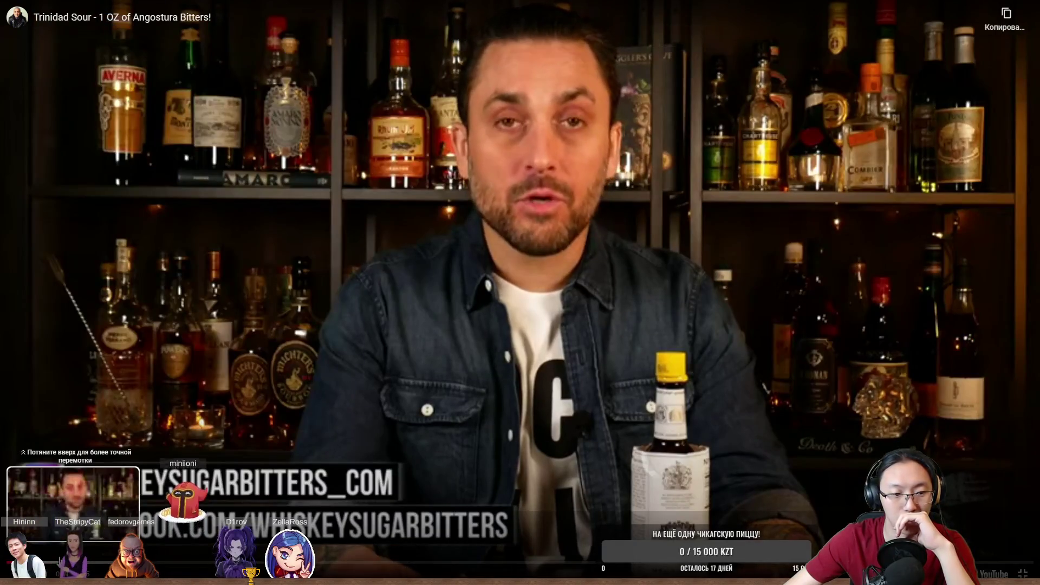
pyautogui.moveTo(109, 564); pyautogui.dragTo(436, 564)
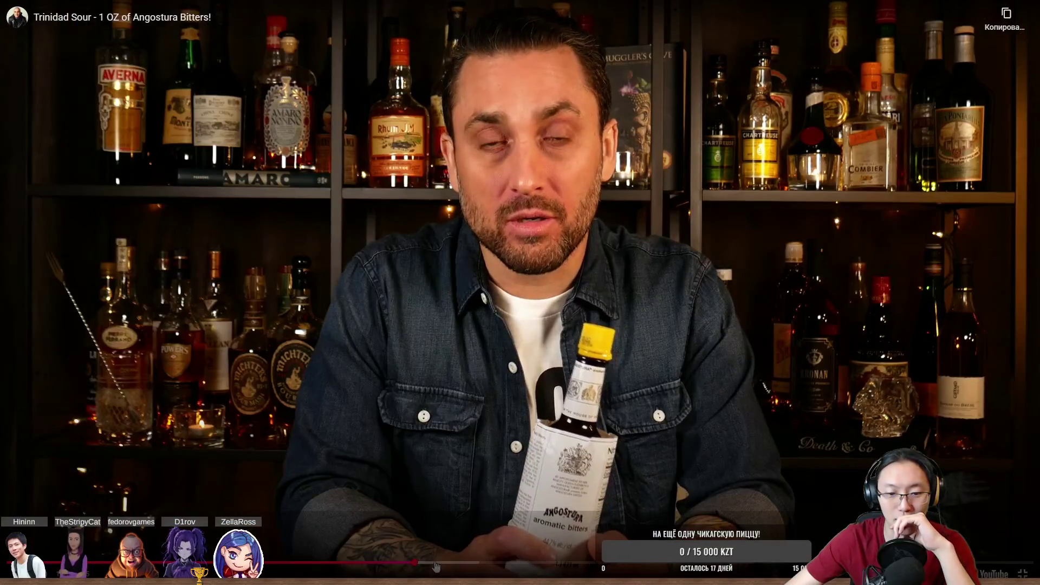
pyautogui.click(499, 564)
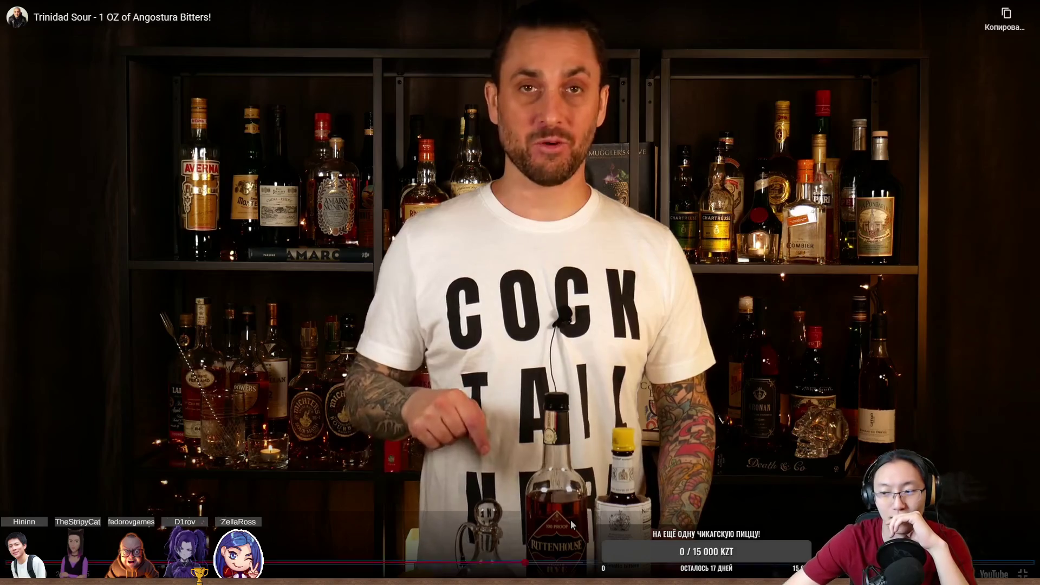
pyautogui.press('Right')
pyautogui.press('Left')
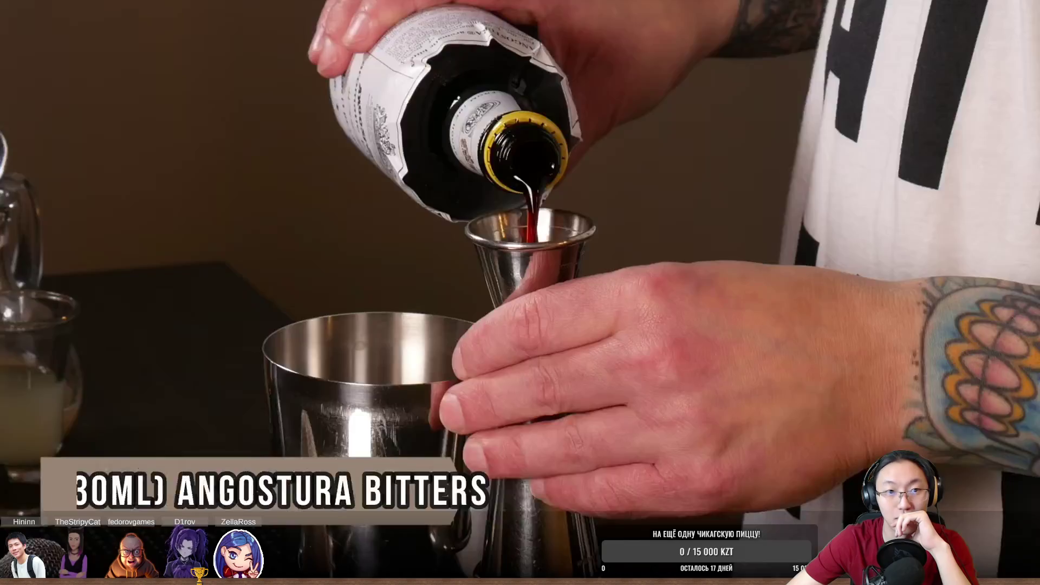
# - Step through to the Angostura bottle, pause mid-pour, then exit full screen to Google results
pyautogui.click(572, 526)
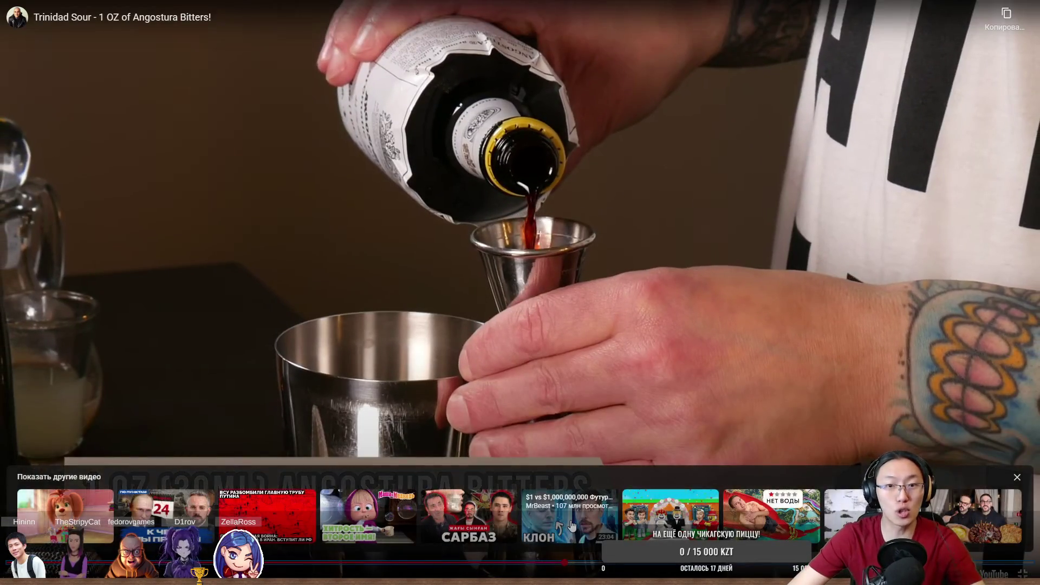
pyautogui.press('Left')
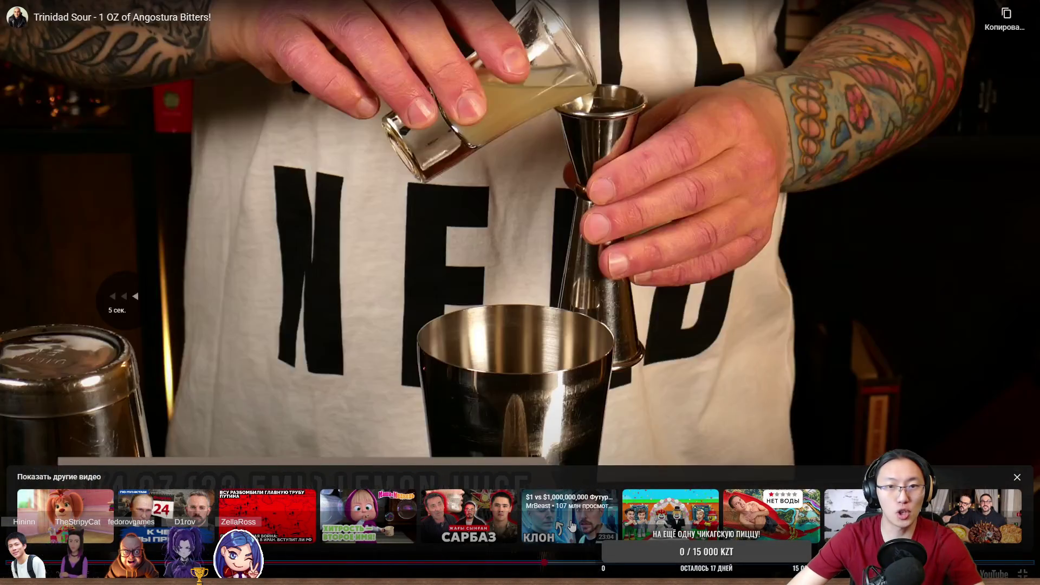
pyautogui.press('space')
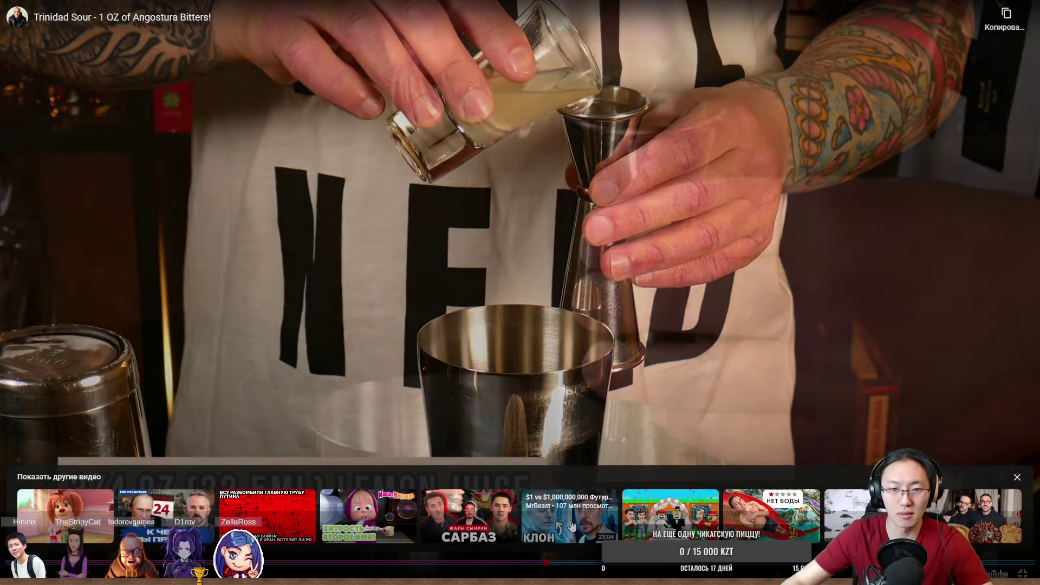
pyautogui.press('space')
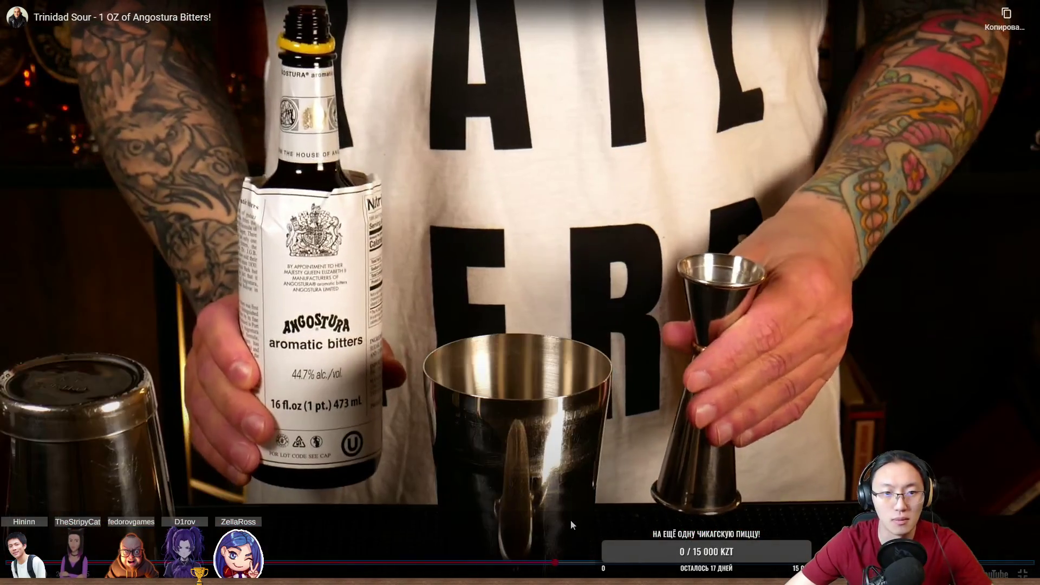
pyautogui.press('space')
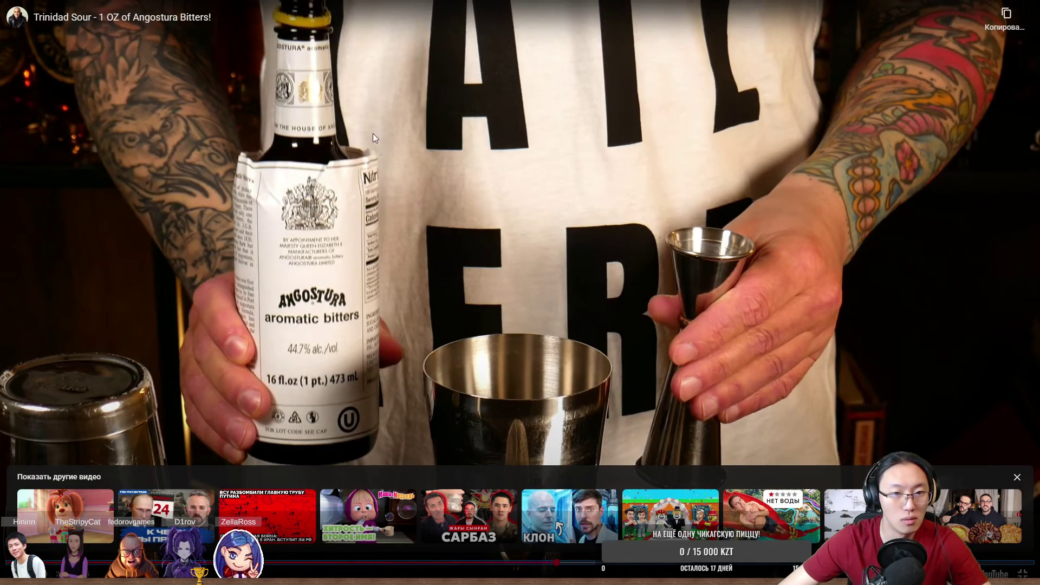
pyautogui.click(288, 447)
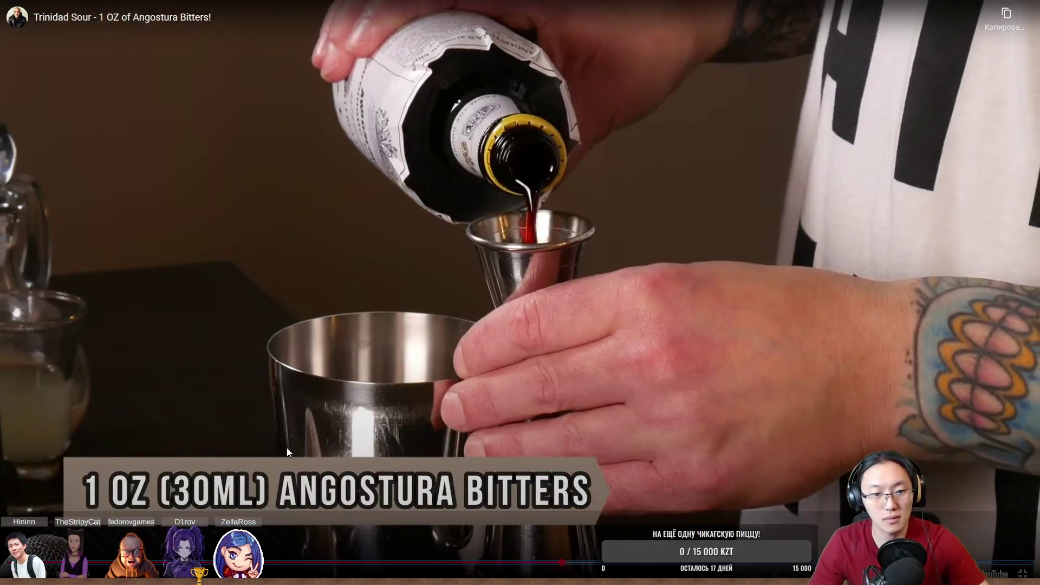
pyautogui.click(287, 447)
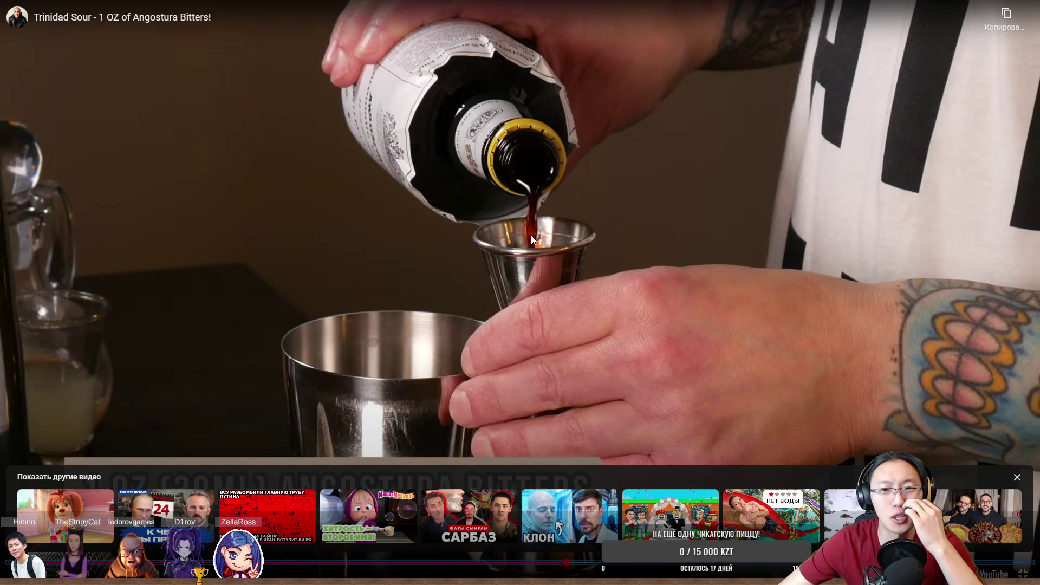
pyautogui.press('Escape')
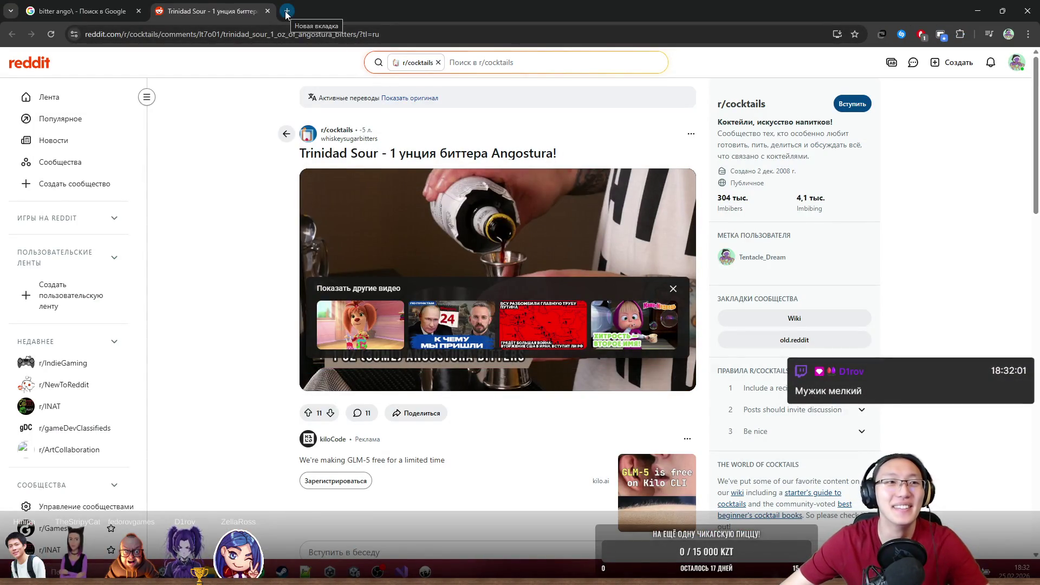
pyautogui.click(138, 4)
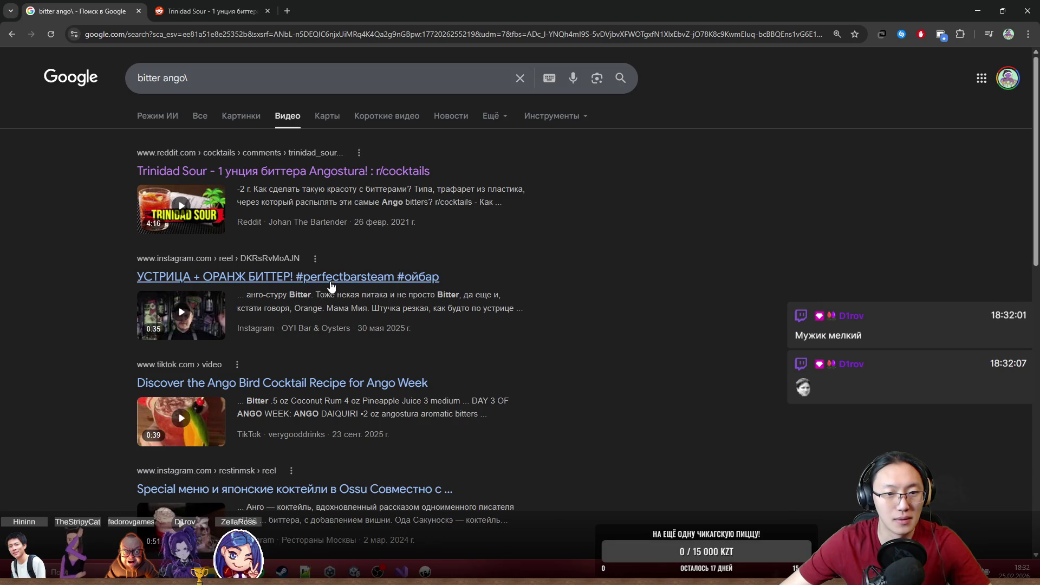
# - Play the Instagram orange bitters reel with sound, pause it, and return to the Reddit post
pyautogui.click(373, 279)
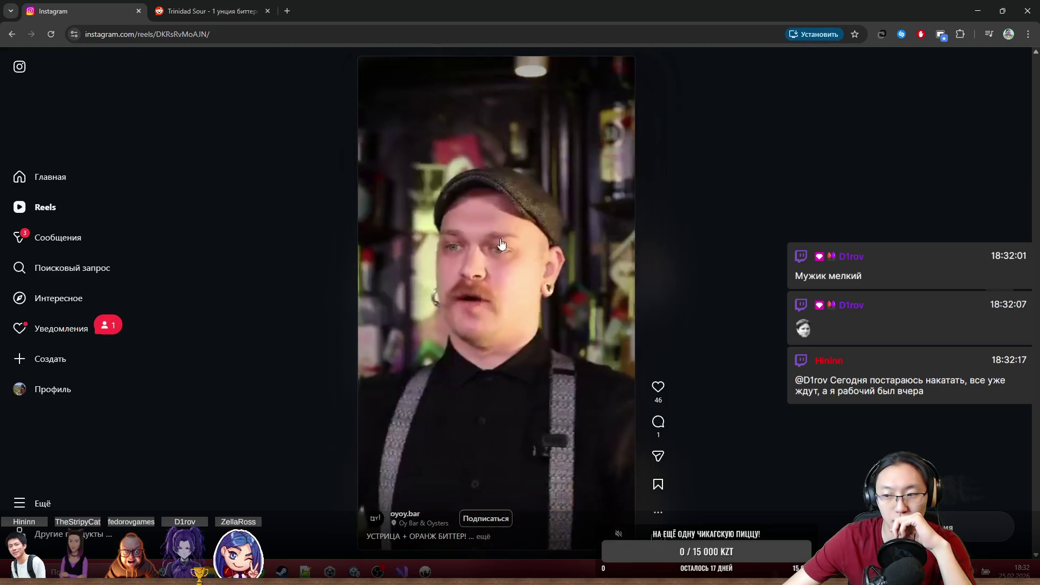
pyautogui.click(491, 291)
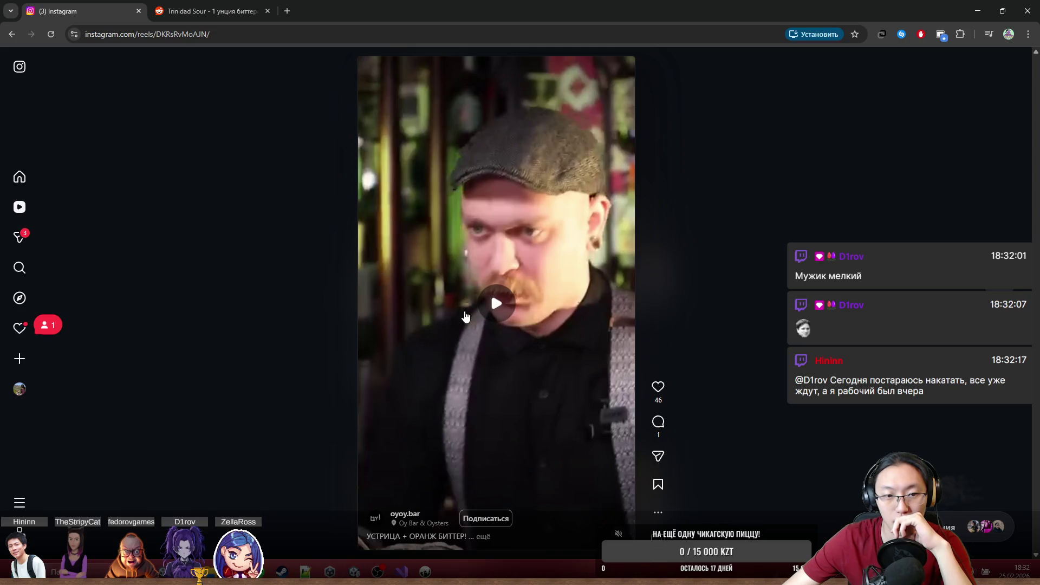
pyautogui.click(491, 291)
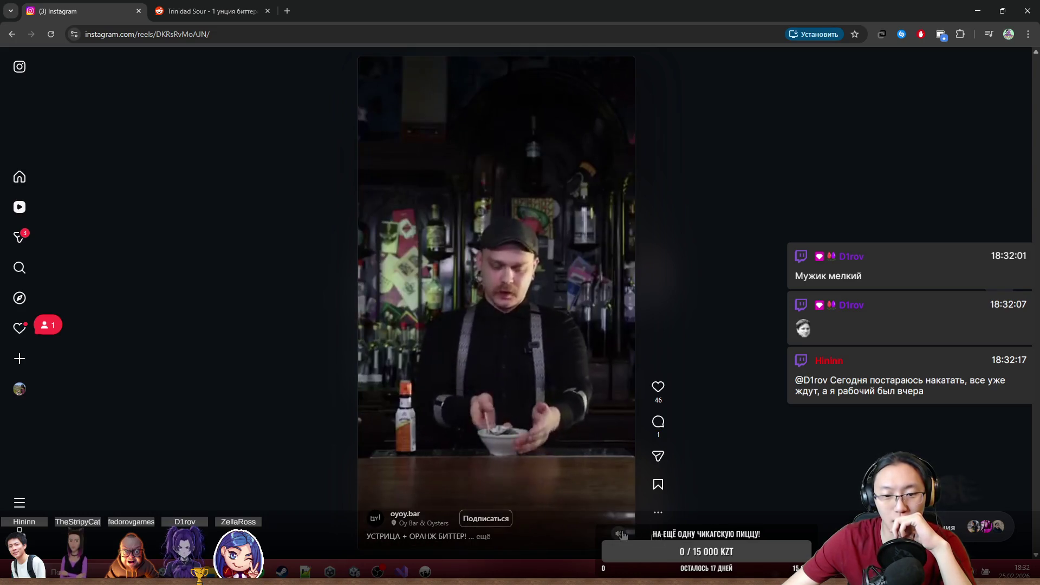
pyautogui.click(564, 490)
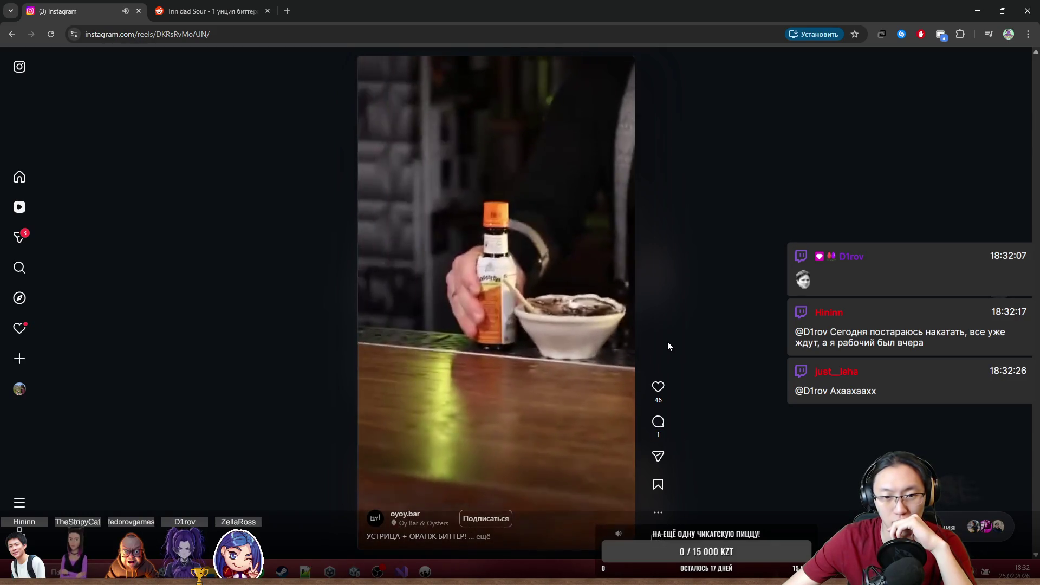
pyautogui.click(477, 374)
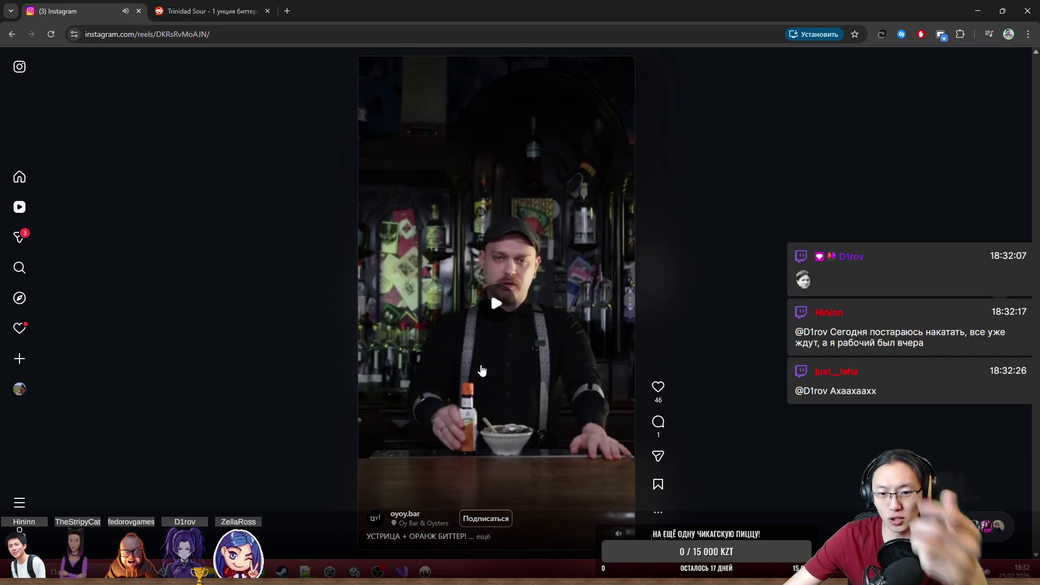
pyautogui.click(215, 10)
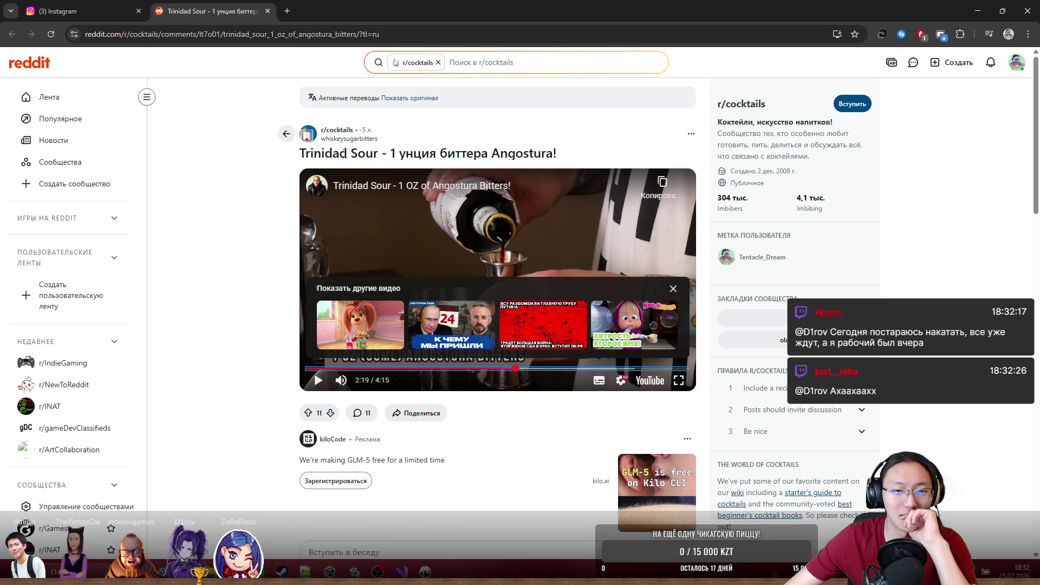
# - Close the Reddit tab and the Chrome browser window
pyautogui.click(268, 10)
pyautogui.moveTo(412, 11); pyautogui.dragTo(627, 228)
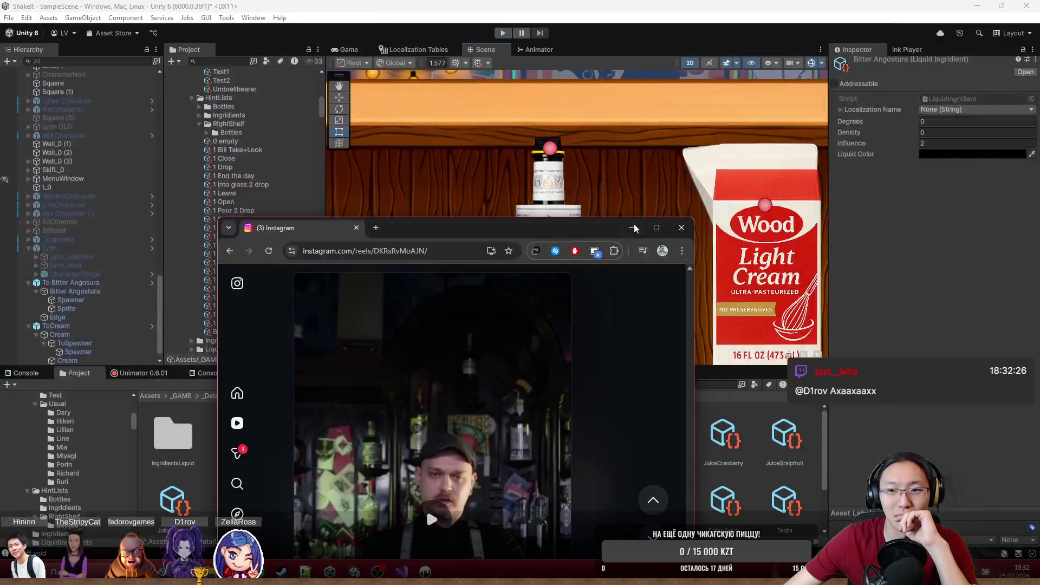
pyautogui.click(681, 228)
# - Set the Bitter Angostura Liquid Color to a nearly opaque dark red
pyautogui.click(924, 155)
pyautogui.moveTo(977, 214)
pyautogui.mouseDown()
pyautogui.moveTo(1014, 238)
pyautogui.moveTo(1022, 226)
pyautogui.moveTo(1005, 222)
pyautogui.moveTo(989, 236)
pyautogui.moveTo(1000, 253)
pyautogui.moveTo(990, 253)
pyautogui.mouseUp()
pyautogui.moveTo(990, 370); pyautogui.dragTo(1000, 365)
pyautogui.moveTo(994, 252)
pyautogui.mouseDown()
pyautogui.moveTo(1005, 250)
pyautogui.moveTo(1002, 262)
pyautogui.moveTo(1012, 248)
pyautogui.moveTo(1021, 254)
pyautogui.mouseUp()
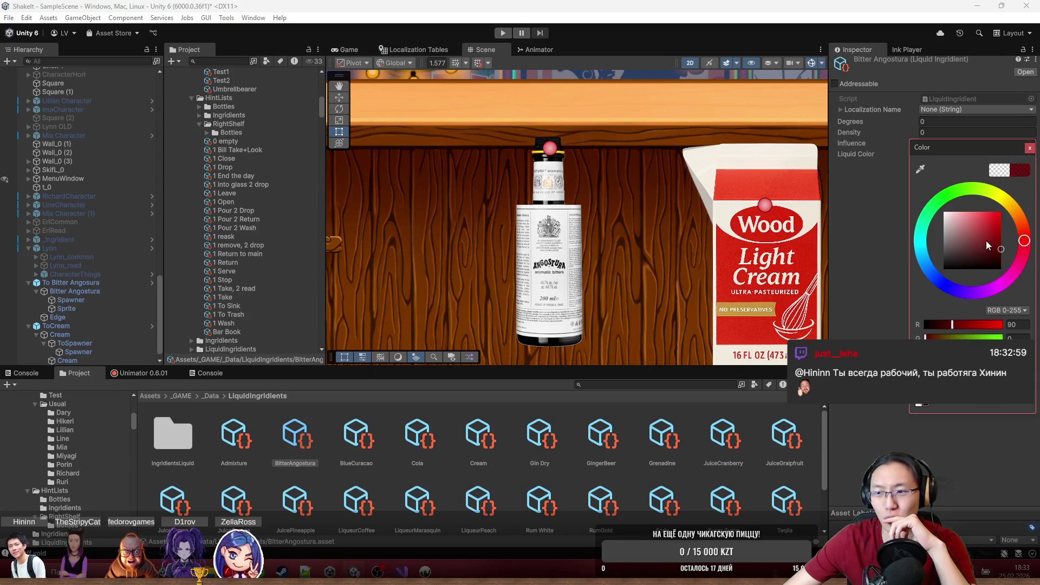
pyautogui.click(1030, 148)
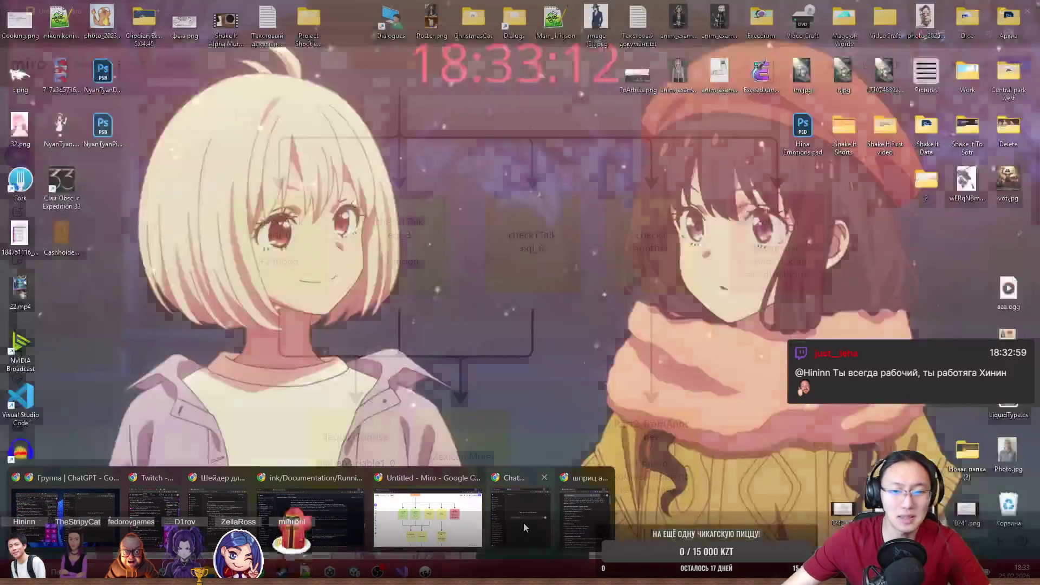
pyautogui.click(523, 523)
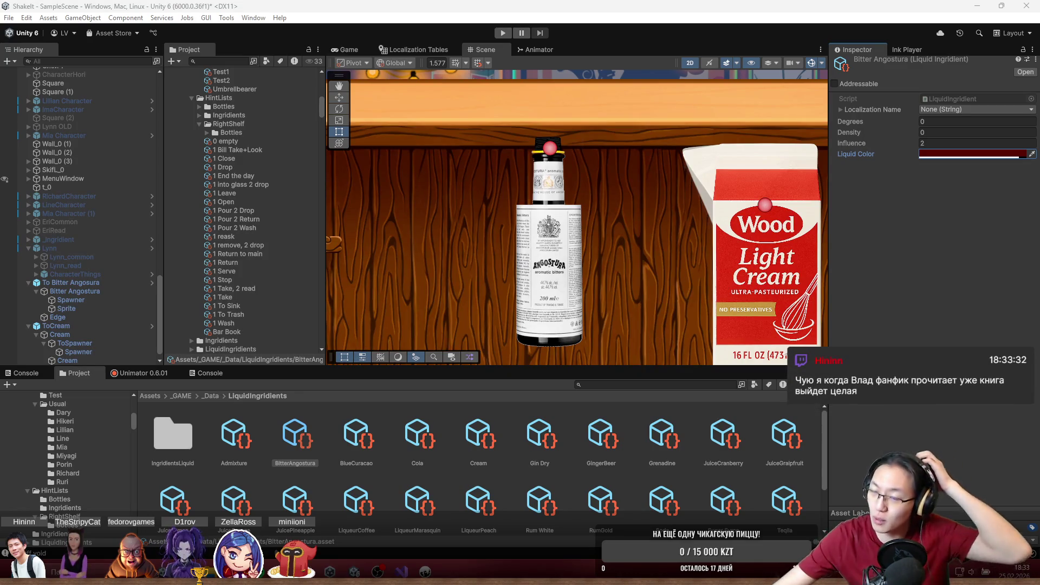
# - Set Degrees to 45 and confirm the Influence value, leaving Density unchanged
pyautogui.click(932, 133)
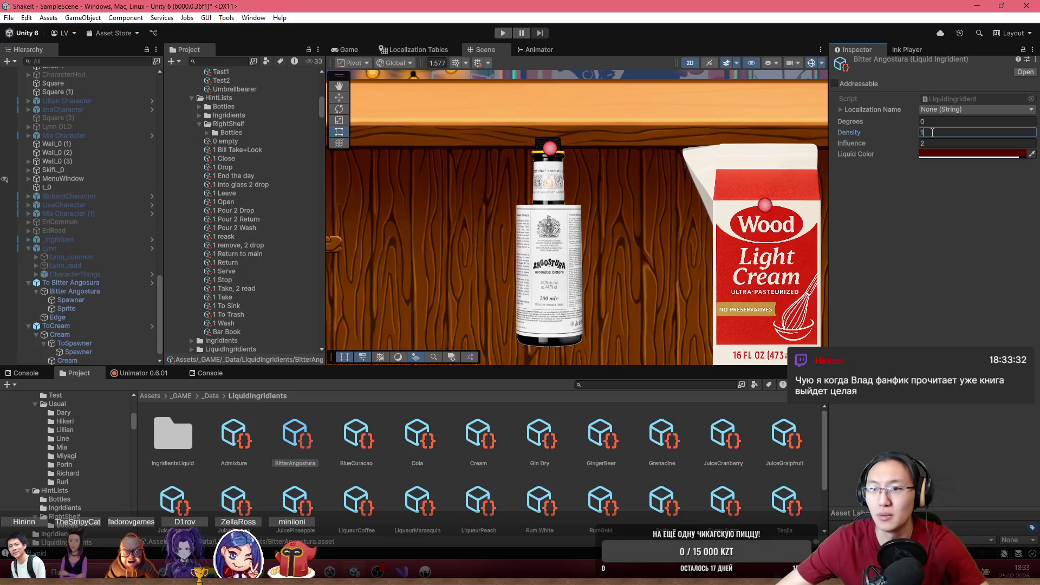
pyautogui.press('Escape')
pyautogui.click(910, 125)
pyautogui.write('25')
pyautogui.write('45')
pyautogui.press('Return')
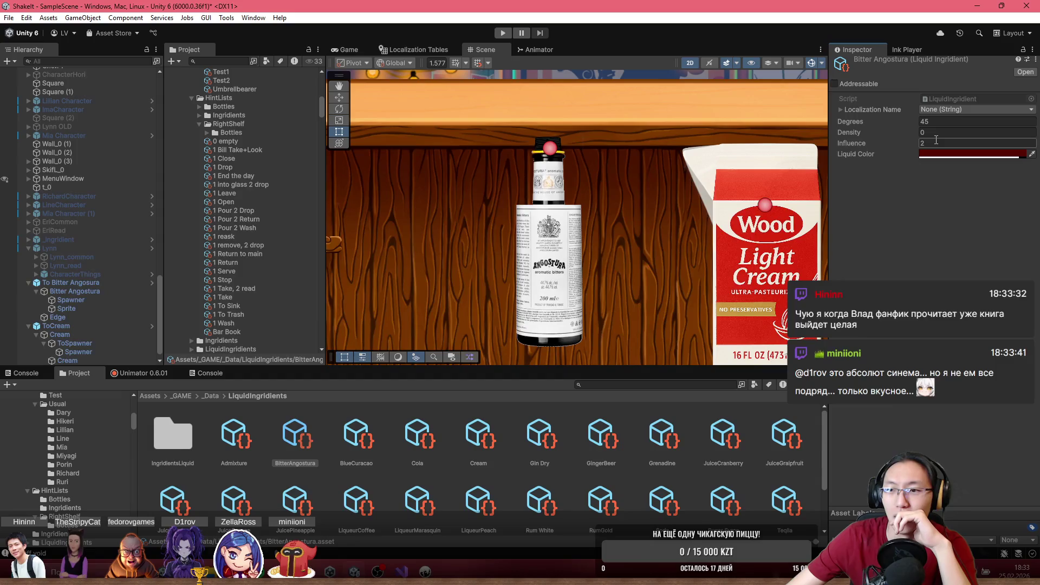
pyautogui.click(934, 196)
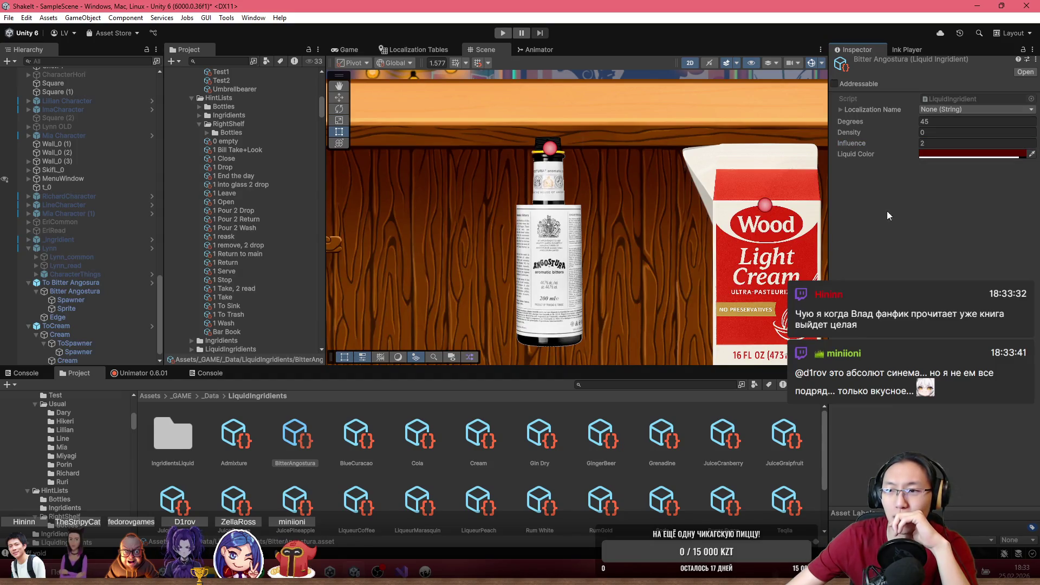
# - Browse the localization string entry list and close it without choosing an entry
pyautogui.click(967, 109)
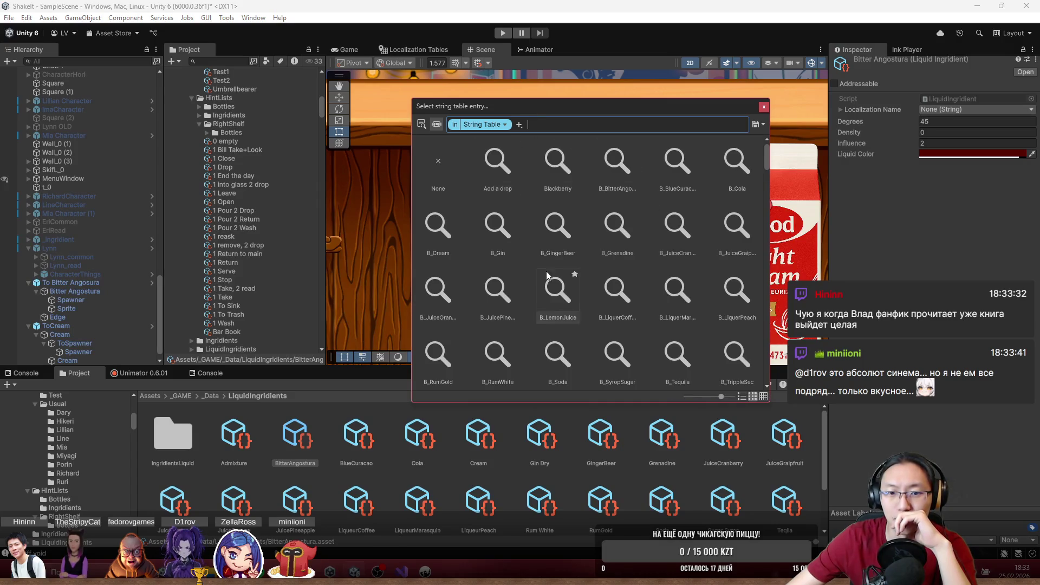
pyautogui.scroll(-4, 574, 320)
pyautogui.scroll(-10, 577, 317)
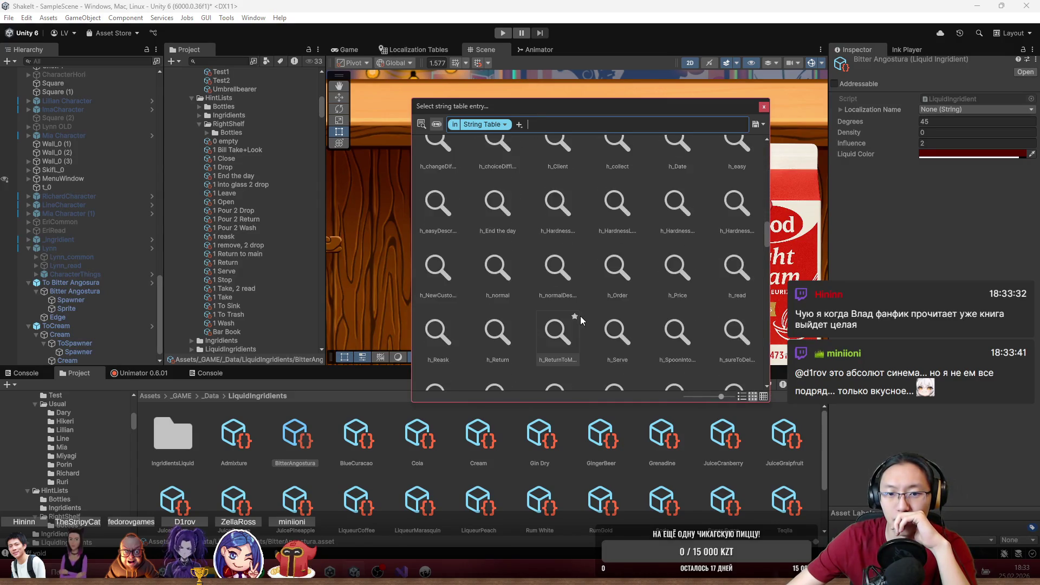
pyautogui.scroll(-5, 580, 317)
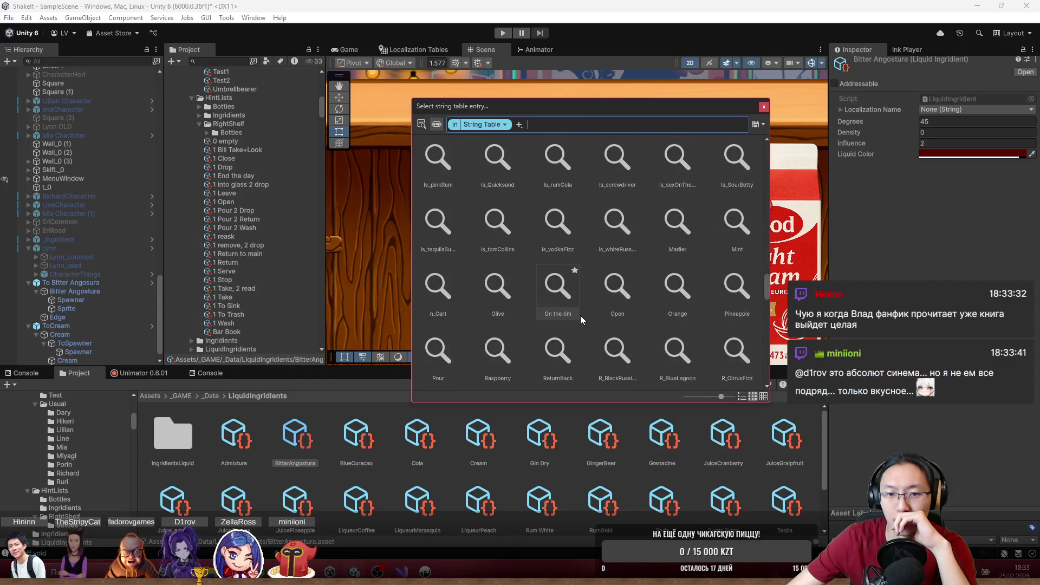
pyautogui.scroll(-4, 580, 315)
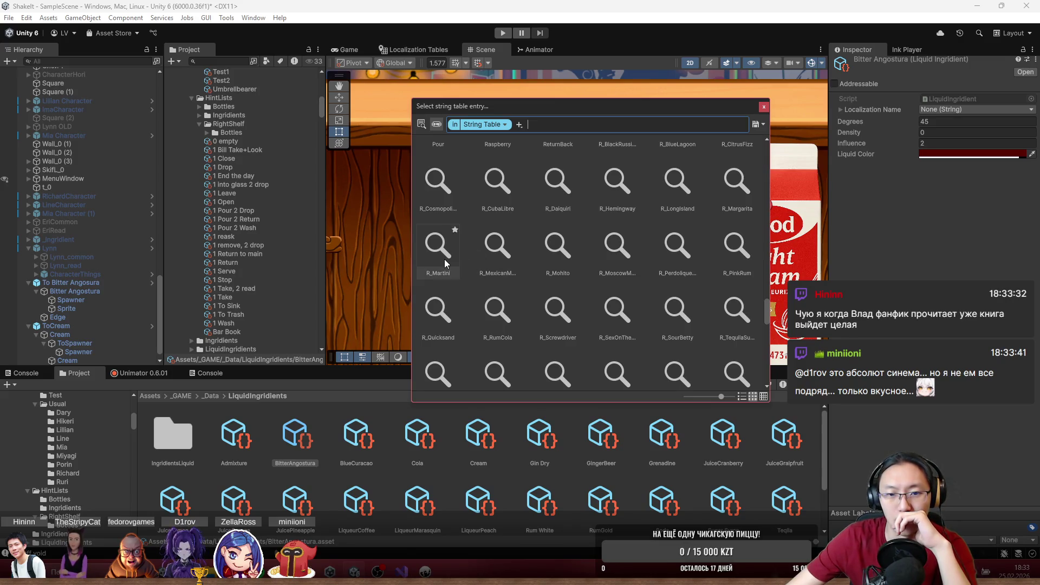
pyautogui.scroll(-10, 438, 274)
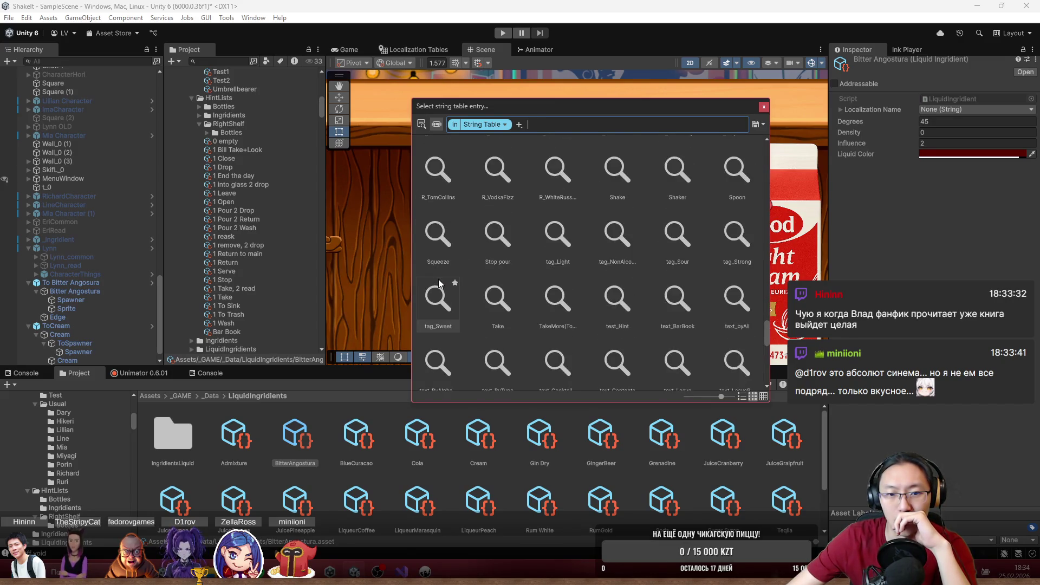
pyautogui.scroll(-1, 440, 281)
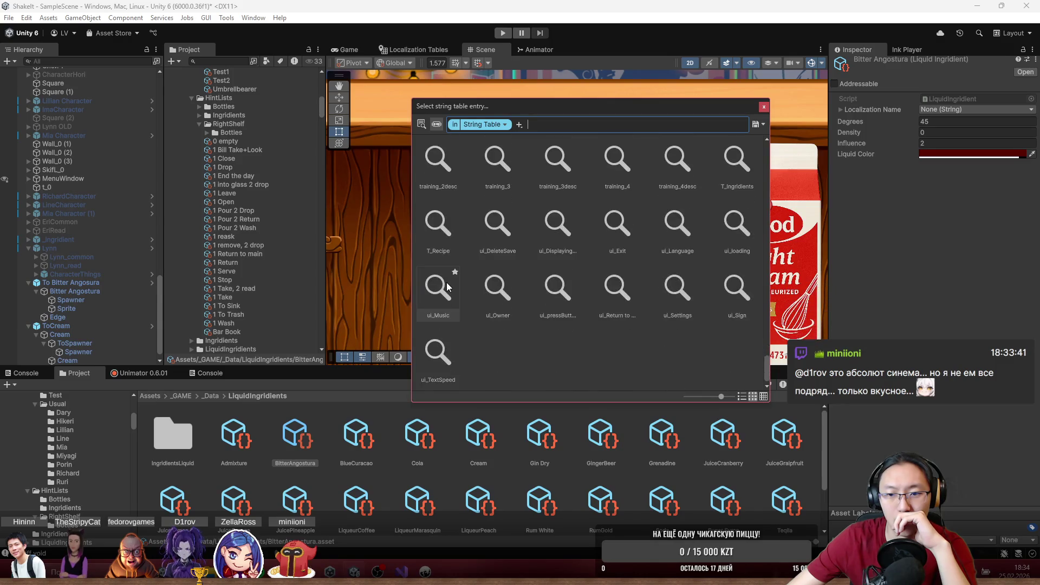
pyautogui.click(764, 106)
# - Compare BlueCuracao's and Cola's localization settings, then go back to BitterAngostura
pyautogui.click(358, 440)
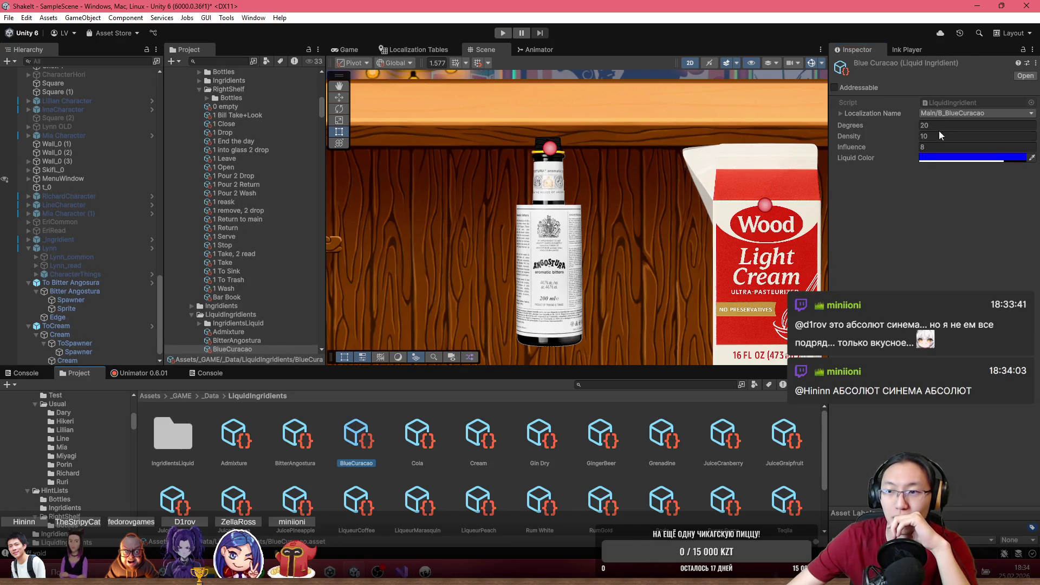
pyautogui.click(869, 114)
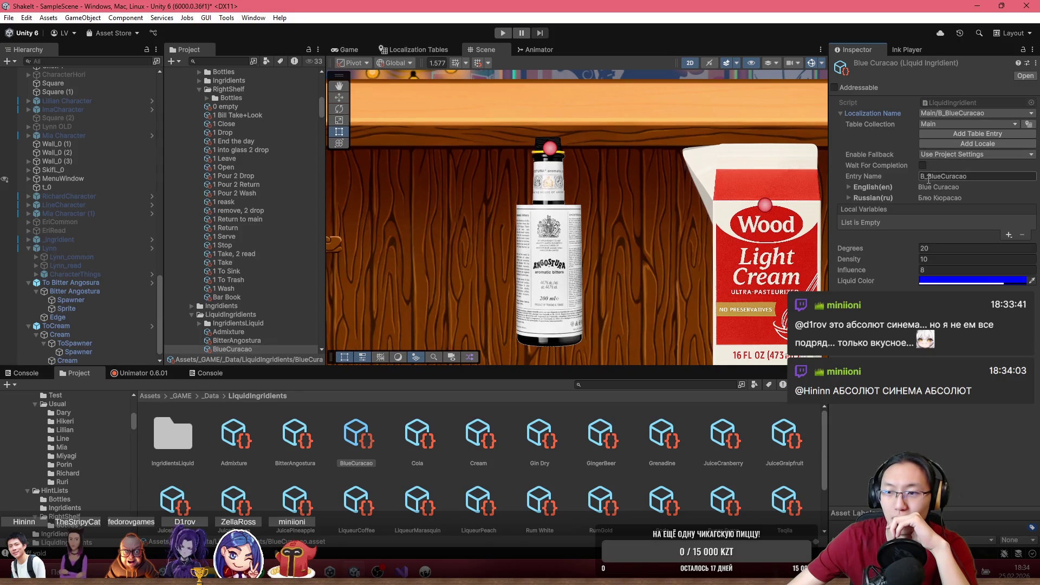
pyautogui.click(872, 114)
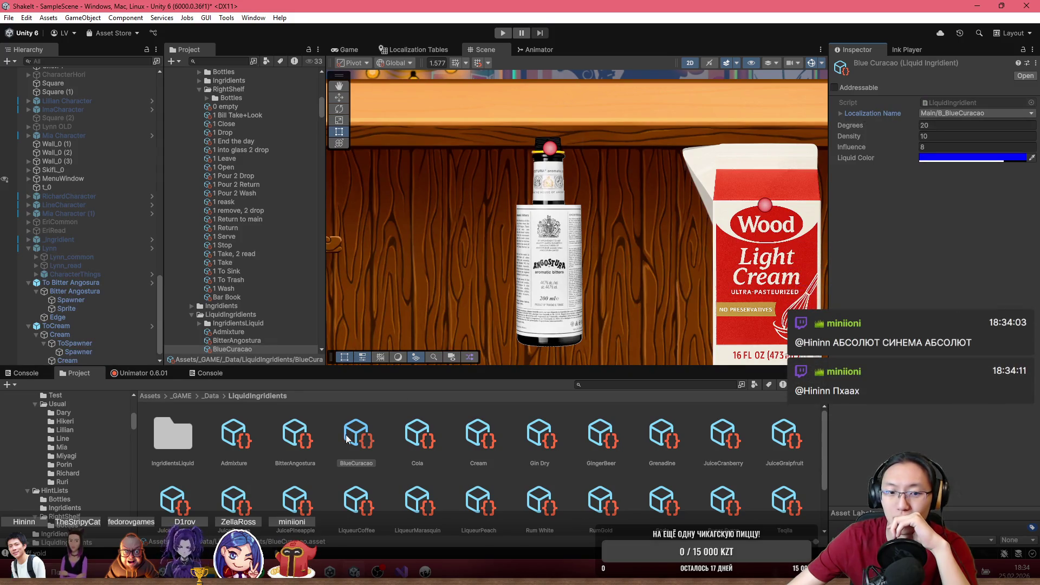
pyautogui.click(429, 448)
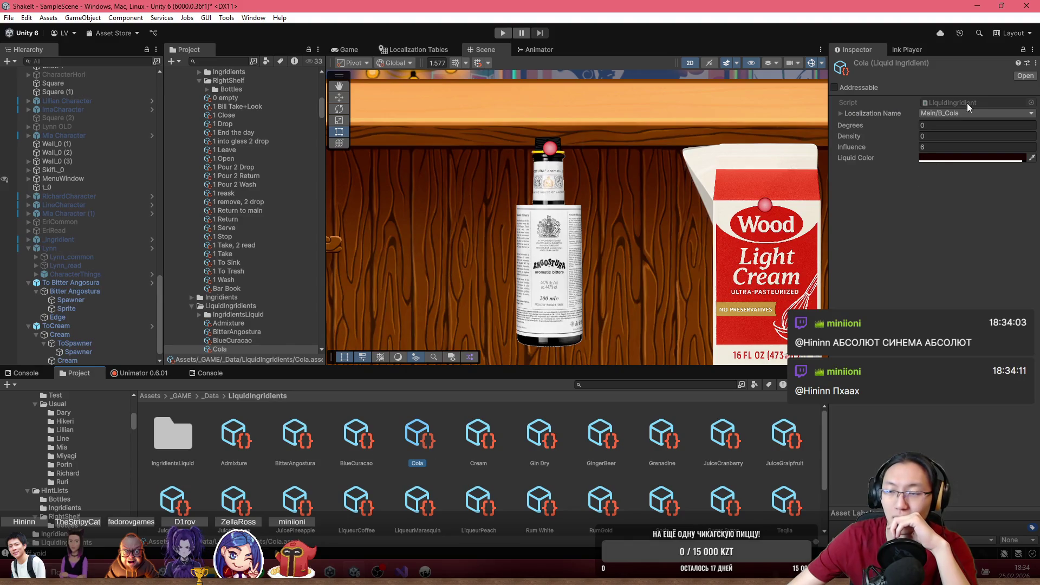
pyautogui.click(298, 449)
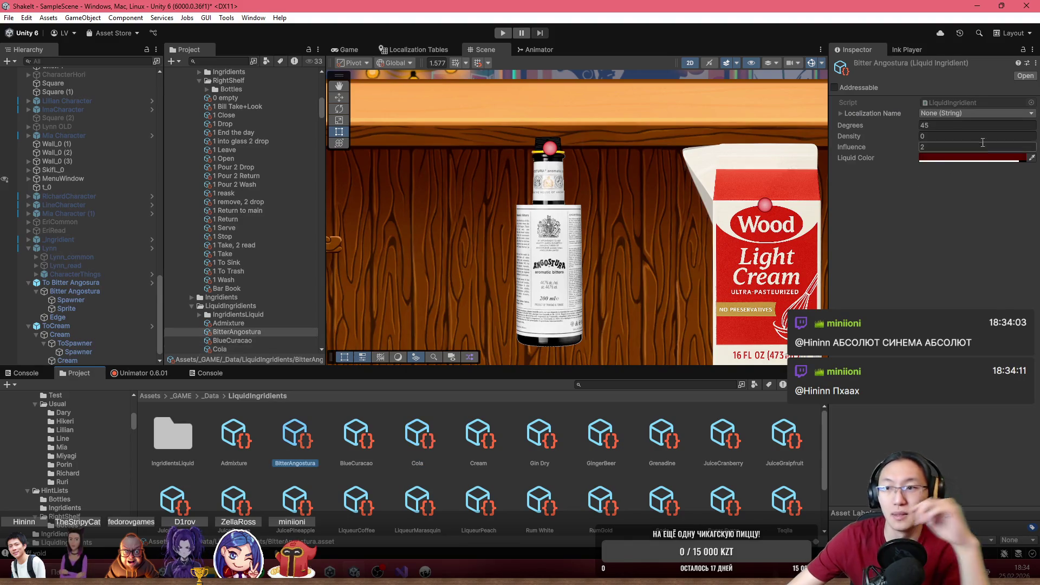
# - Set BitterAngostura's Localization Name Table Collection to Main
pyautogui.click(983, 115)
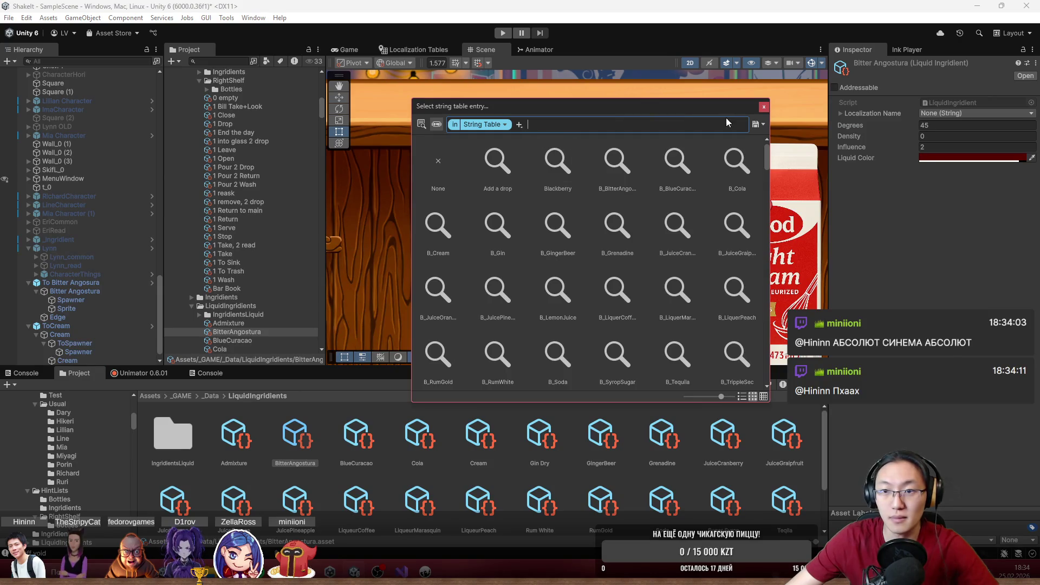
pyautogui.click(848, 113)
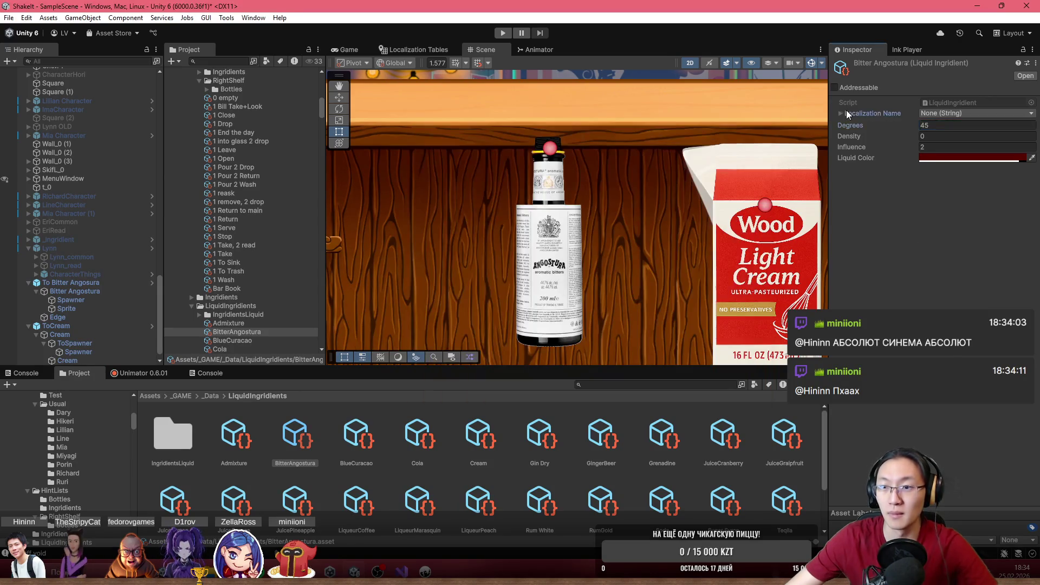
pyautogui.click(846, 111)
pyautogui.click(951, 124)
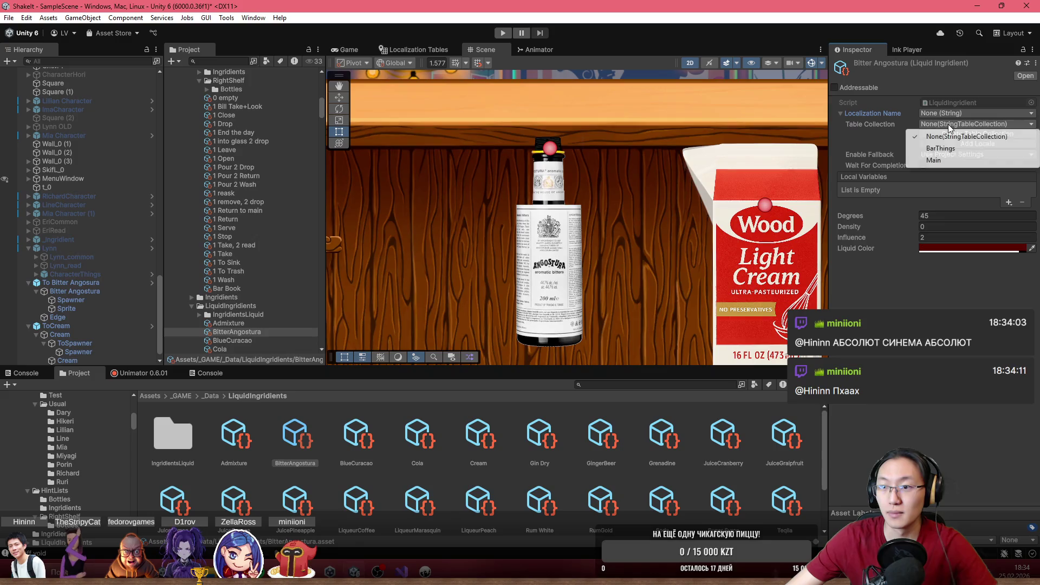
pyautogui.click(952, 161)
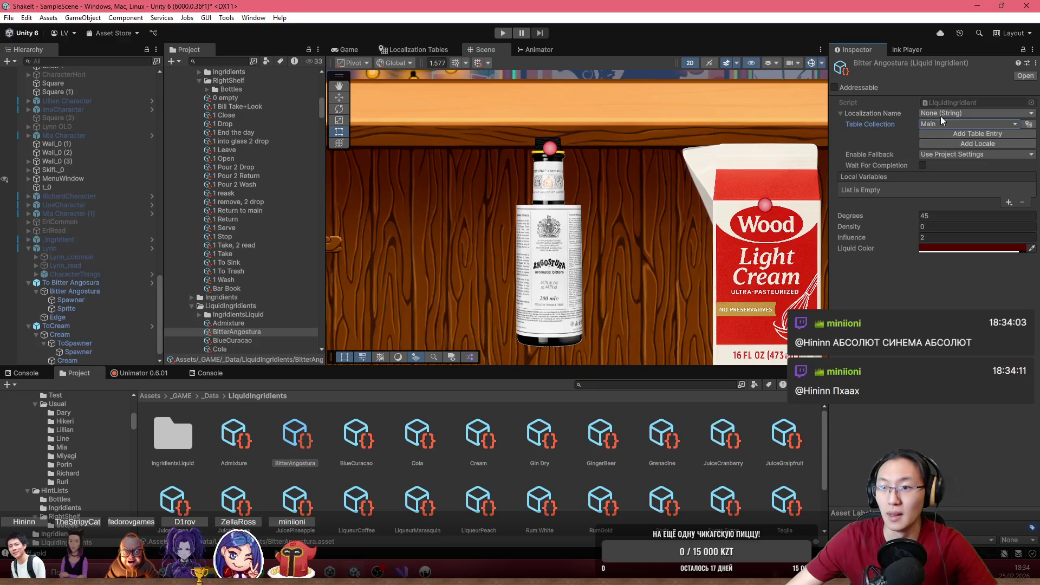
pyautogui.click(427, 438)
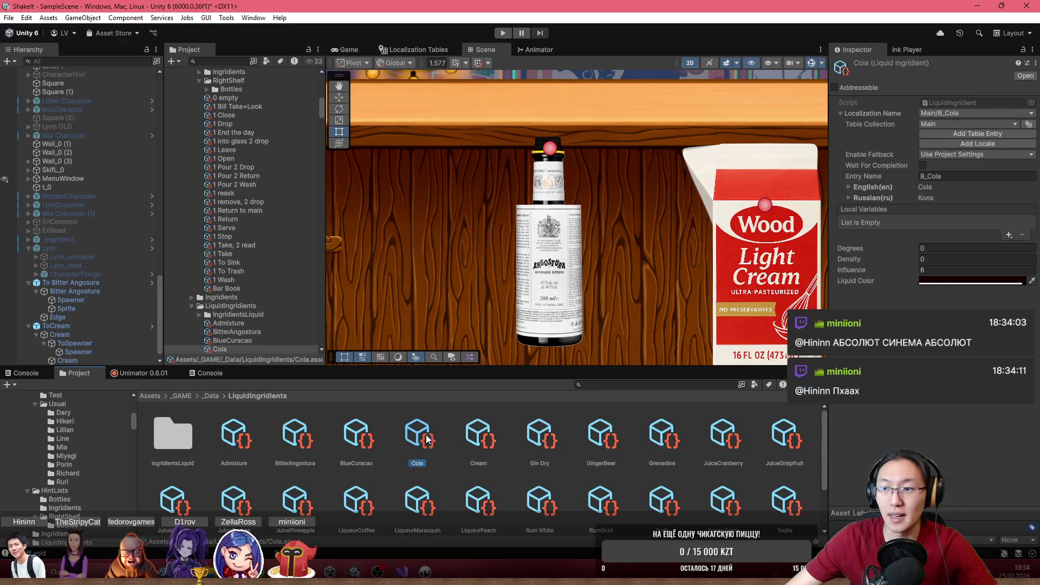
pyautogui.click(280, 445)
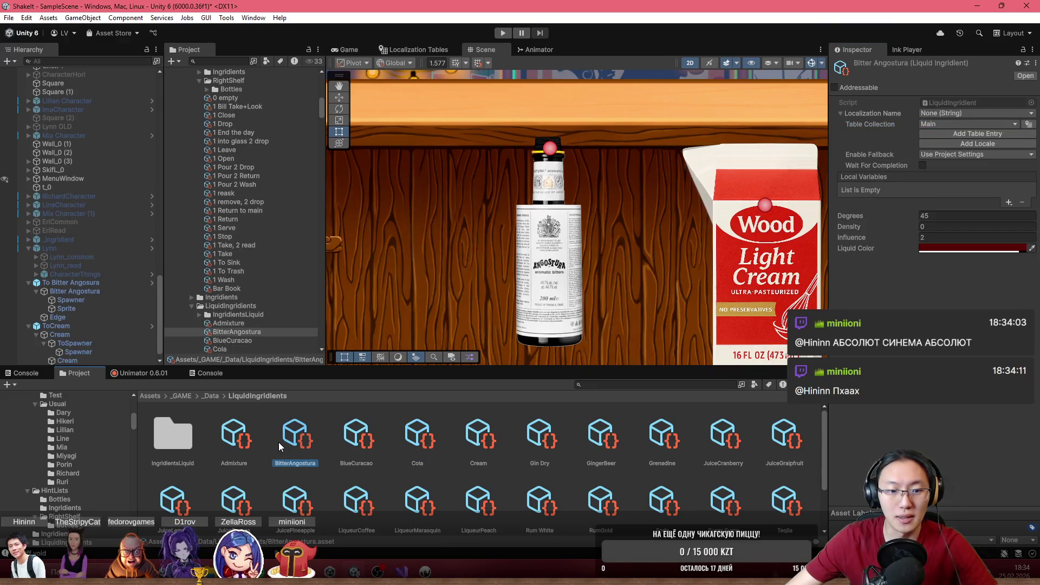
pyautogui.click(952, 124)
pyautogui.click(933, 160)
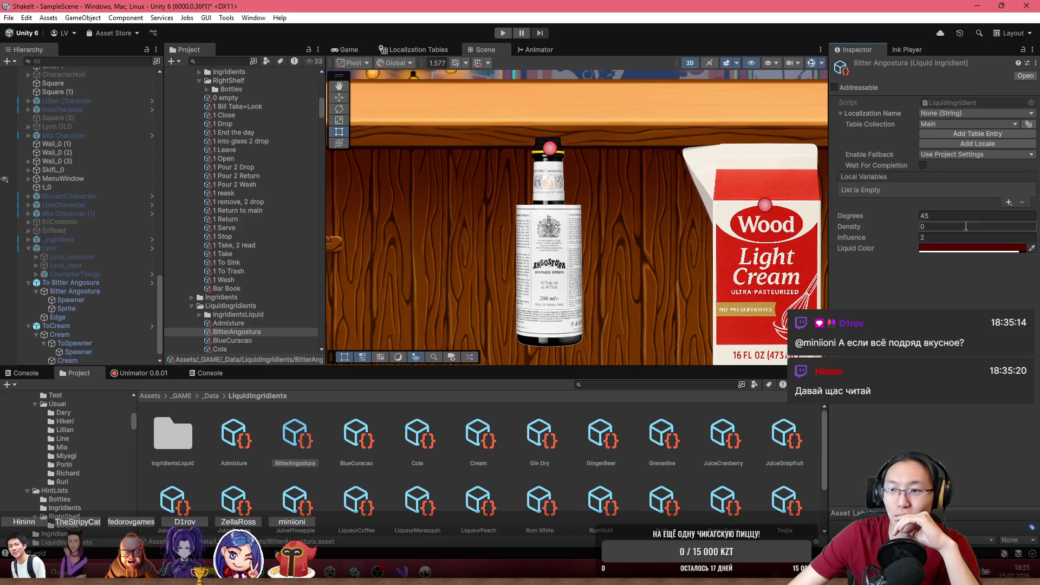
# - Add a Main table entry named B_BitterAngostura, hit the 'already in use' warning, and discard it
pyautogui.click(948, 132)
pyautogui.click(962, 175)
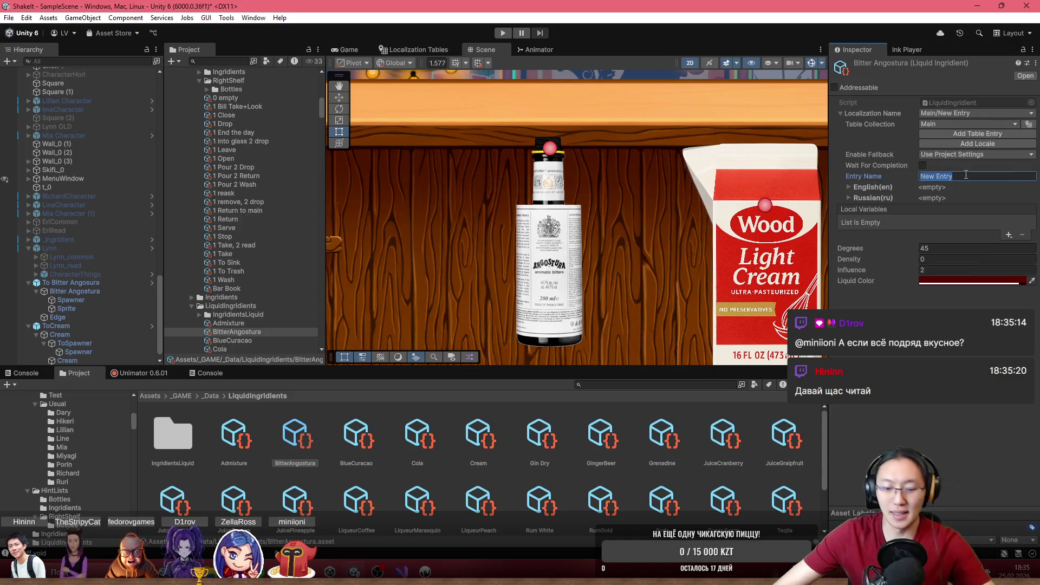
pyautogui.write('И')
pyautogui.press('BackSpace')
pyautogui.write('Bit')
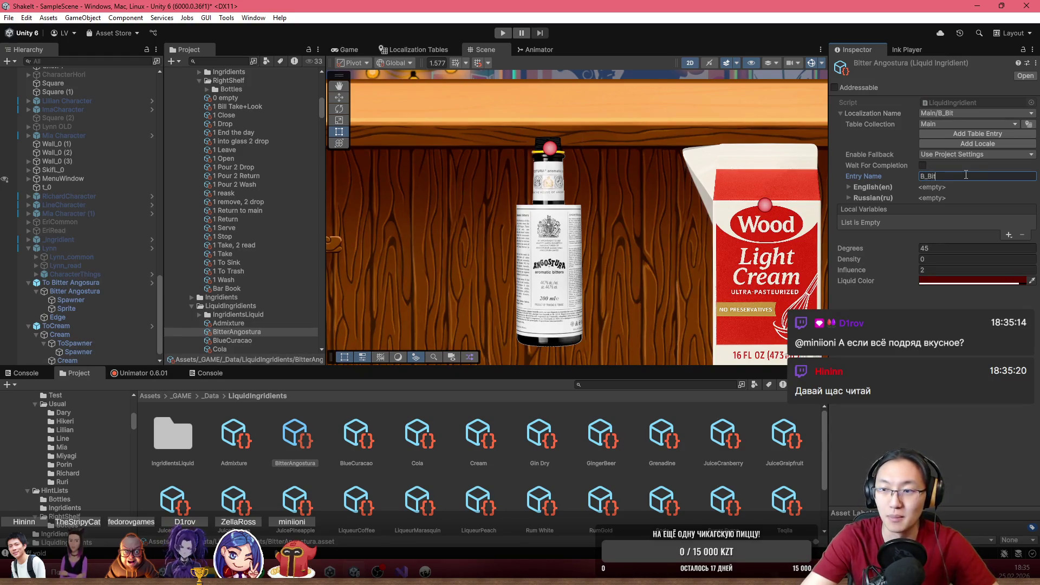
pyautogui.write('terAngosu')
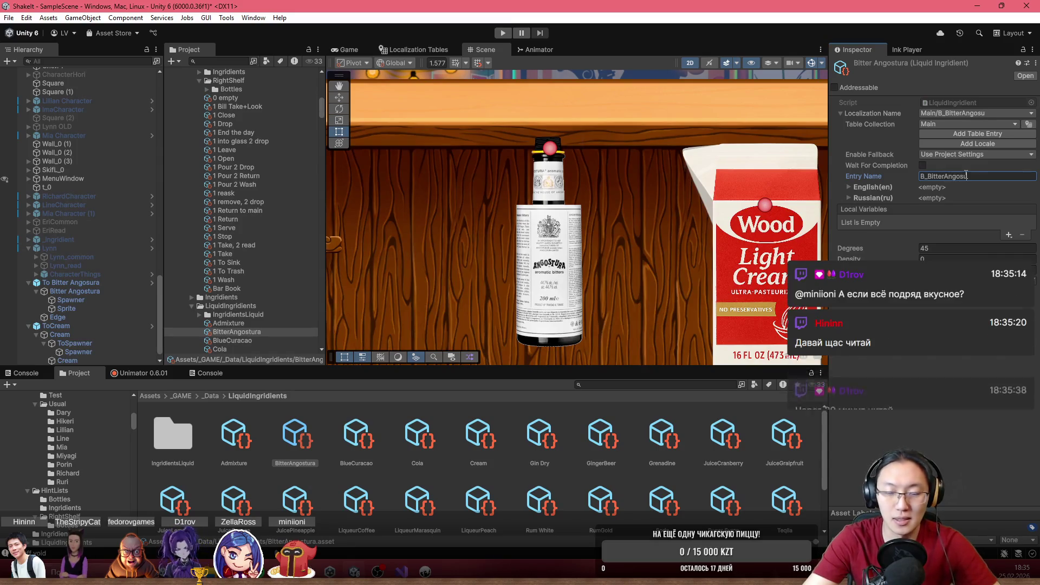
pyautogui.press('BackSpace')
pyautogui.write('tura')
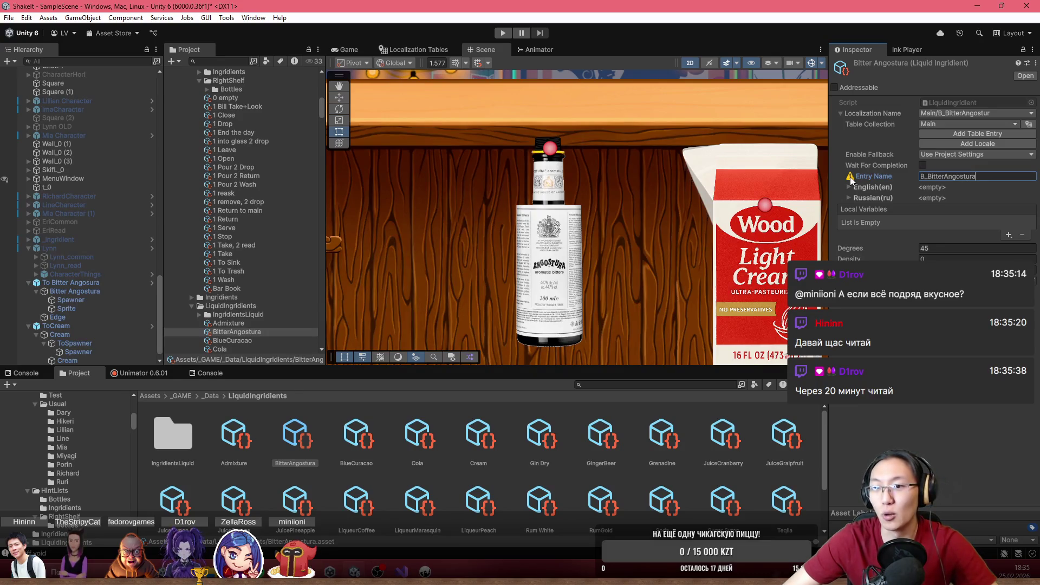
pyautogui.moveTo(851, 180)
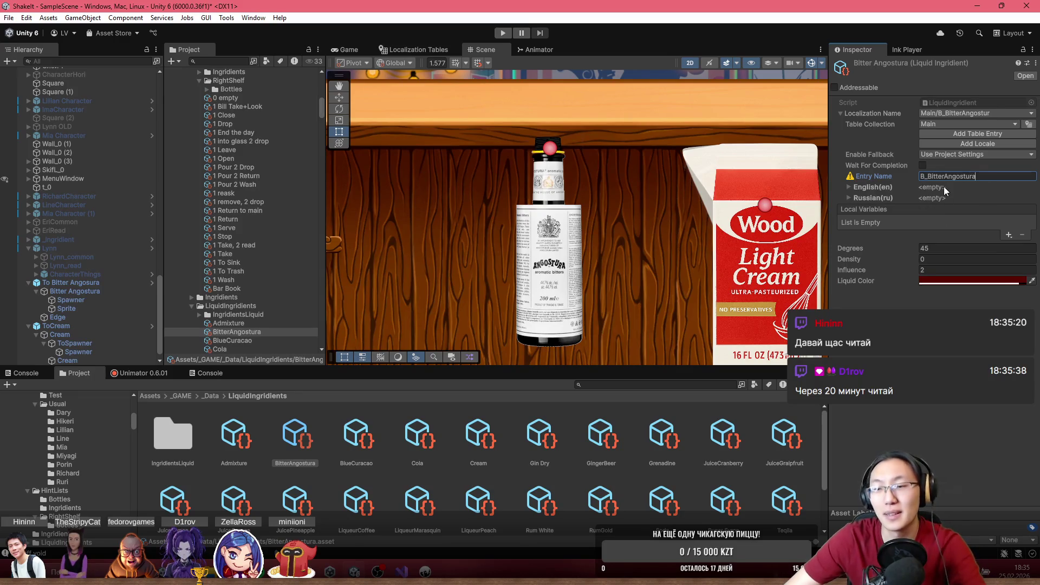
pyautogui.click(986, 217)
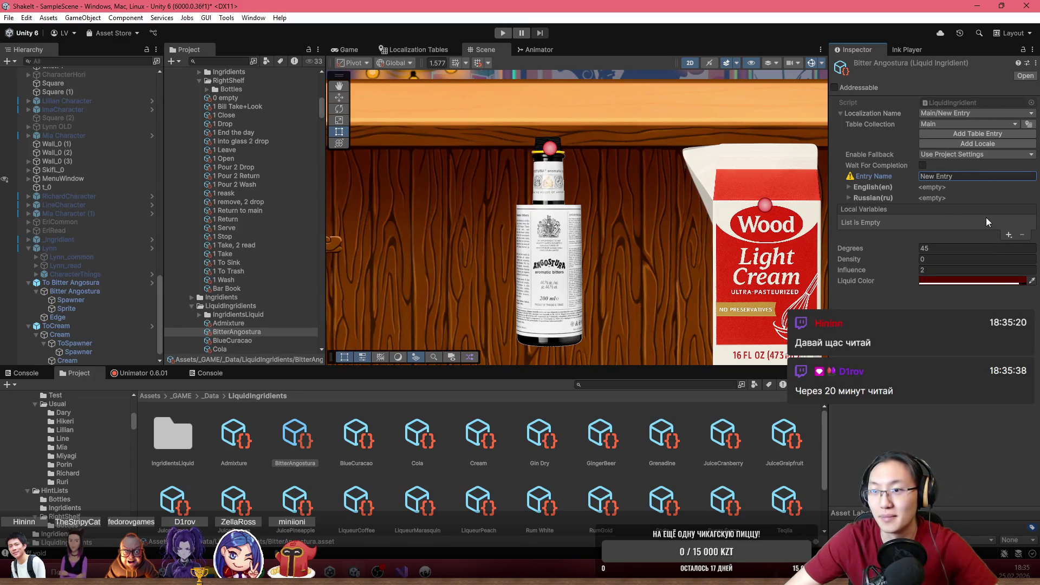
# - Search 'B_bi' and link the name to the existing Main entry B_BitterAngostura
pyautogui.click(947, 112)
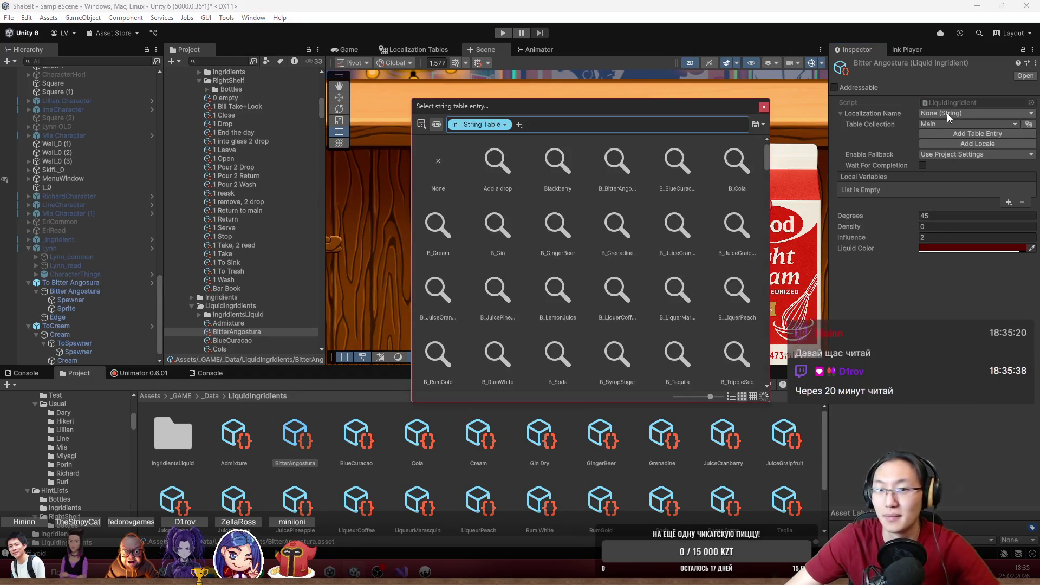
pyautogui.write('B_bi')
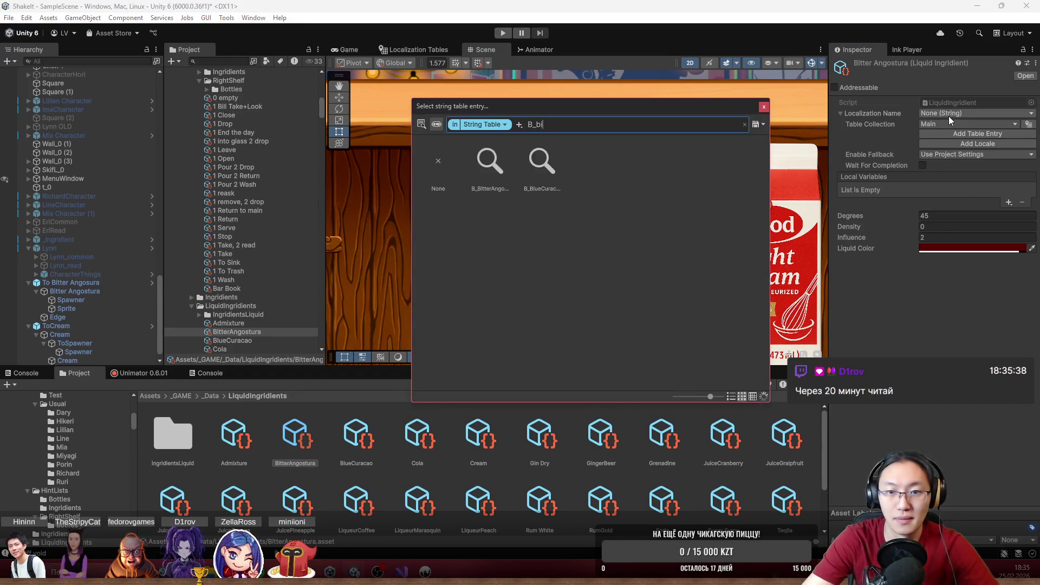
pyautogui.doubleClick(486, 183)
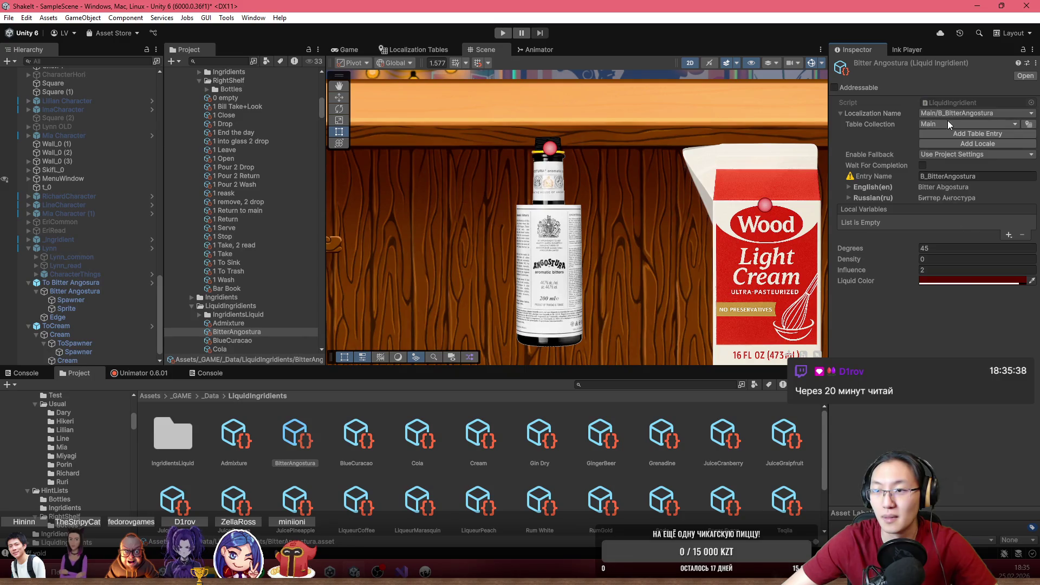
pyautogui.click(972, 124)
pyautogui.click(945, 163)
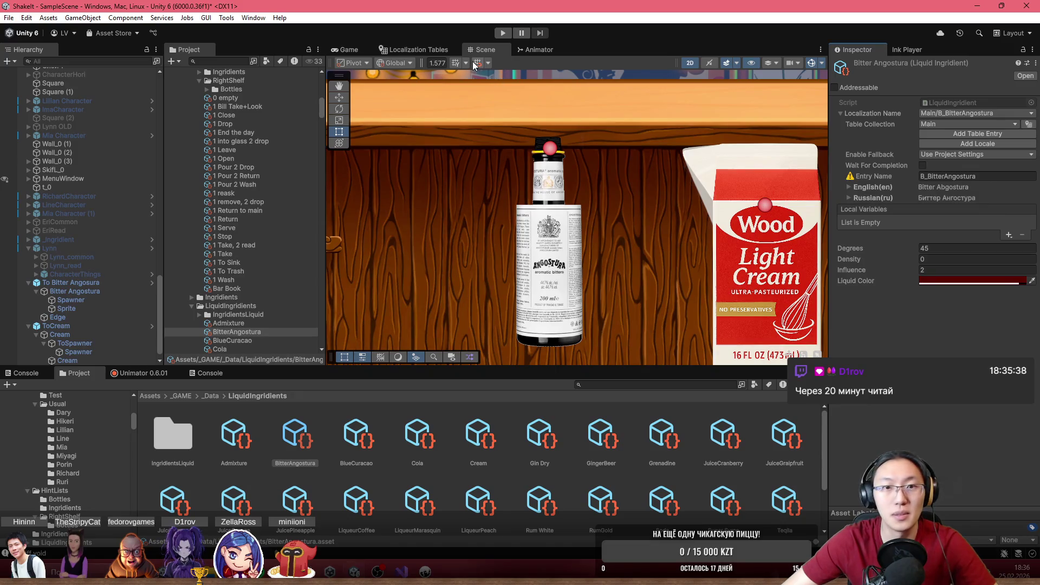
pyautogui.click(389, 49)
# - Turn off Main table preloading and abandon a rename, keeping the table name Main
pyautogui.click(503, 95)
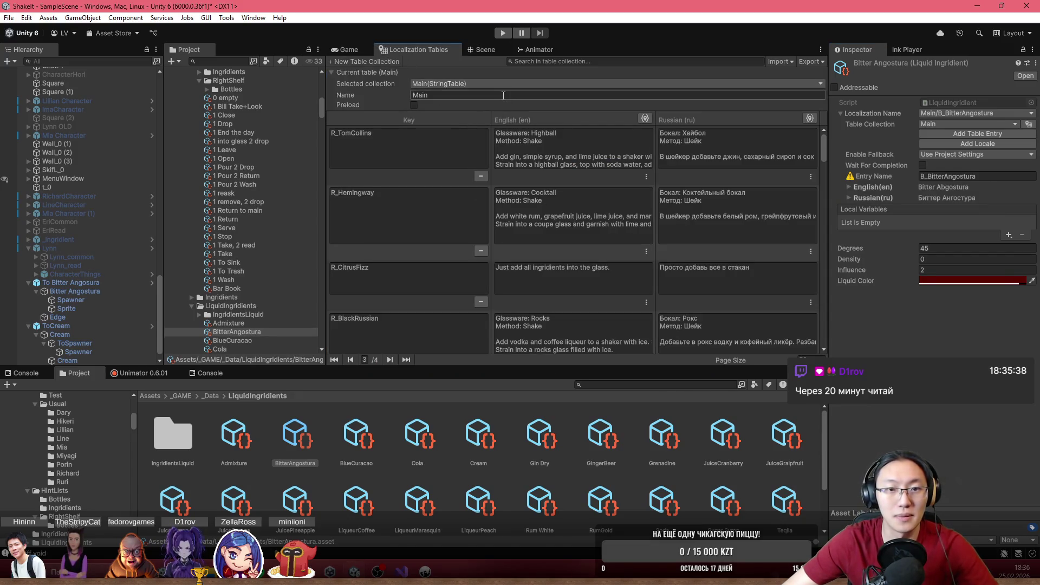
pyautogui.press('Escape')
pyautogui.click(416, 104)
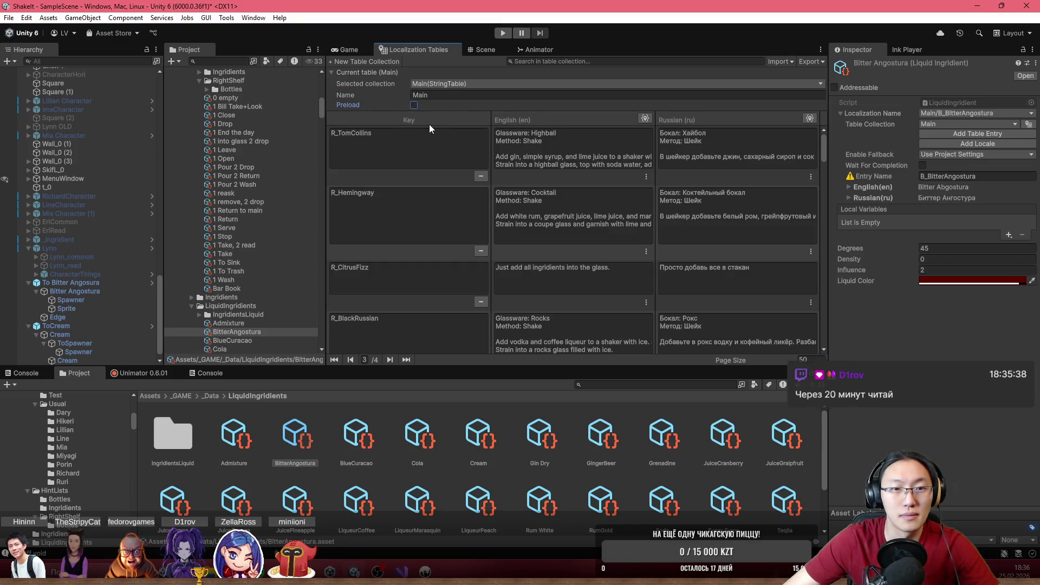
pyautogui.scroll(-2, 542, 130)
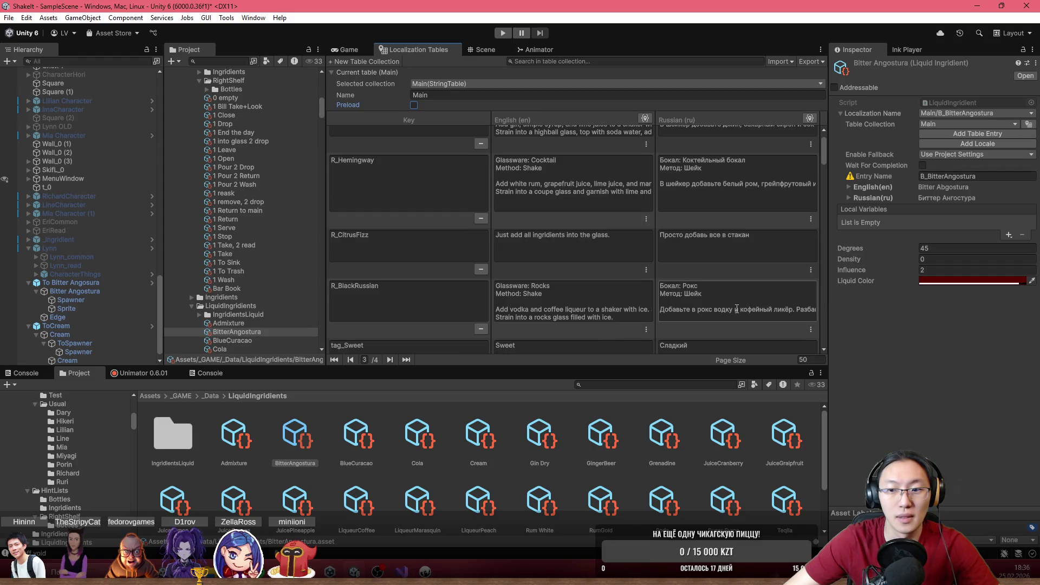
pyautogui.click(496, 96)
pyautogui.press('BackSpace')
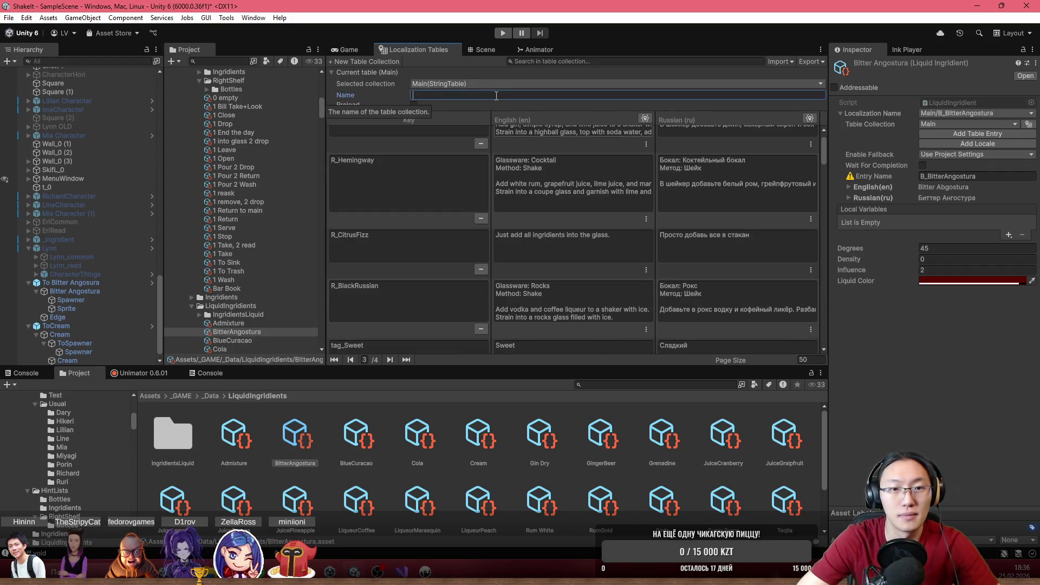
pyautogui.write('B')
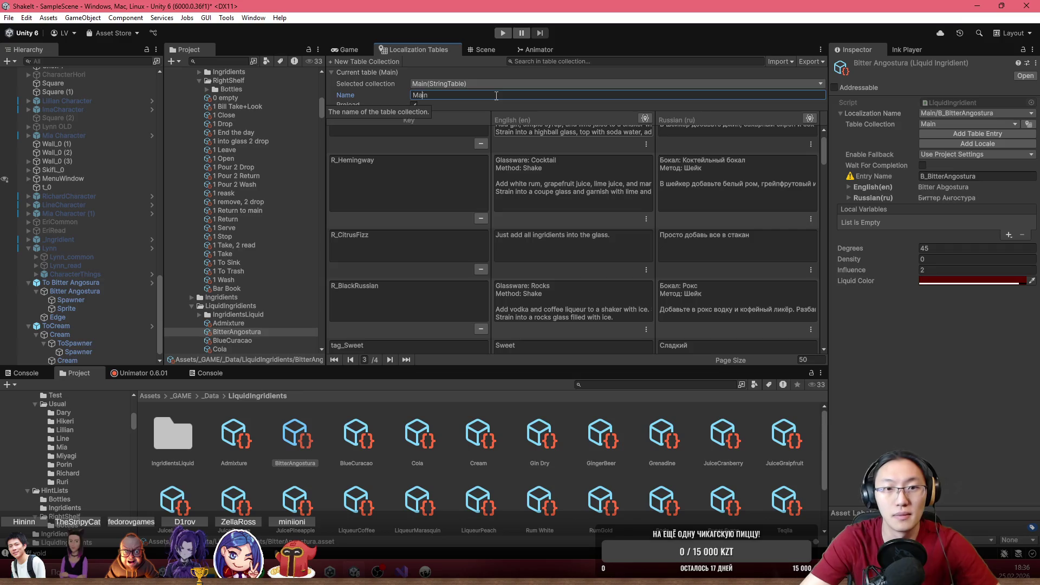
pyautogui.click(414, 109)
pyautogui.scroll(5, 433, 115)
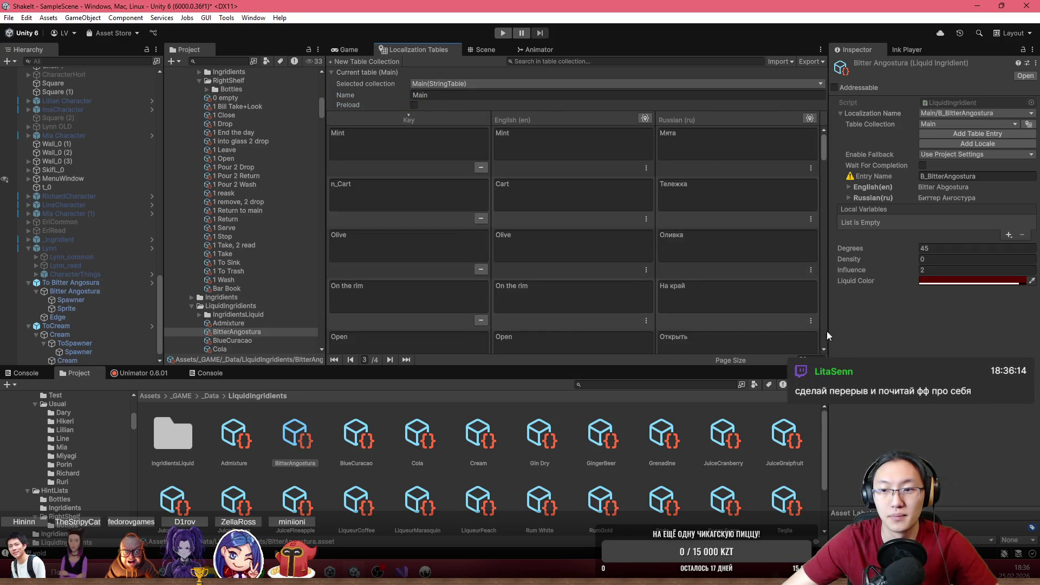
# - Search the Main table for 'Bitt' to verify the B_BitterAngostura row, then reselect the ingredient
pyautogui.click(595, 60)
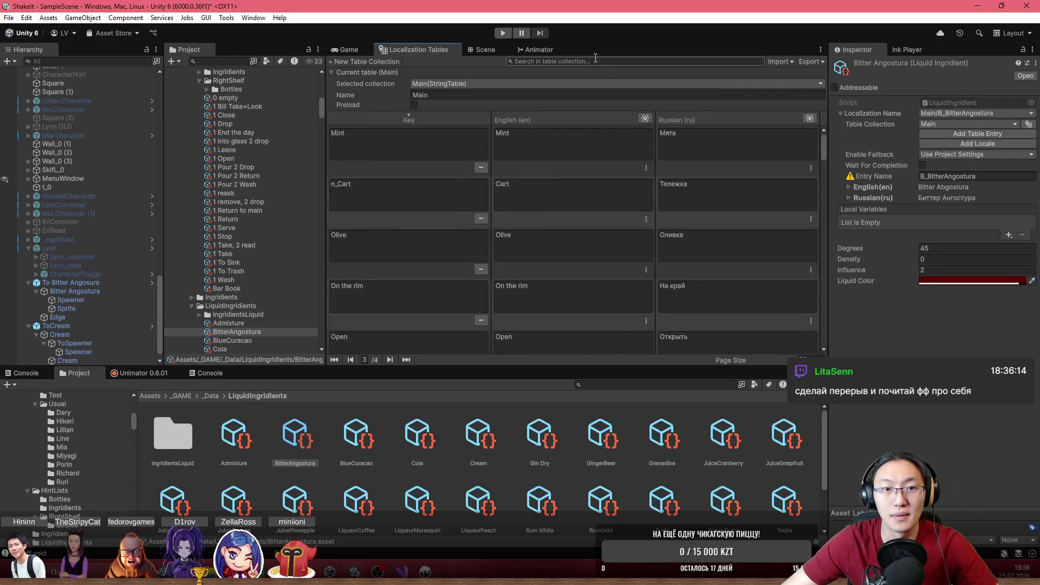
pyautogui.write('Bitter')
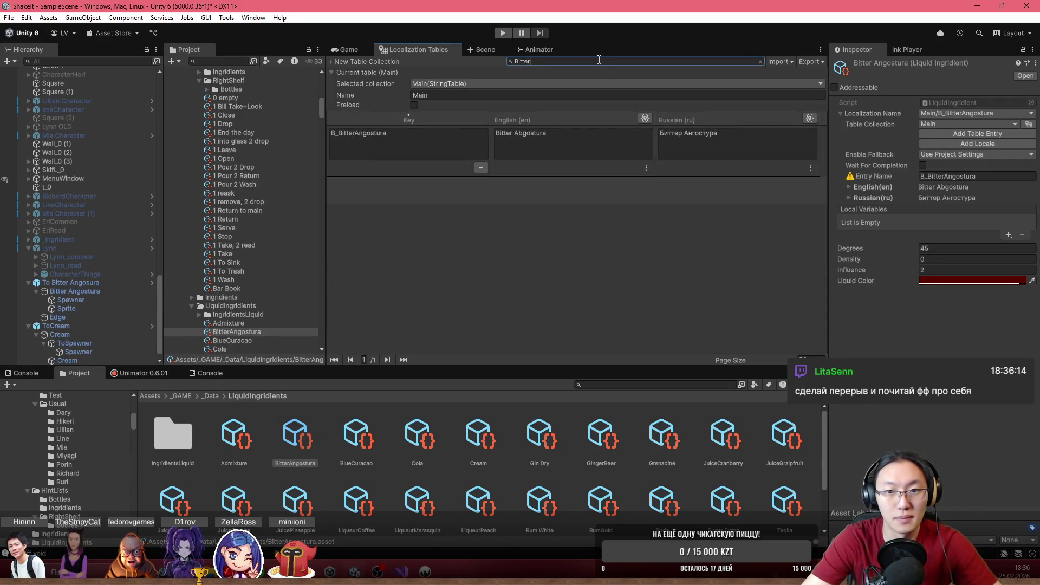
pyautogui.click(418, 169)
pyautogui.click(958, 187)
pyautogui.click(95, 298)
pyautogui.click(295, 447)
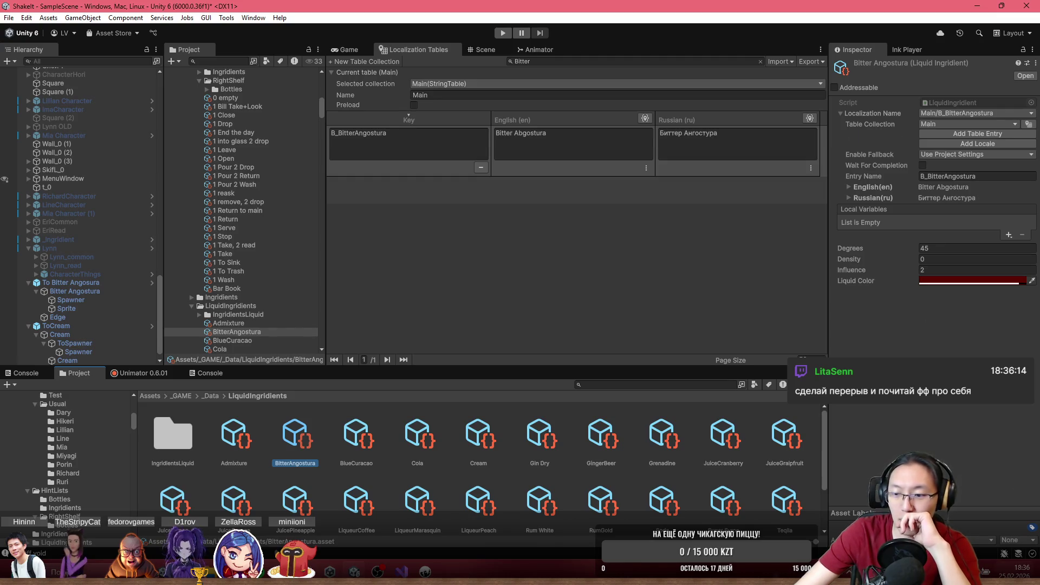
# - Dismiss the Windows notification panel, collapse Localization Name, and show the bar's Game view
pyautogui.press('super+n')
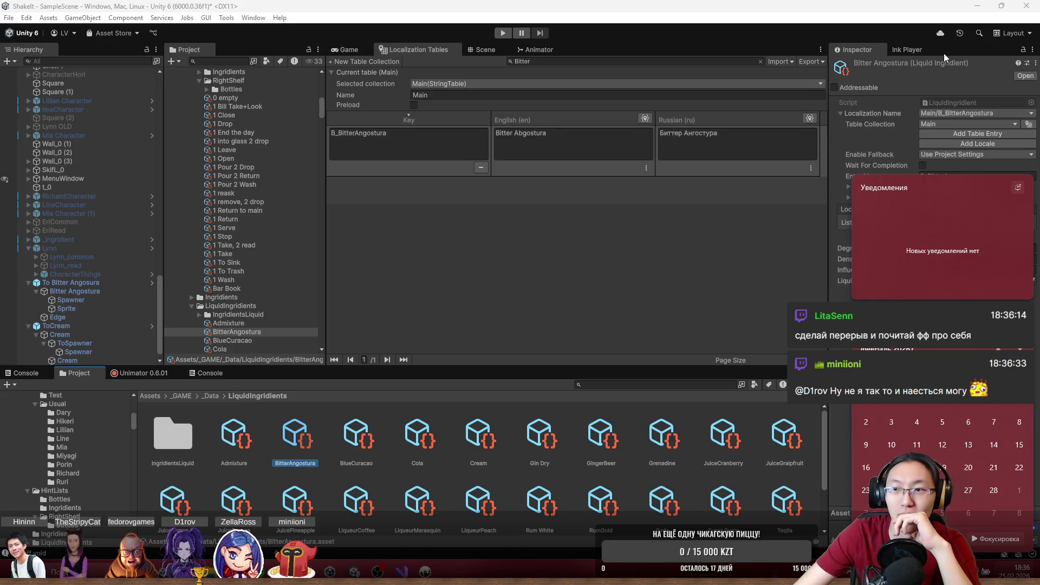
pyautogui.click(867, 46)
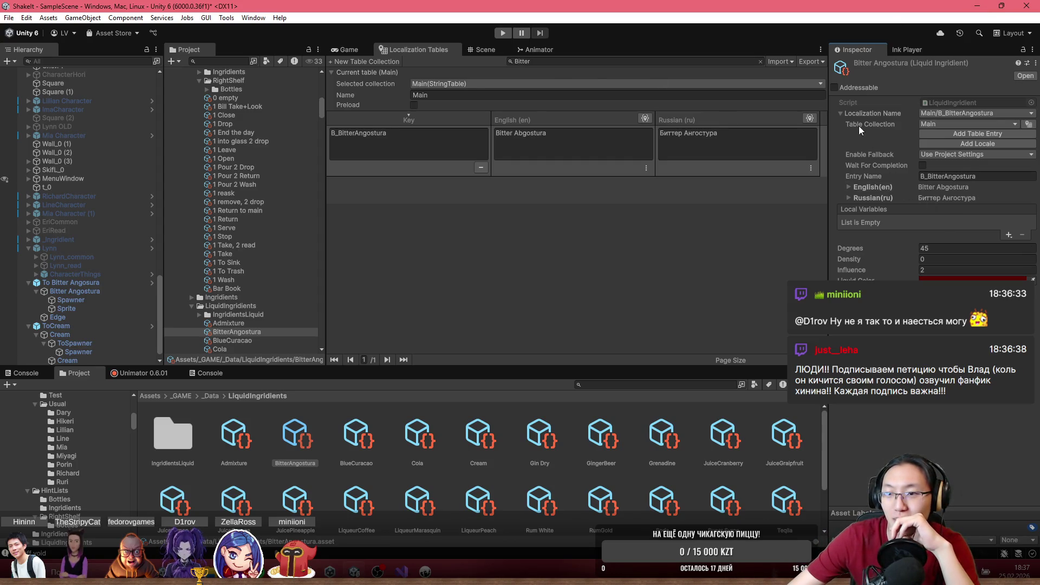
pyautogui.click(837, 113)
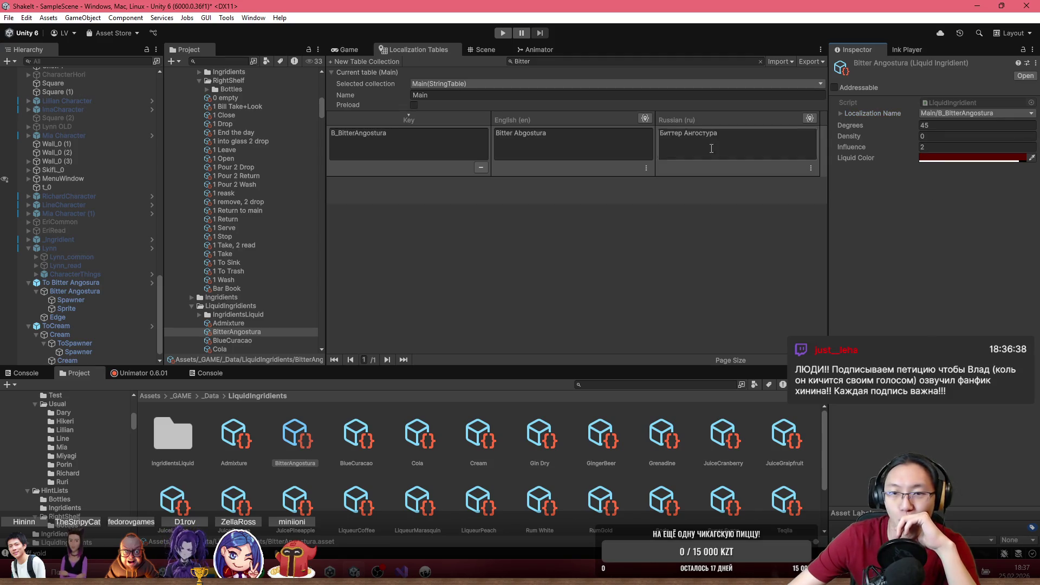
pyautogui.click(357, 51)
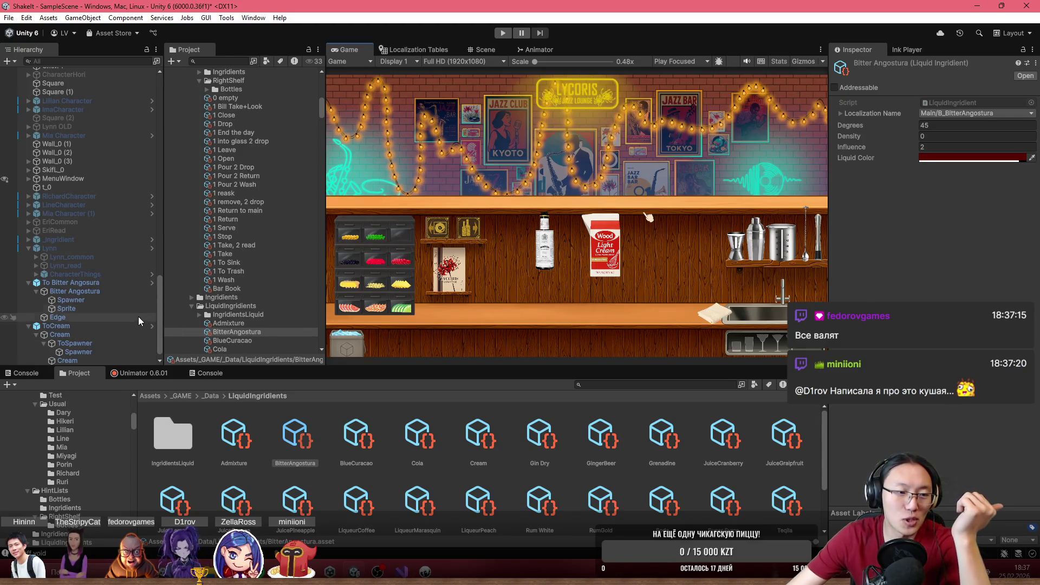
# - Inspect the Cream spawner's Cream ingredient, then the Bitter Angosura spawner with no ingredient
pyautogui.click(129, 352)
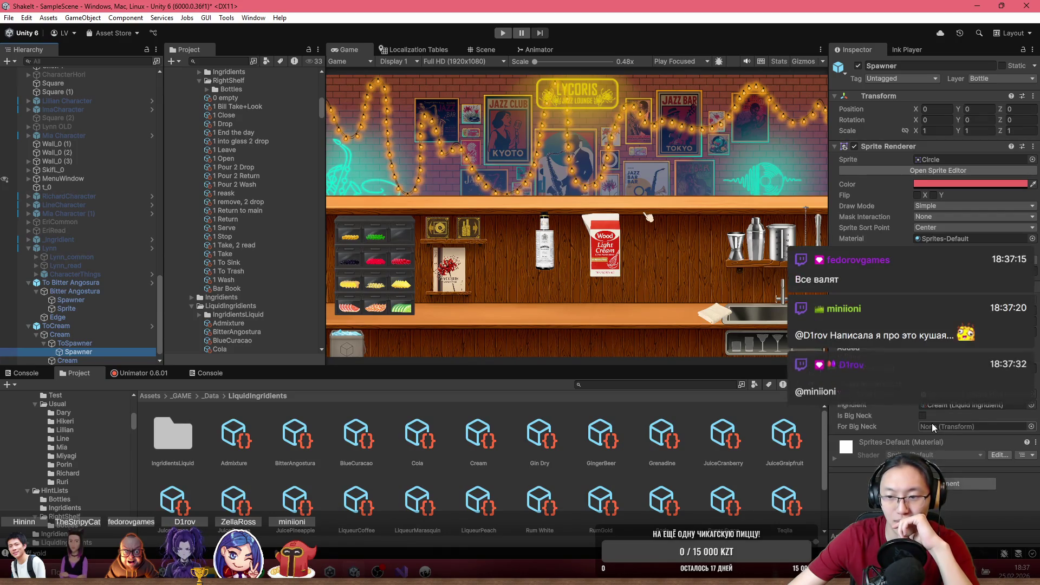
pyautogui.click(983, 404)
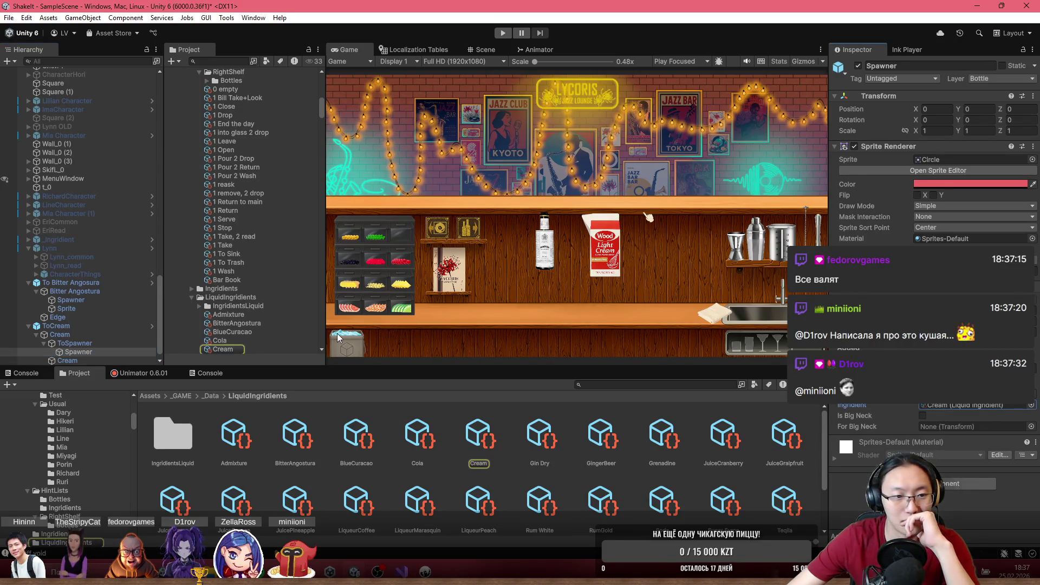
pyautogui.click(92, 308)
pyautogui.click(70, 300)
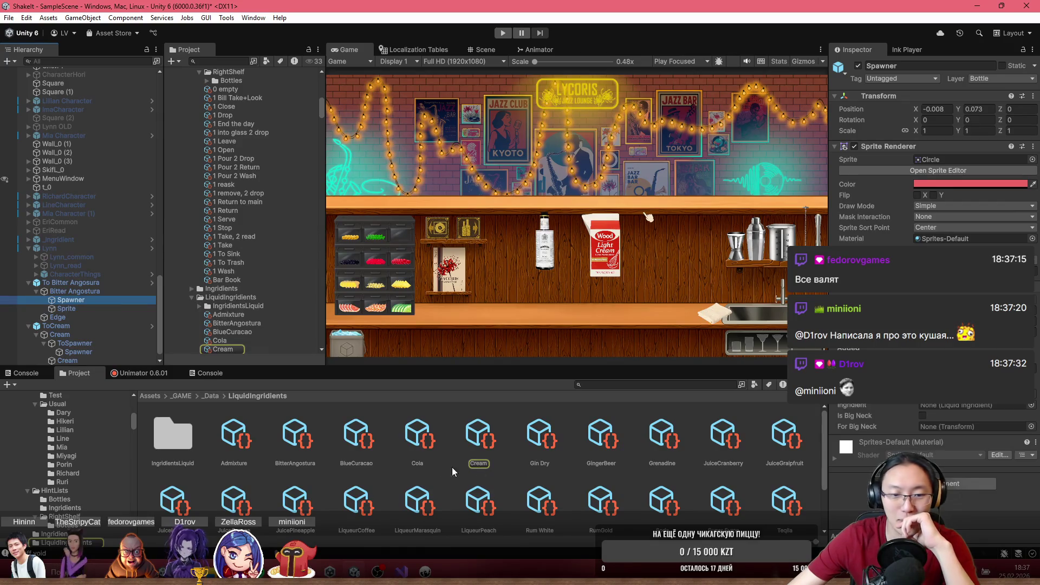
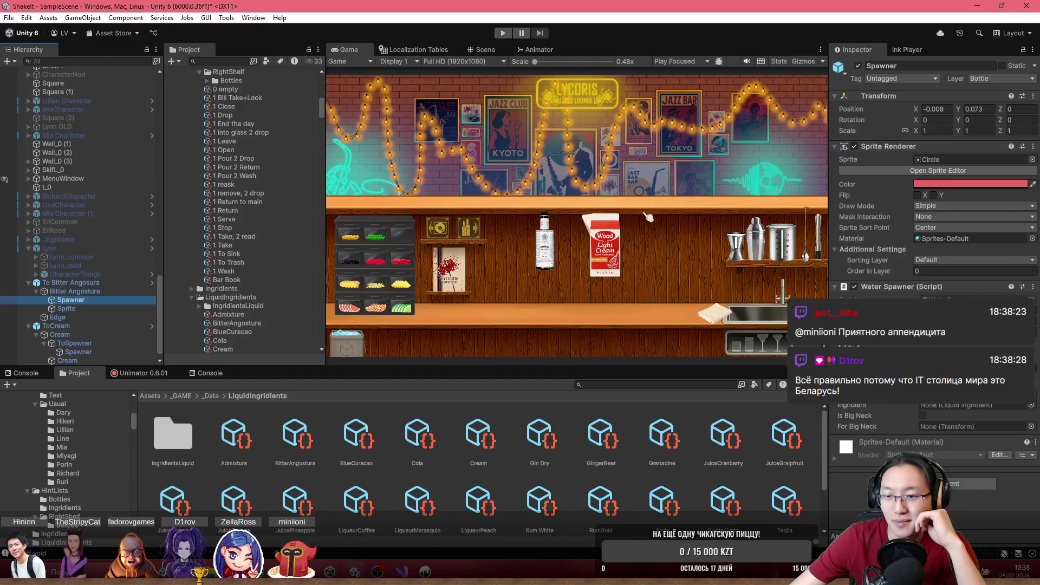
# - Assign BitterAngostura as the spawner's Ingredient, run Play mode maximized, and pick up the margarita glass
pyautogui.click(1025, 407)
pyautogui.moveTo(1025, 410); pyautogui.dragTo(980, 407)
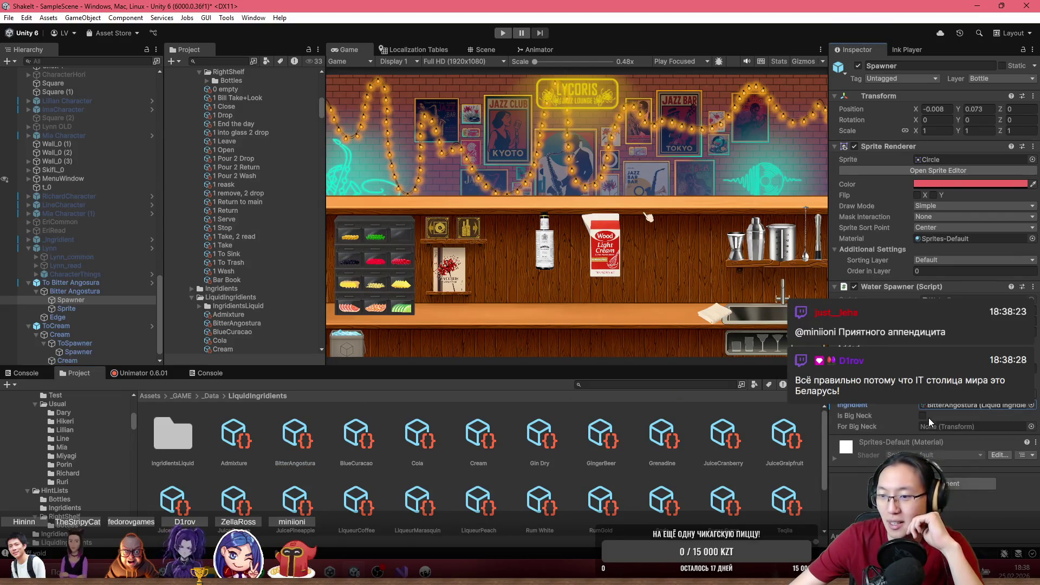
pyautogui.click(502, 33)
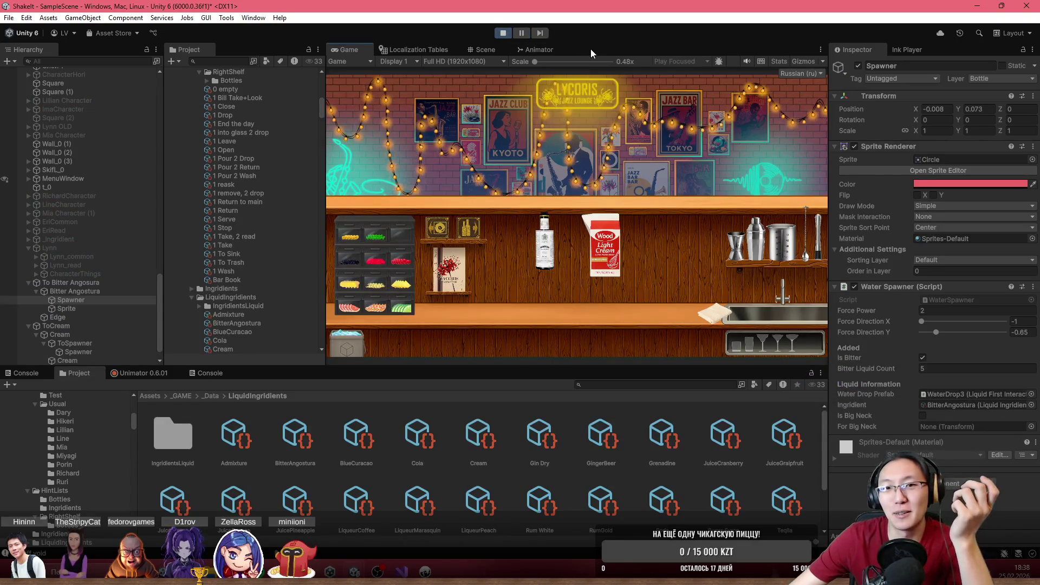
pyautogui.hotkey('shift', 'space')
pyautogui.click(810, 523)
# - Grab the Angostura bottle and pour several drops of bitters into the margarita glass
pyautogui.click(636, 419)
pyautogui.click(465, 352)
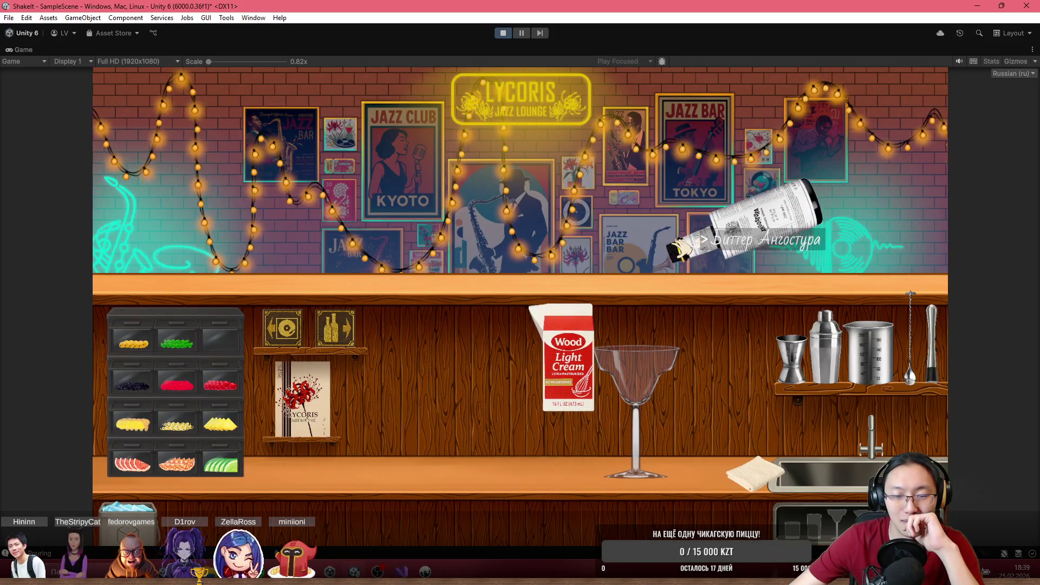
pyautogui.click(671, 215)
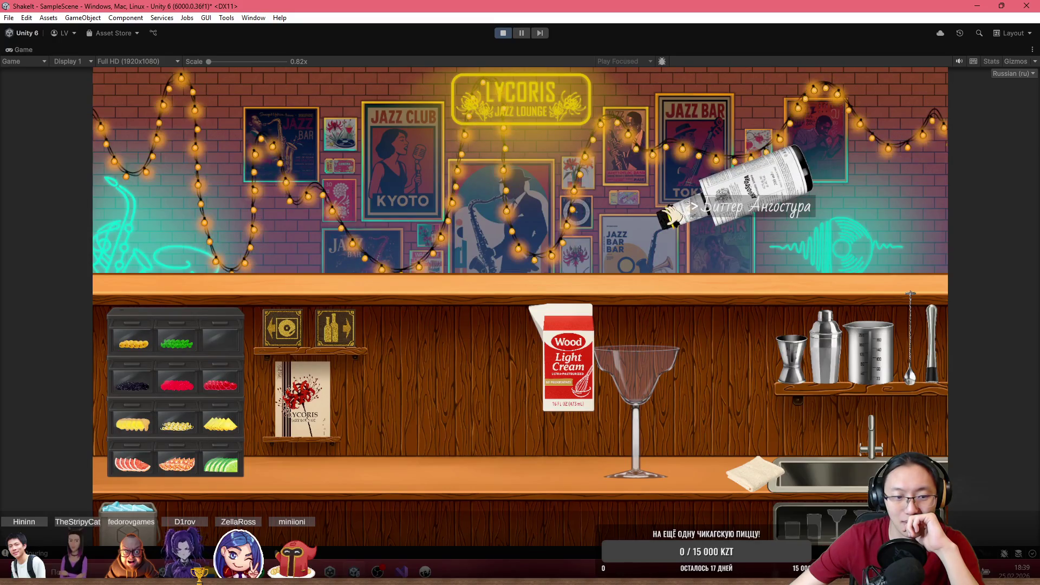
pyautogui.click(672, 215)
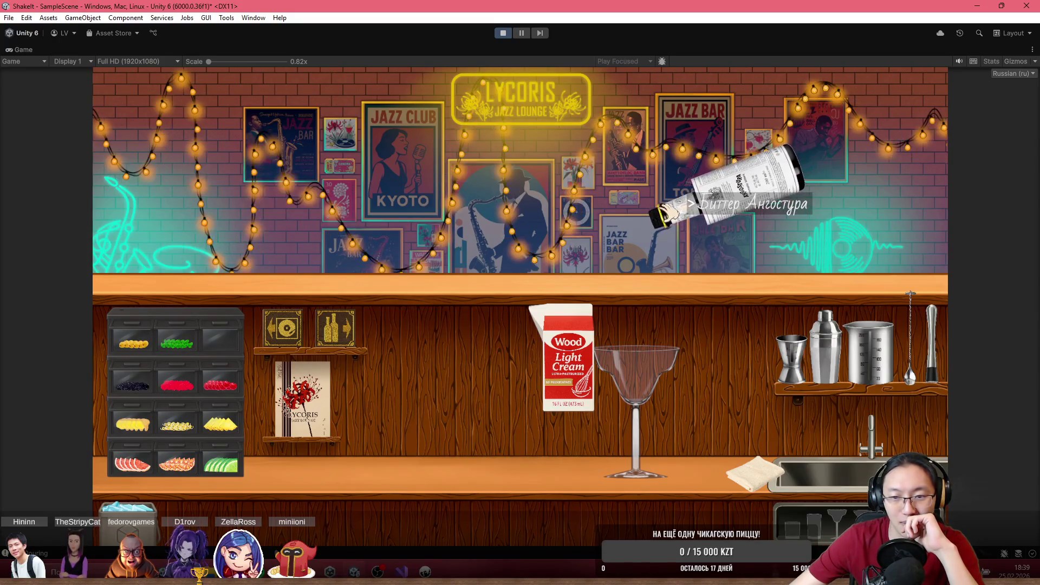
pyautogui.click(672, 215)
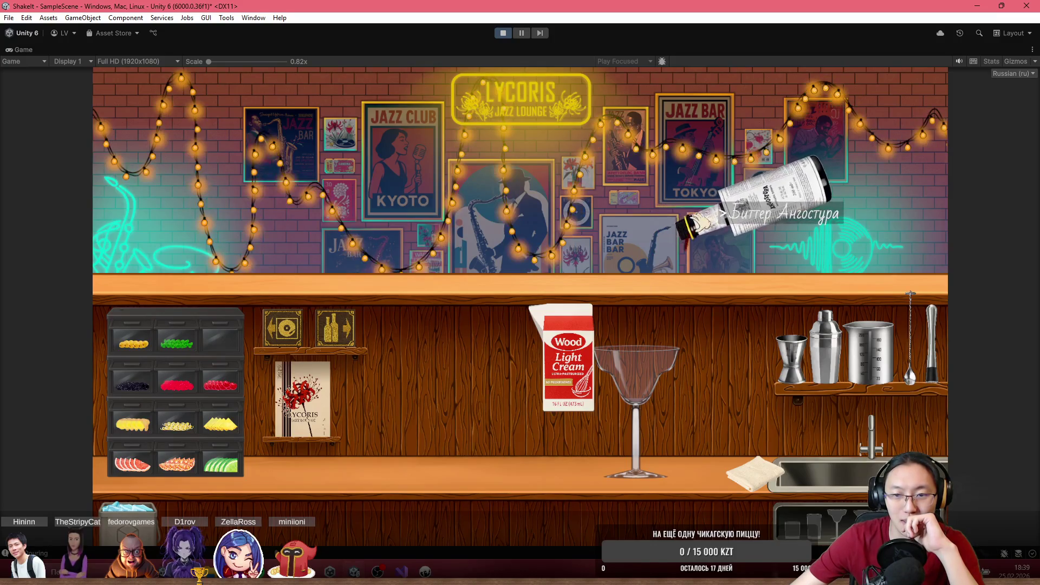
pyautogui.click(684, 227)
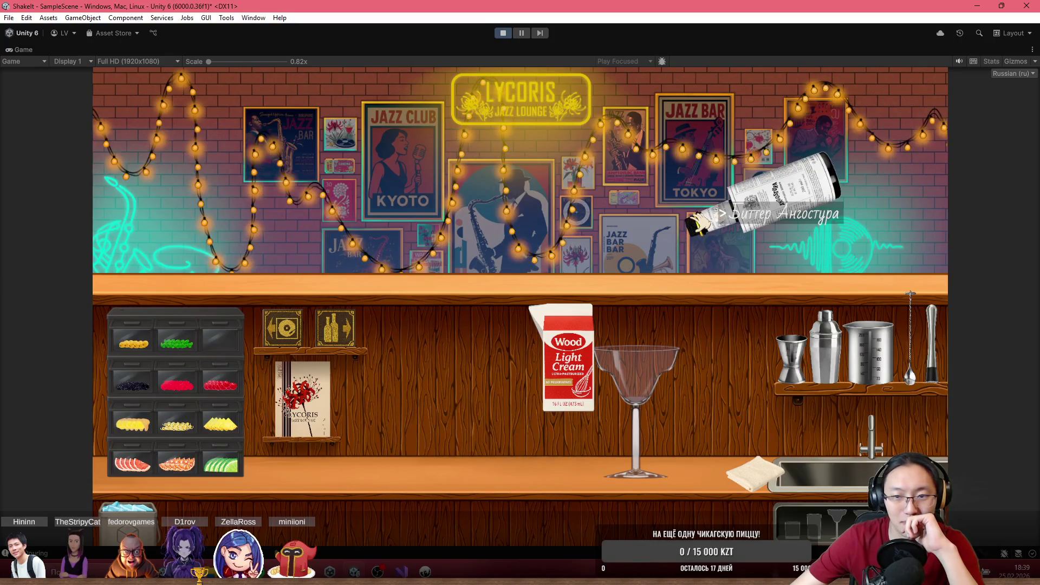
pyautogui.click(688, 224)
pyautogui.click(756, 411)
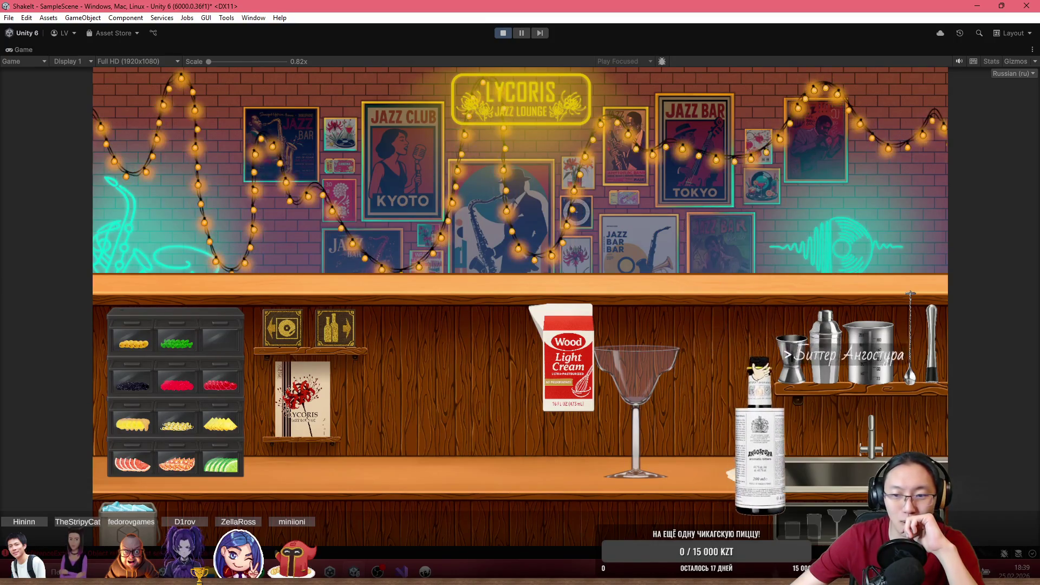
pyautogui.click(793, 411)
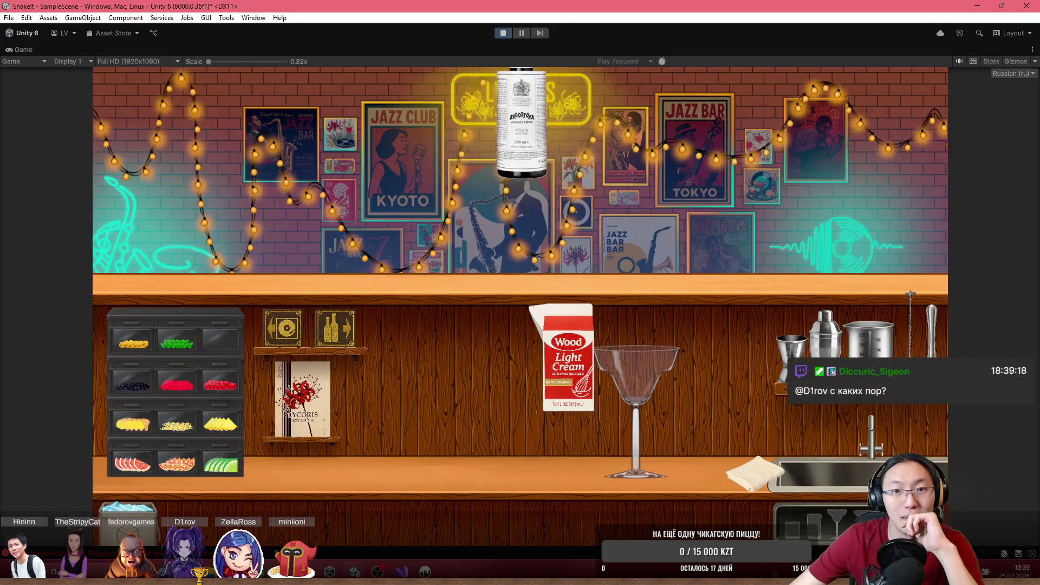
# - Try the jigger and carry the bitters bottle, then exit play mode and open WaterSpawner
pyautogui.click(503, 33)
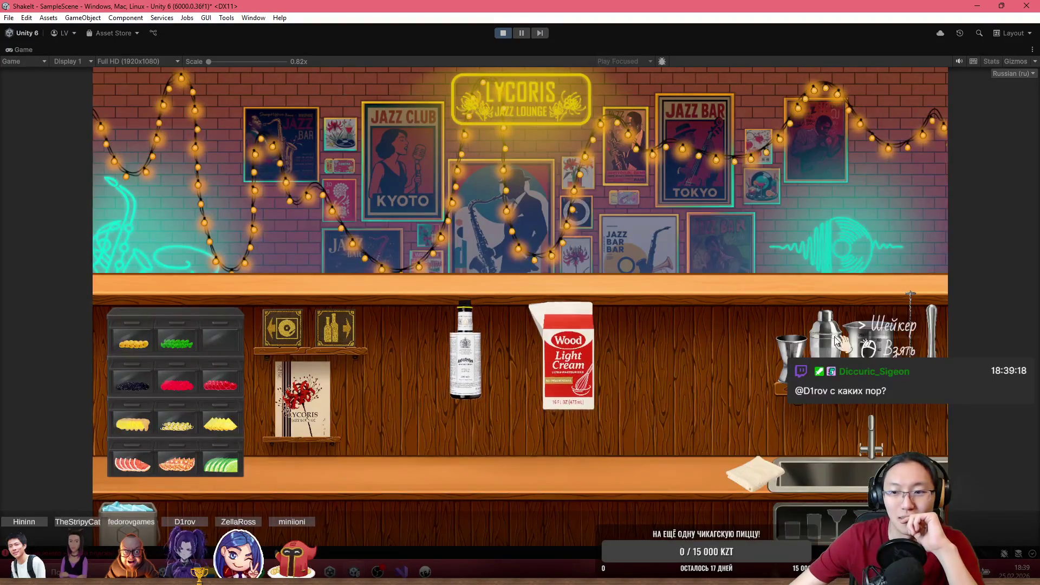
pyautogui.click(791, 368)
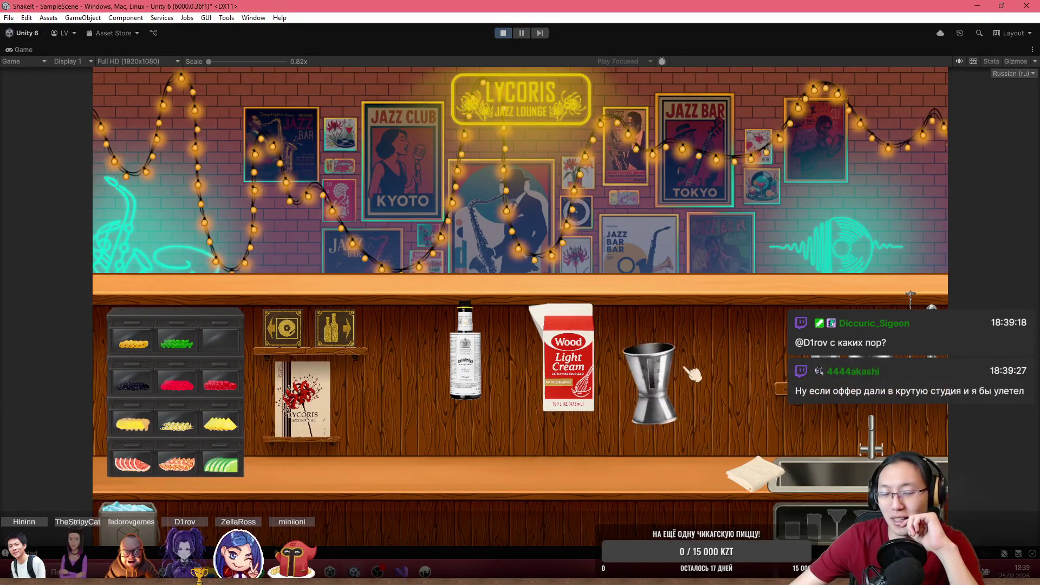
pyautogui.rightClick(658, 368)
pyautogui.click(465, 350)
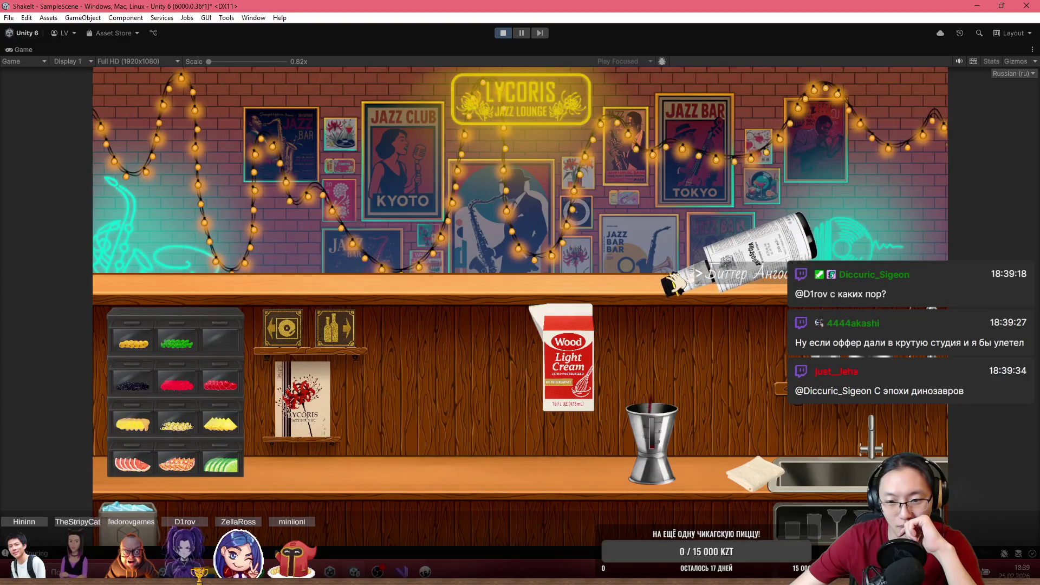
pyautogui.moveTo(675, 282); pyautogui.dragTo(671, 282)
pyautogui.moveTo(775, 325)
pyautogui.mouseDown()
pyautogui.moveTo(493, 81)
pyautogui.moveTo(513, 69)
pyautogui.mouseUp()
pyautogui.click(502, 33)
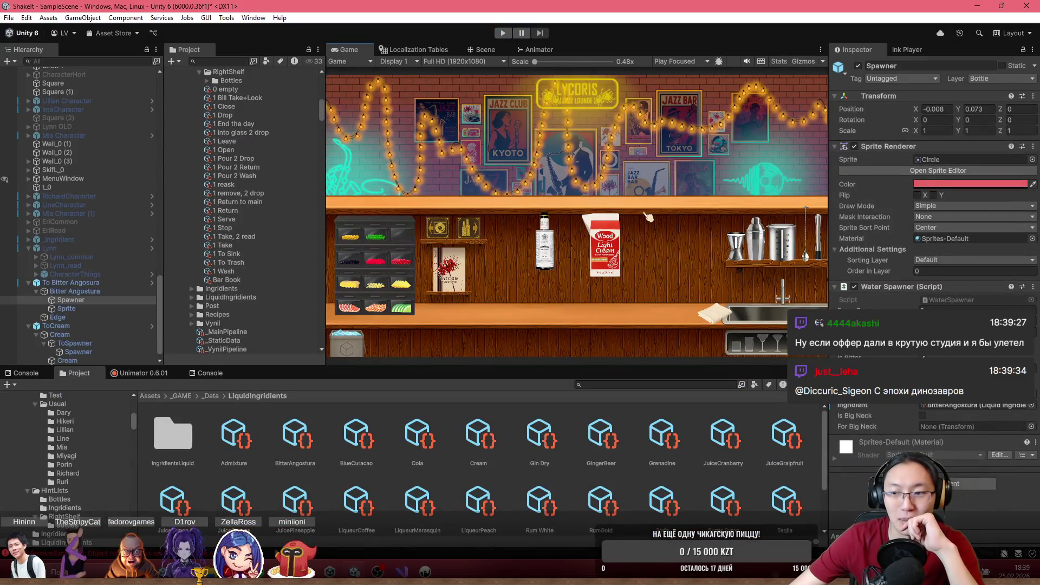
pyautogui.doubleClick(970, 298)
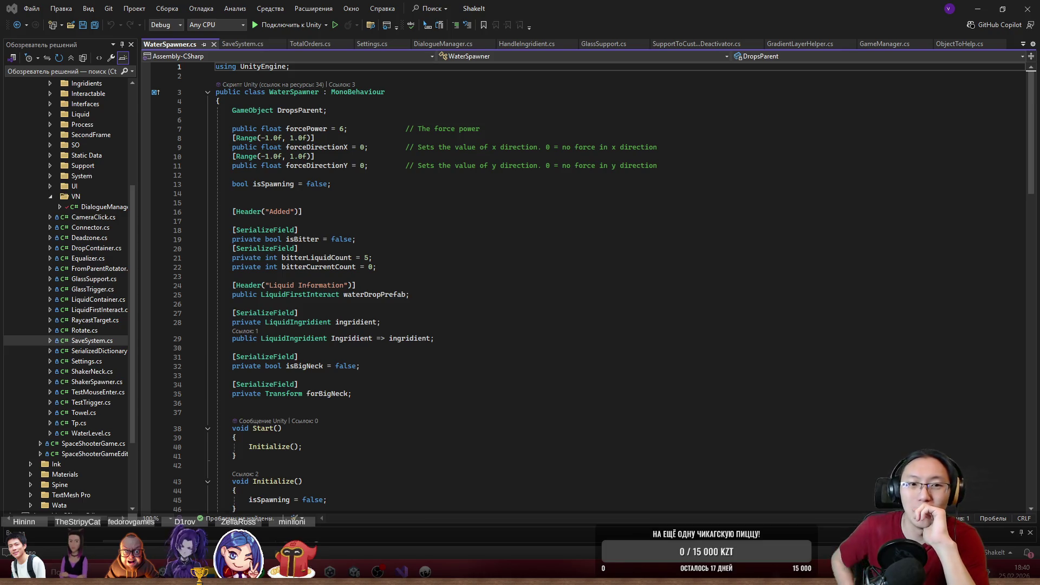
# - Scroll through WaterSpawner.cs, reviewing the bitter drop counting and the StopSpawning call on line 82
pyautogui.scroll(-15, 443, 382)
pyautogui.click(442, 382)
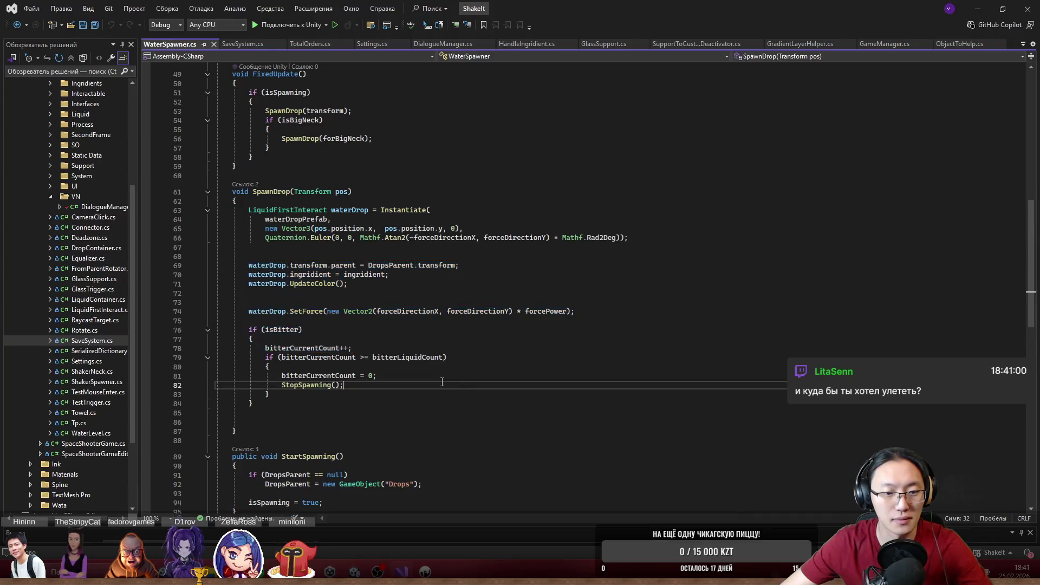
pyautogui.scroll(-7, 443, 382)
pyautogui.scroll(5, 438, 362)
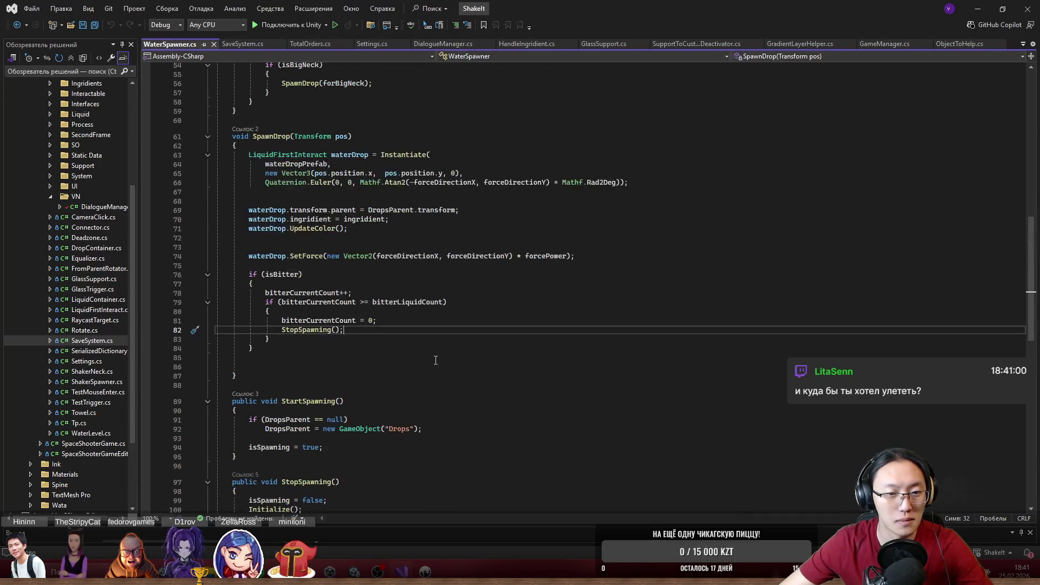
pyautogui.scroll(1, 401, 323)
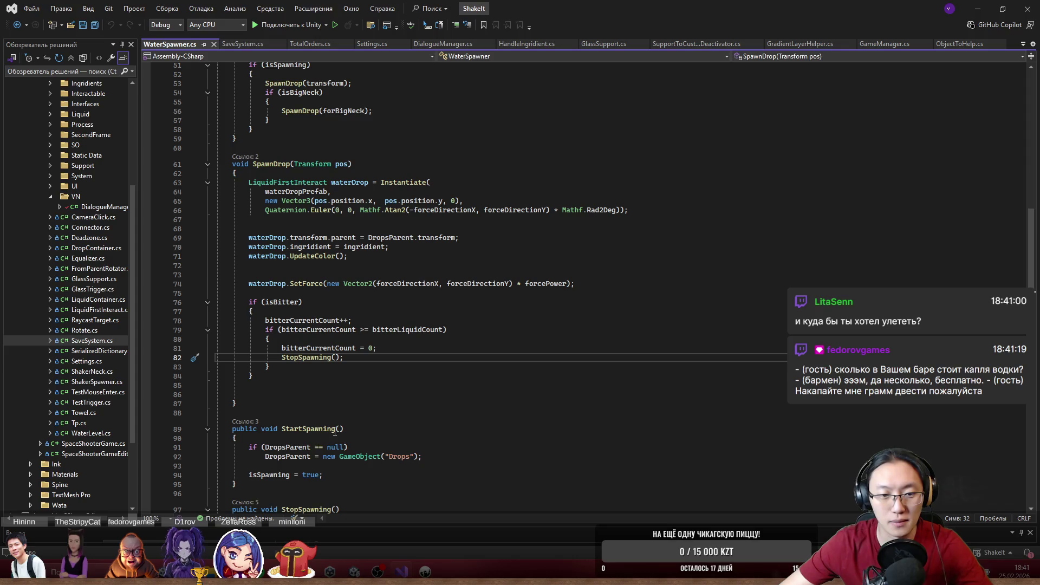
pyautogui.scroll(-4, 365, 468)
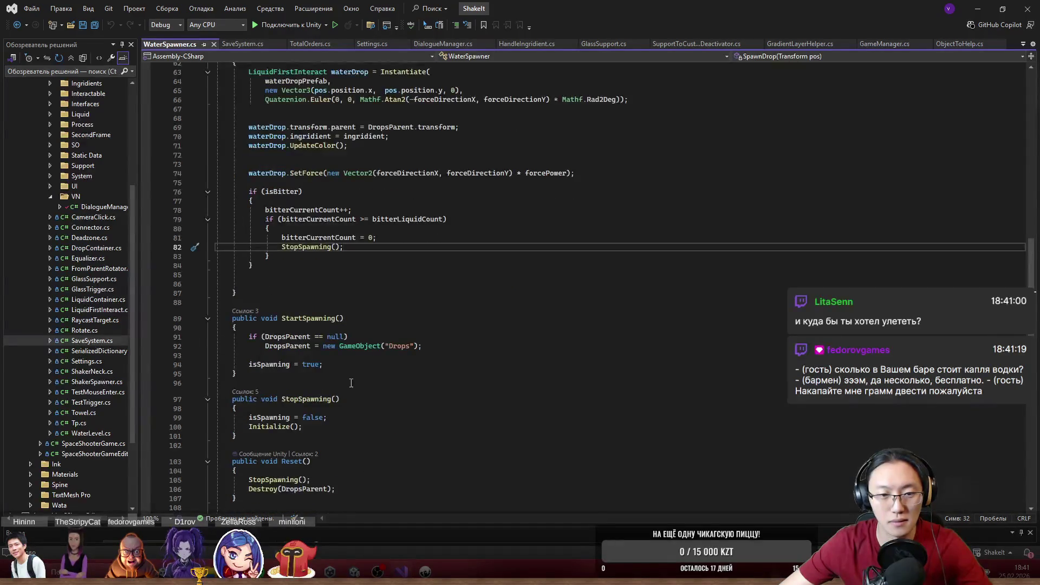
pyautogui.scroll(8, 351, 383)
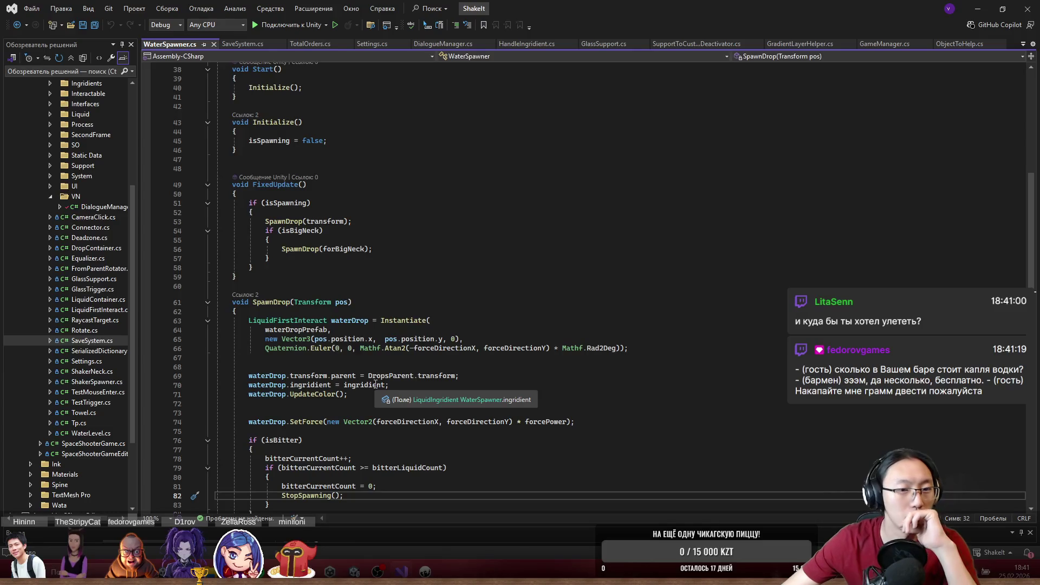
pyautogui.scroll(10, 376, 383)
pyautogui.scroll(-4, 381, 389)
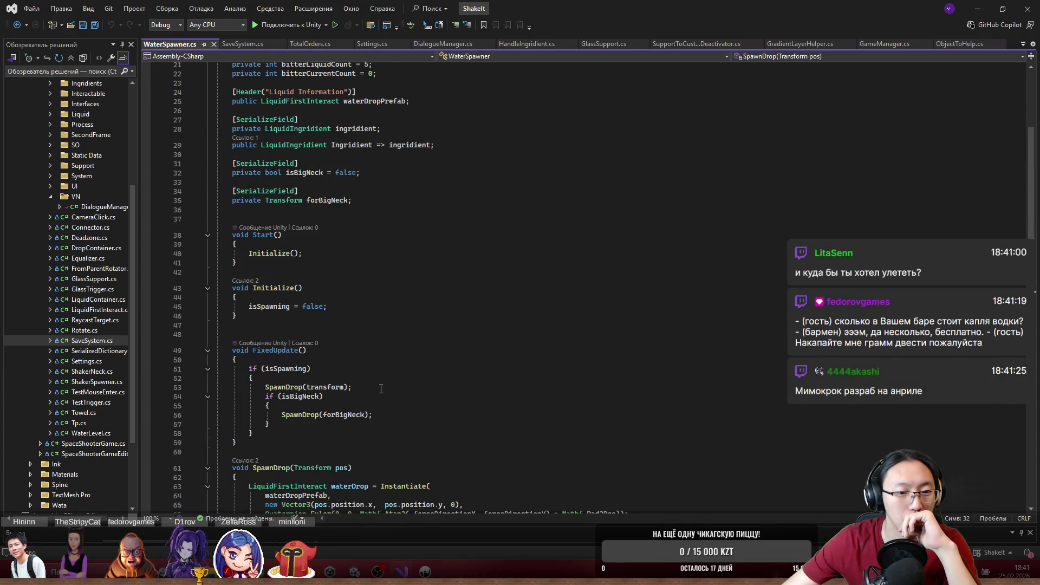
pyautogui.scroll(-2, 323, 390)
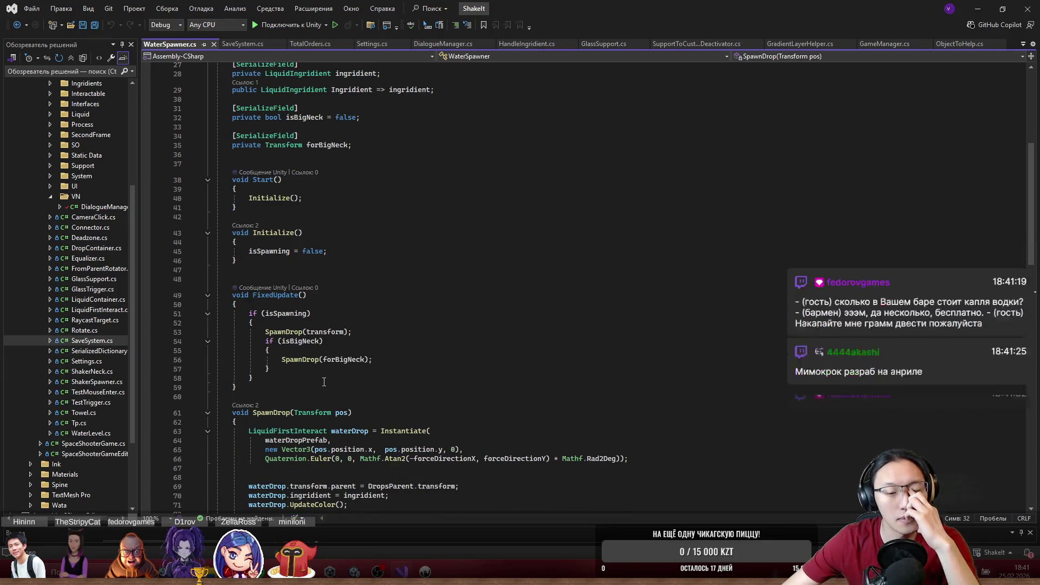
pyautogui.scroll(-9, 324, 382)
pyautogui.scroll(15, 325, 382)
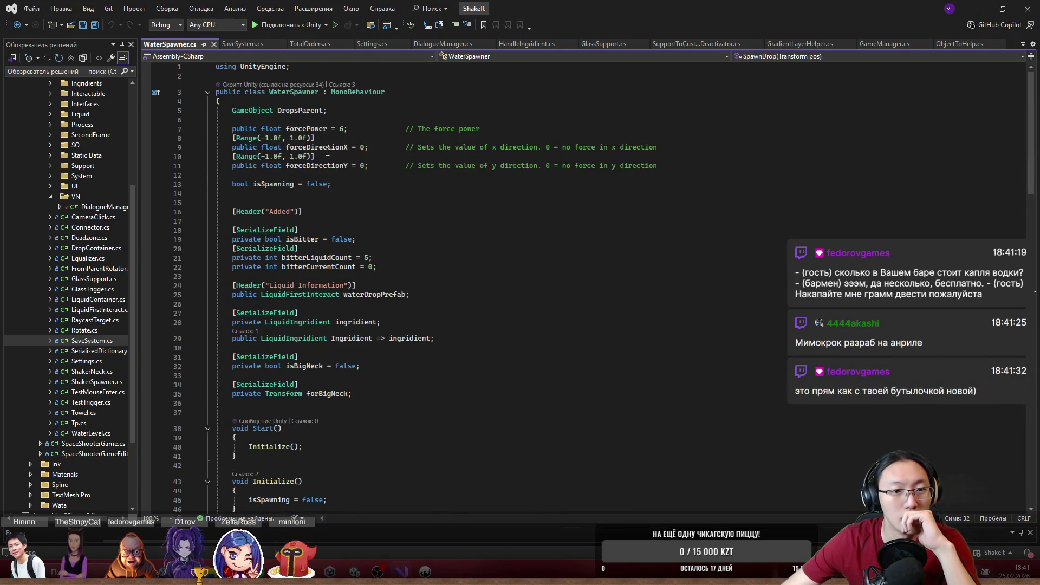
pyautogui.scroll(-1, 359, 200)
pyautogui.scroll(-6, 359, 200)
pyautogui.scroll(-13, 360, 200)
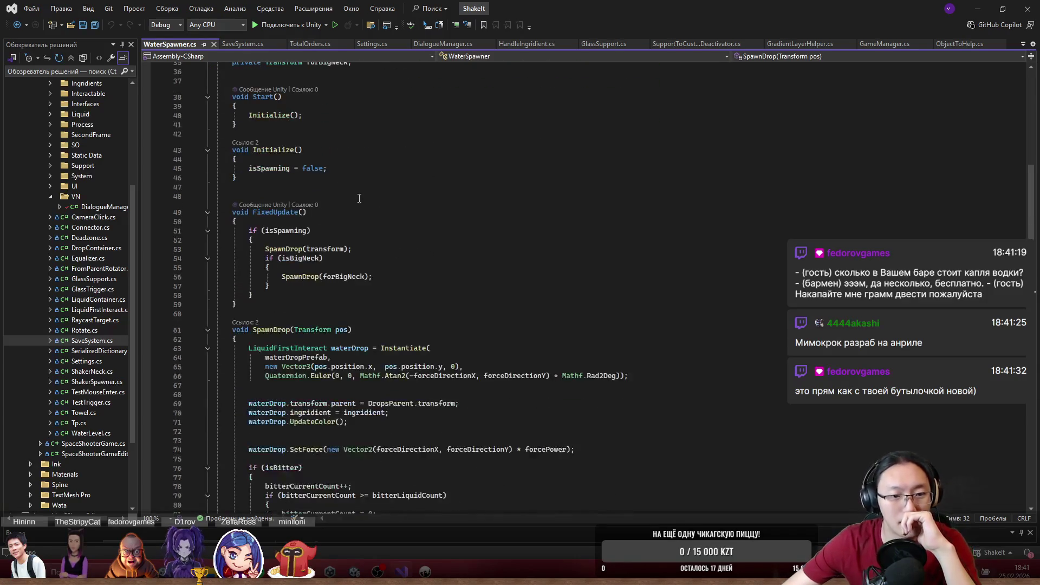
pyautogui.scroll(-3, 359, 206)
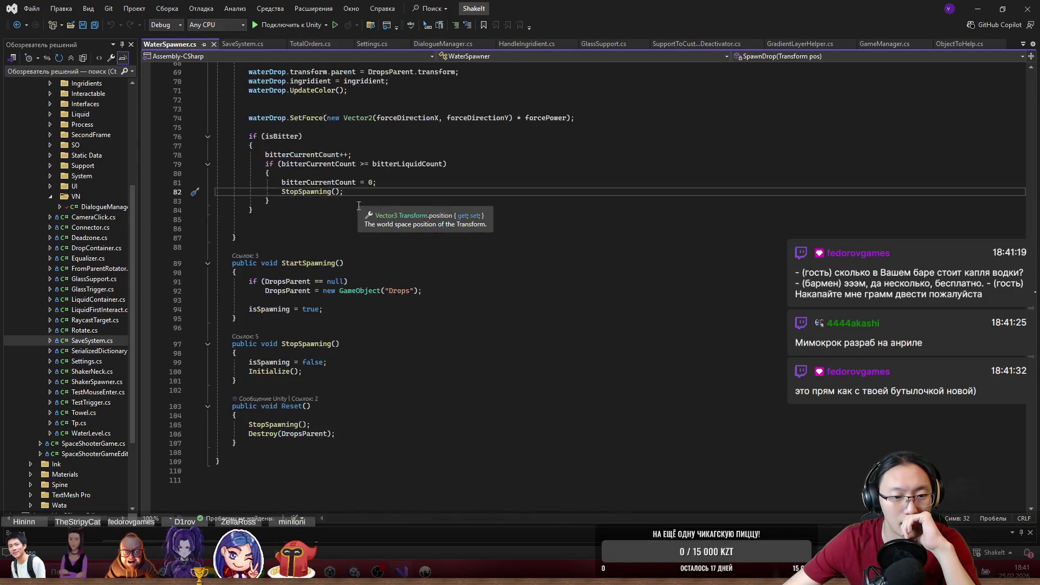
pyautogui.click(342, 191)
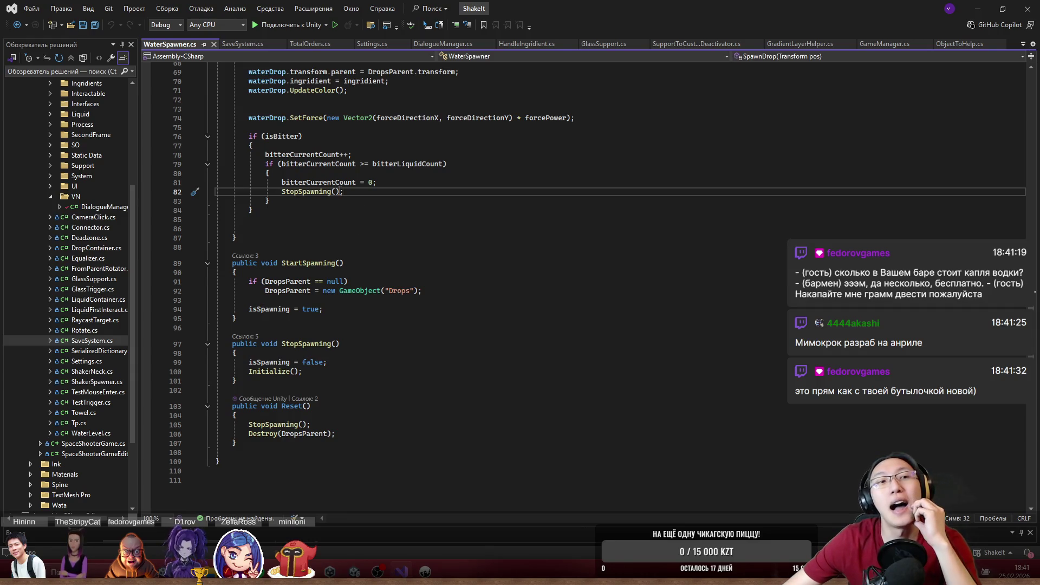
# - Reopen the WaterSpawner script from Unity's Project files
pyautogui.click(978, 9)
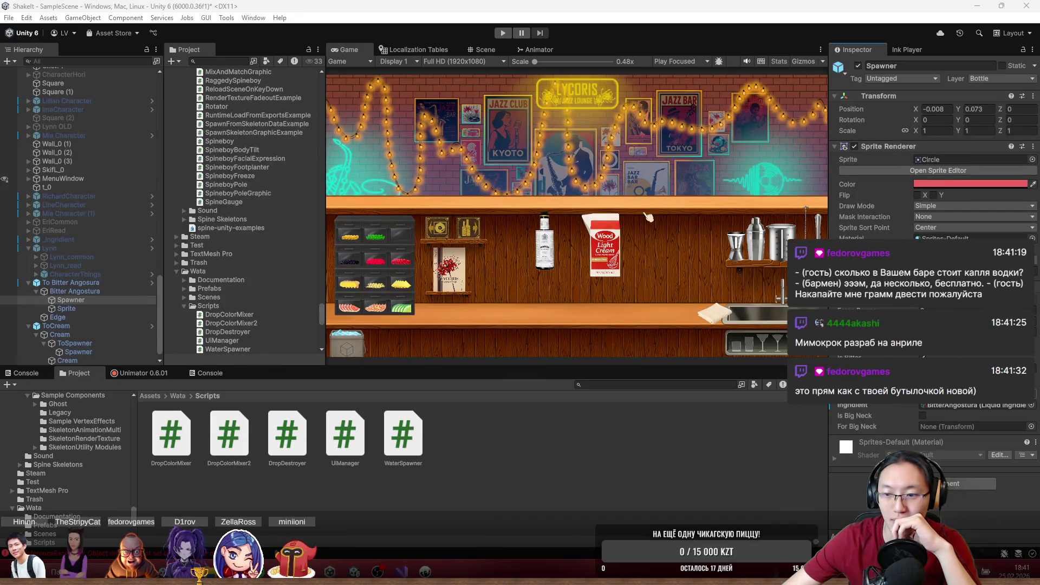
pyautogui.doubleClick(227, 349)
pyautogui.scroll(20, 453, 310)
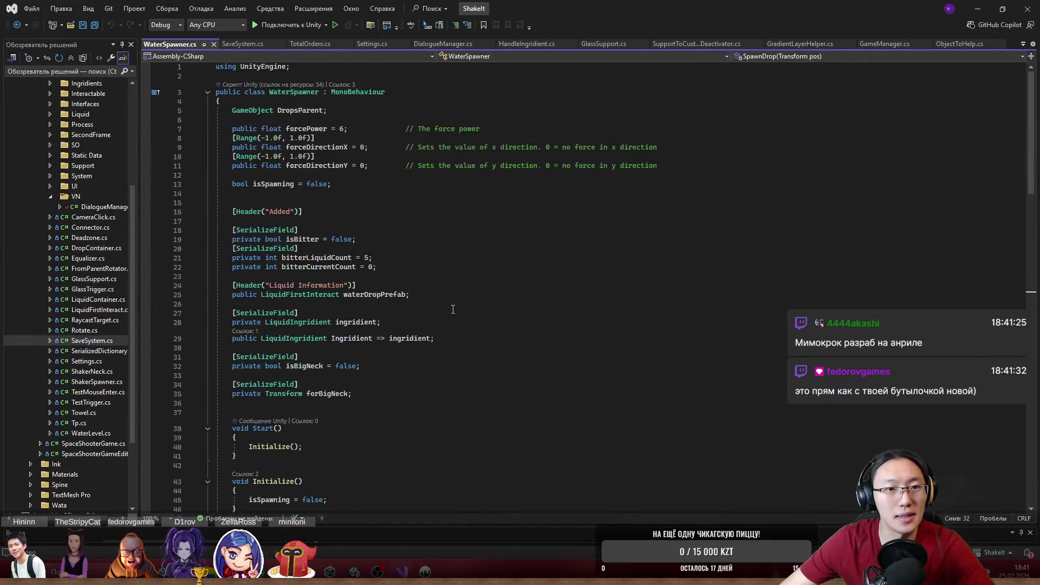
pyautogui.hotkey('ctrl', 'f')
pyautogui.write('шы')
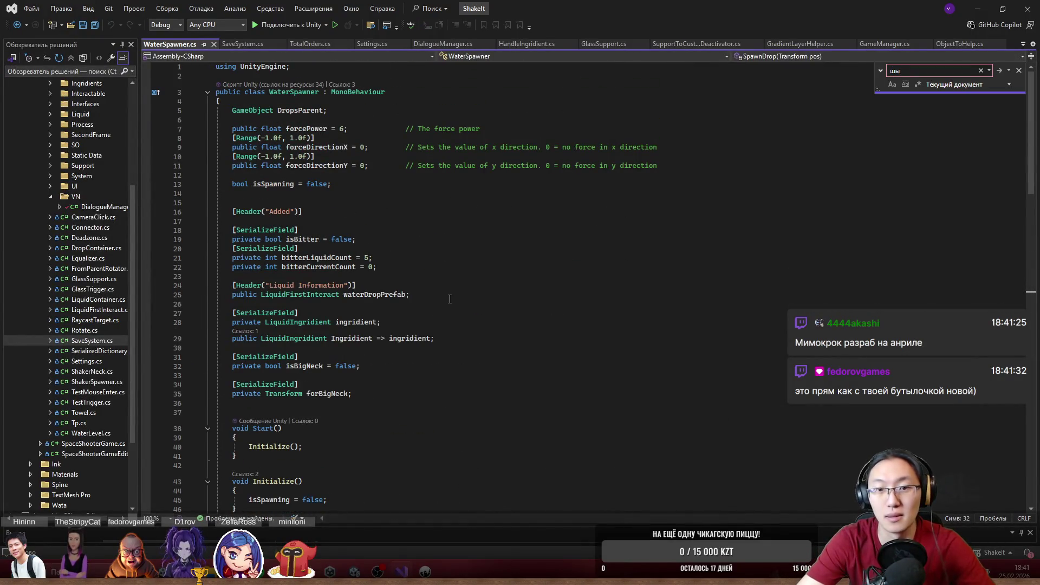
pyautogui.write('is')
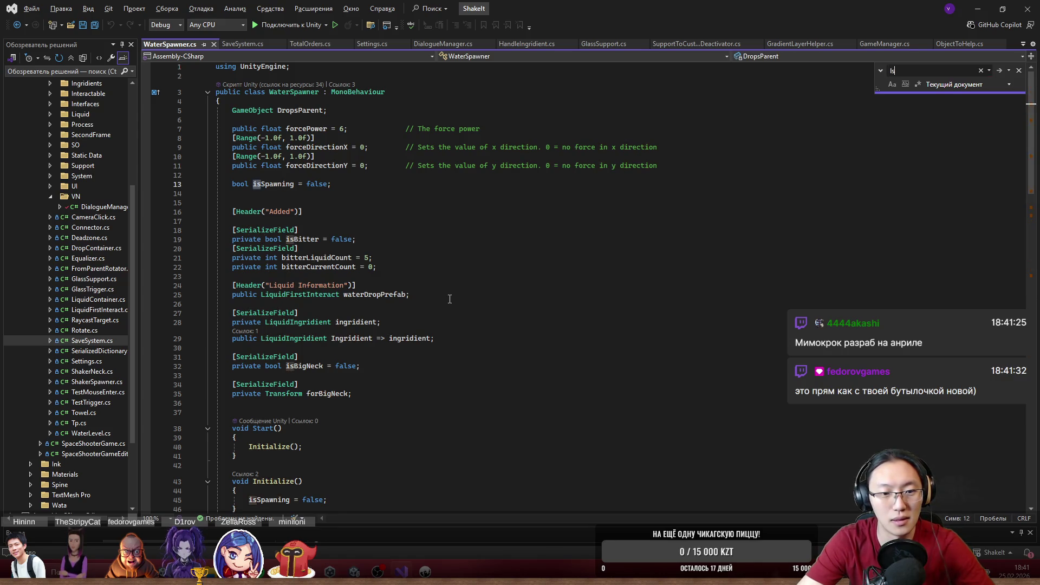
pyautogui.write('Bi')
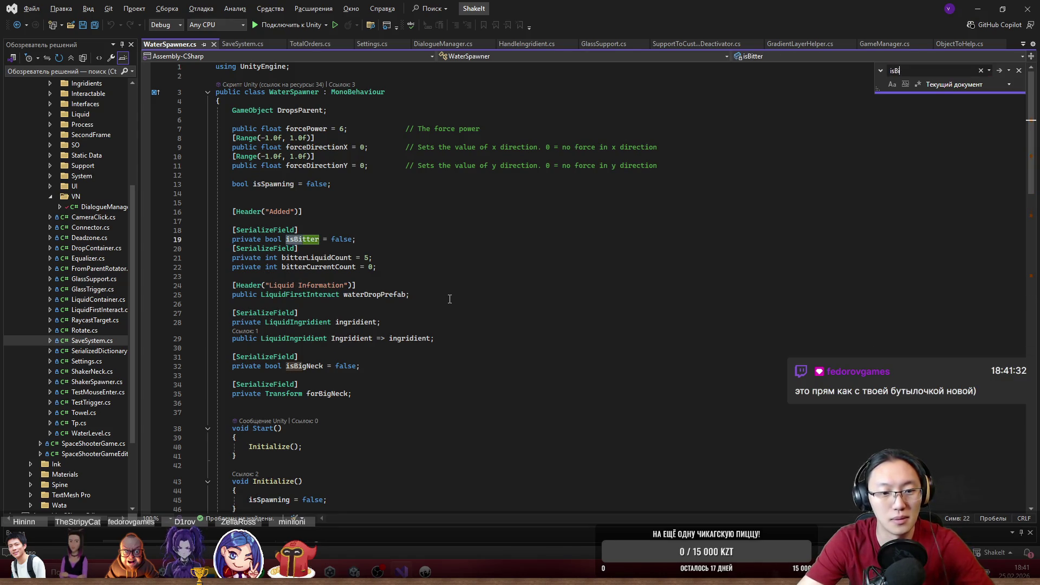
pyautogui.write('tter')
pyautogui.press('Return')
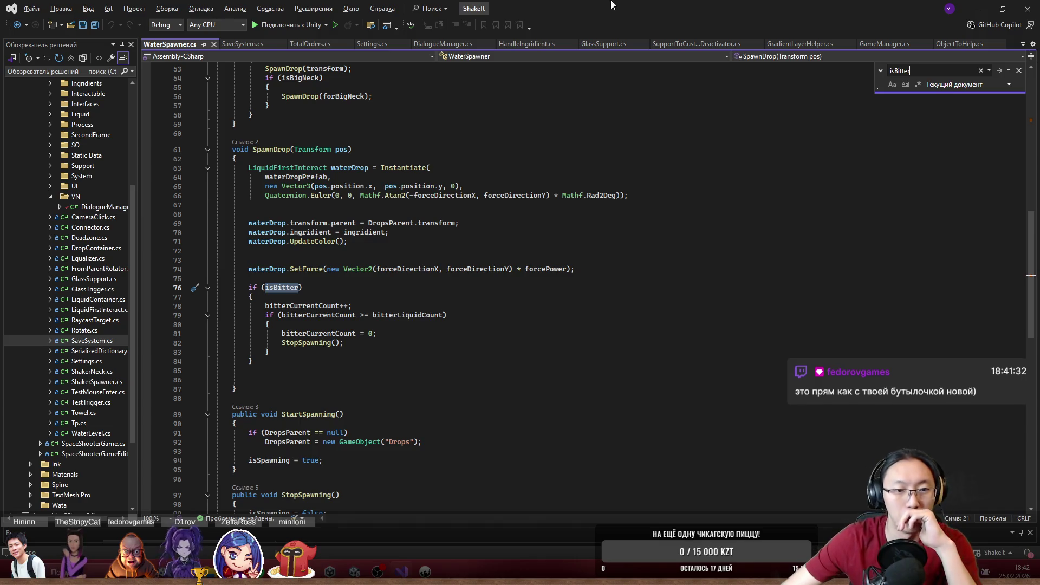
pyautogui.scroll(2, 295, 210)
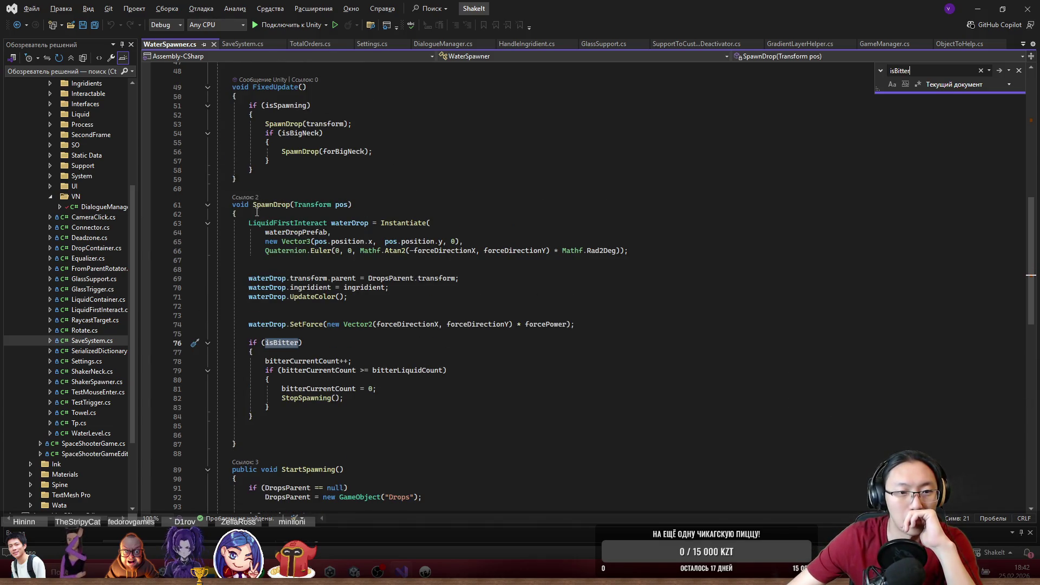
pyautogui.scroll(-1, 271, 200)
pyautogui.moveTo(271, 198)
pyautogui.mouseDown()
pyautogui.moveTo(336, 205)
pyautogui.moveTo(388, 194)
pyautogui.moveTo(338, 205)
pyautogui.moveTo(433, 215)
pyautogui.mouseUp()
pyautogui.click(346, 214)
pyautogui.moveTo(287, 196); pyautogui.dragTo(361, 197)
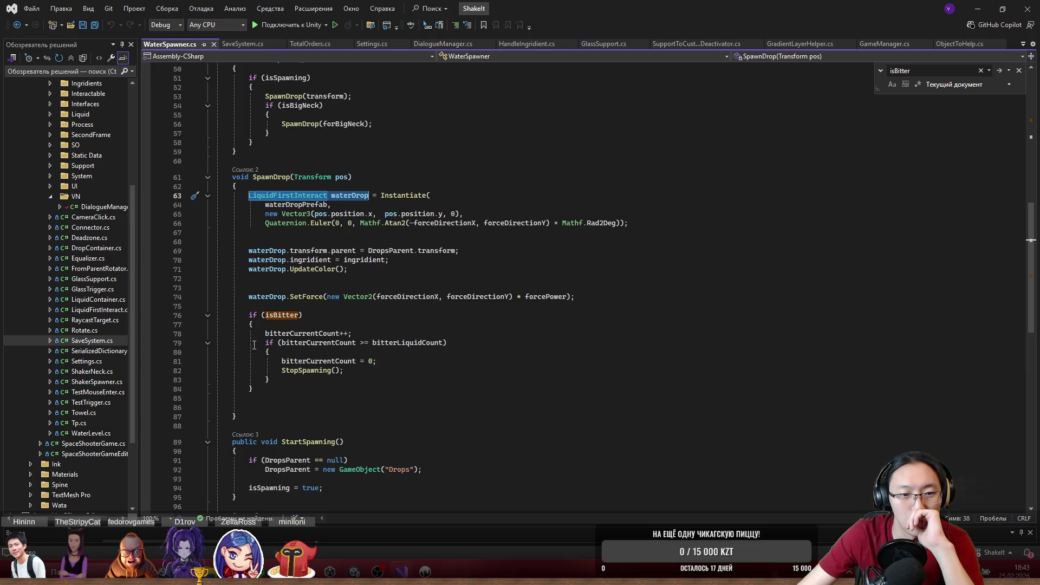
pyautogui.click(278, 334)
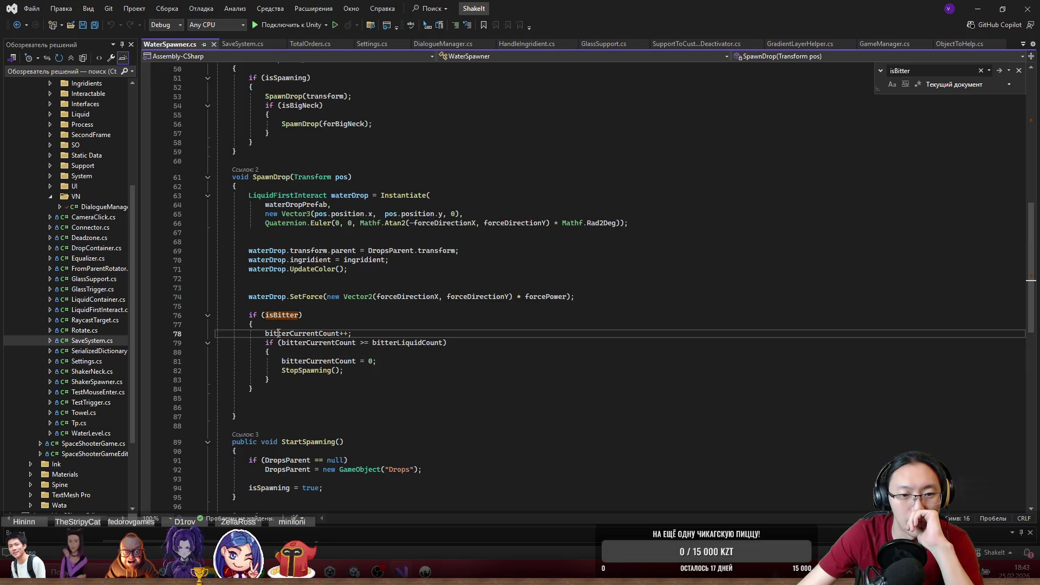
# - Highlight every use of bitterCurrentCount and where StopSpawning is referenced
pyautogui.doubleClick(278, 333)
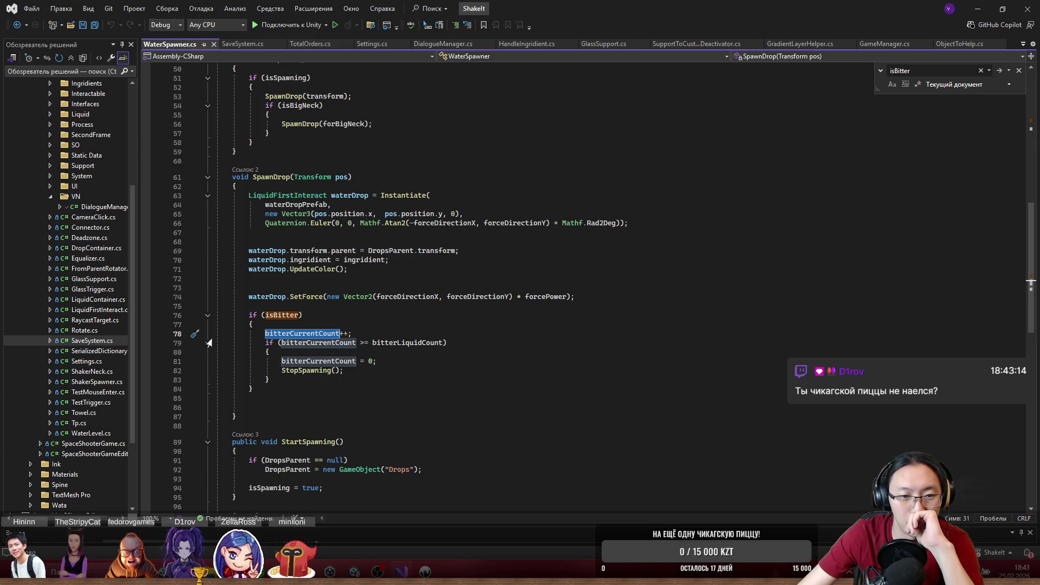
pyautogui.scroll(3, 330, 393)
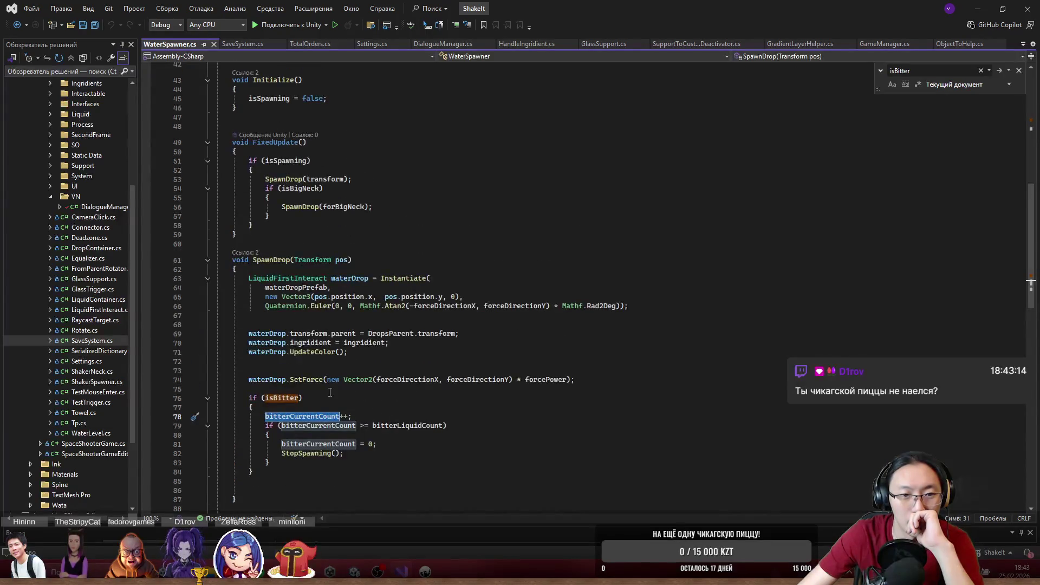
pyautogui.scroll(4, 330, 392)
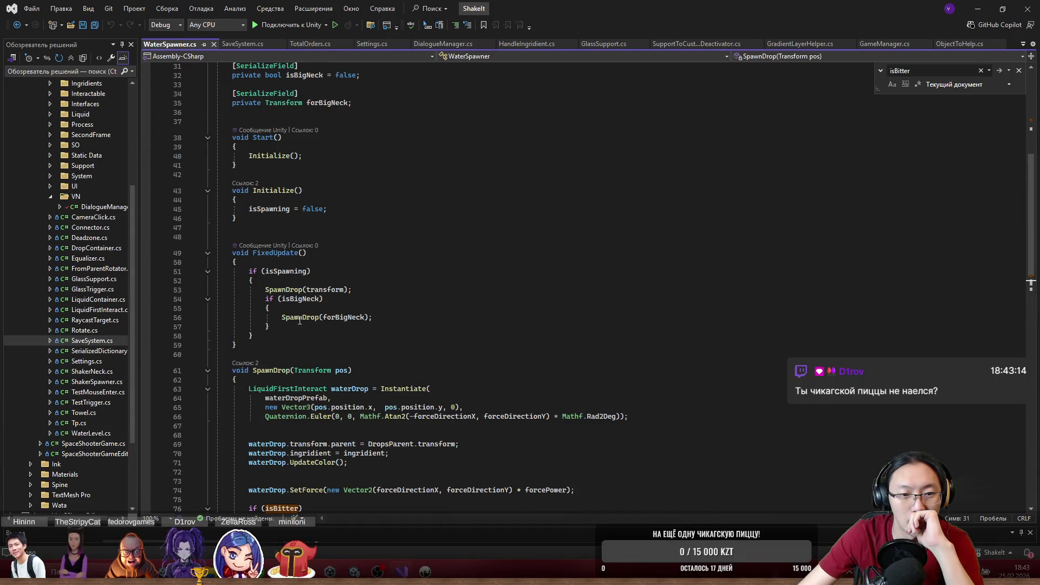
pyautogui.scroll(4, 280, 284)
pyautogui.scroll(4, 280, 284)
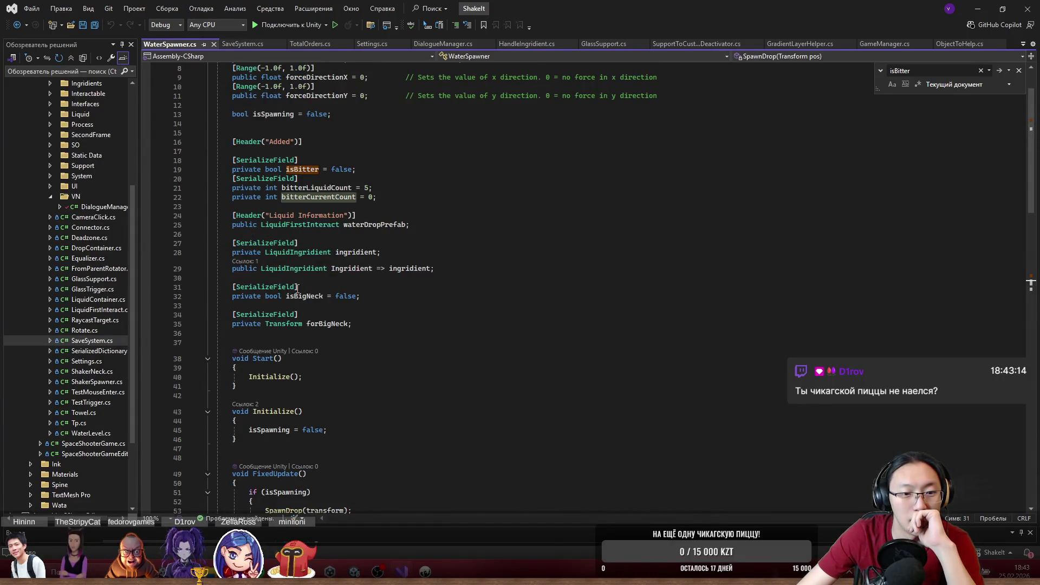
pyautogui.scroll(-15, 288, 284)
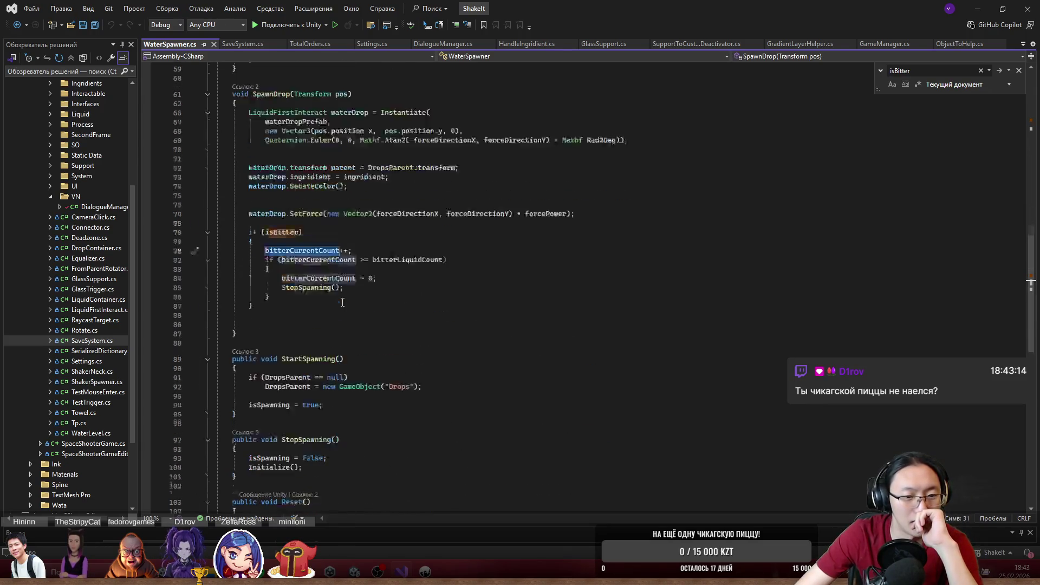
pyautogui.scroll(-2, 342, 302)
pyautogui.click(314, 230)
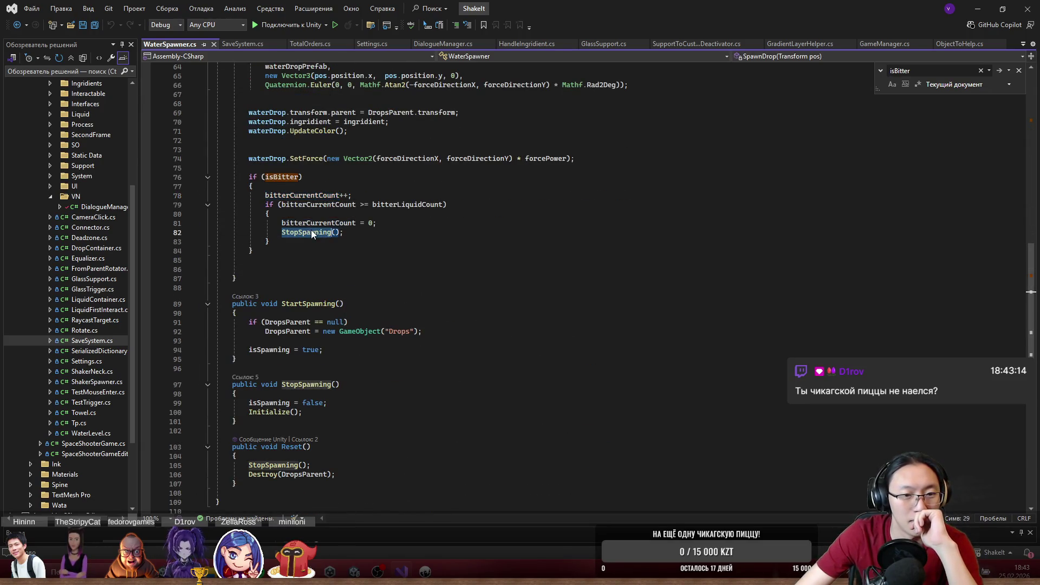
pyautogui.scroll(-2, 330, 292)
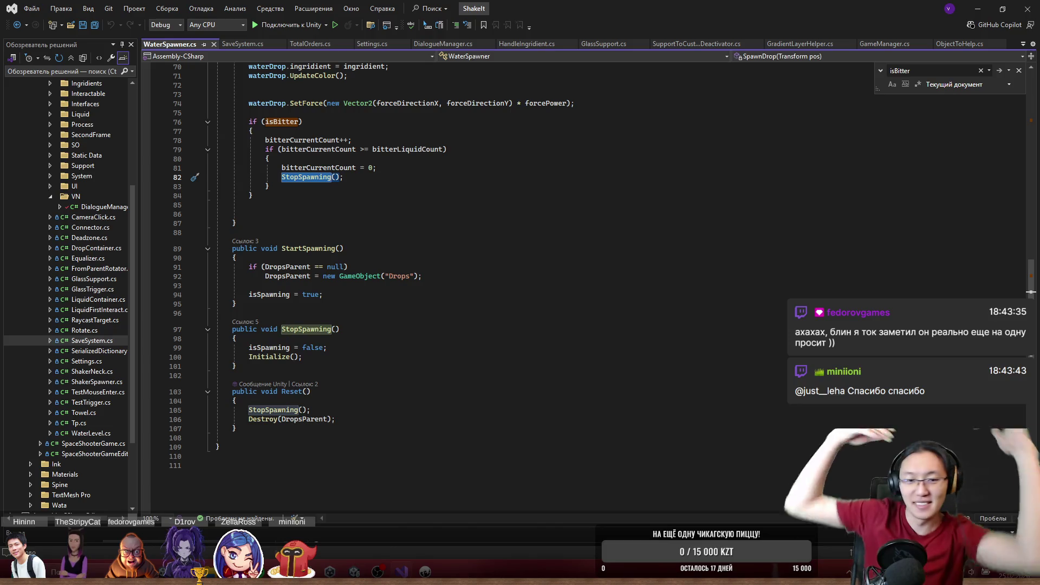
# - Select the StopSpawning and Reset methods (lines 97–107), then switch to Chrome
pyautogui.click(339, 410)
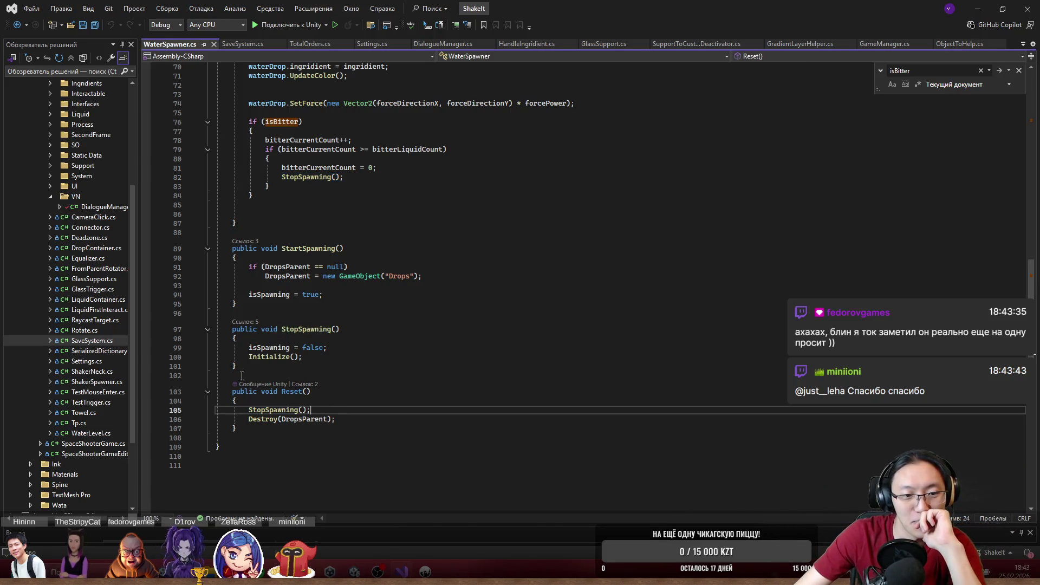
pyautogui.click(357, 419)
pyautogui.moveTo(357, 427)
pyautogui.mouseDown()
pyautogui.moveTo(227, 391)
pyautogui.moveTo(227, 328)
pyautogui.mouseUp()
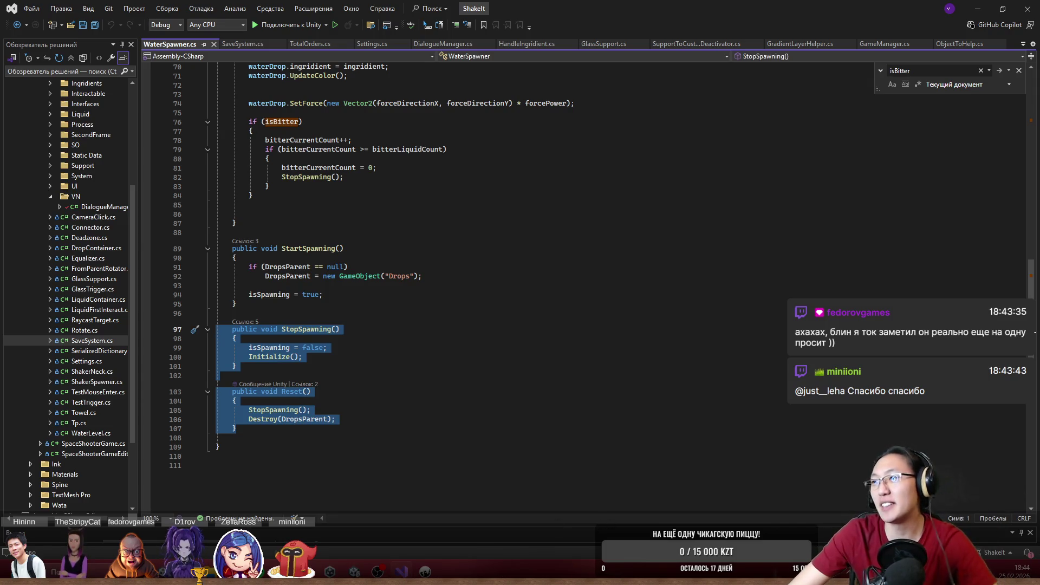
pyautogui.hotkey('alt', 'Tab')
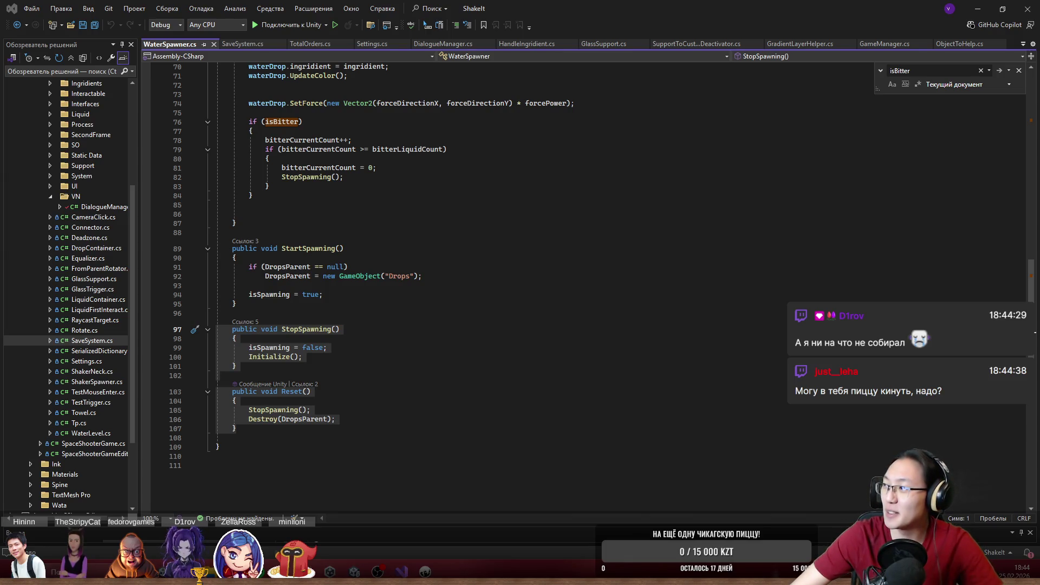
pyautogui.hotkey('alt', 'Tab')
# - Search 'куликовский три шоколада' and open the Kulikov Три шоко cake product page
pyautogui.write('re')
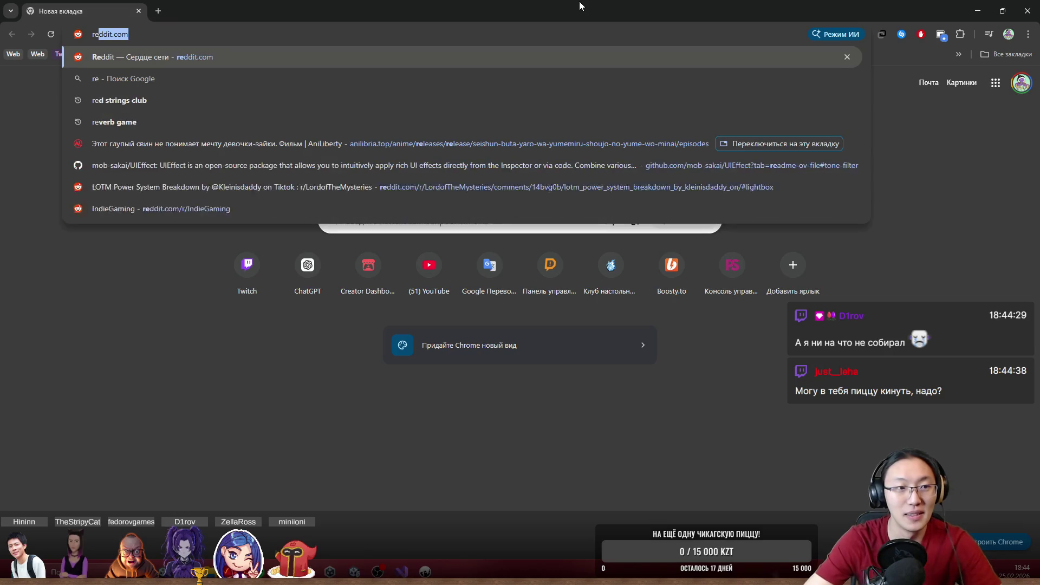
pyautogui.press('BackSpace')
pyautogui.press('BackSpace')
pyautogui.write('кулико')
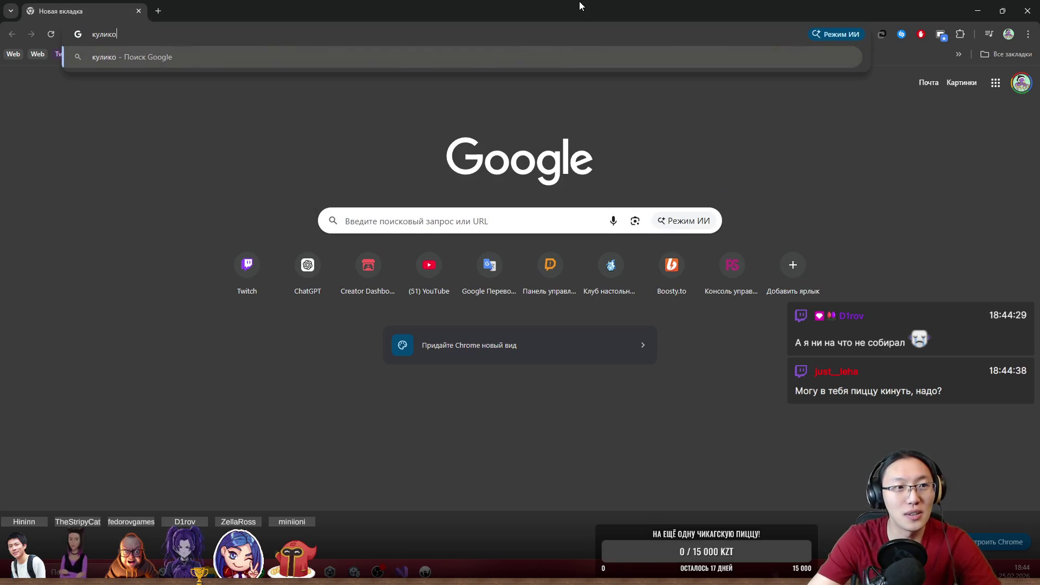
pyautogui.write('вский т')
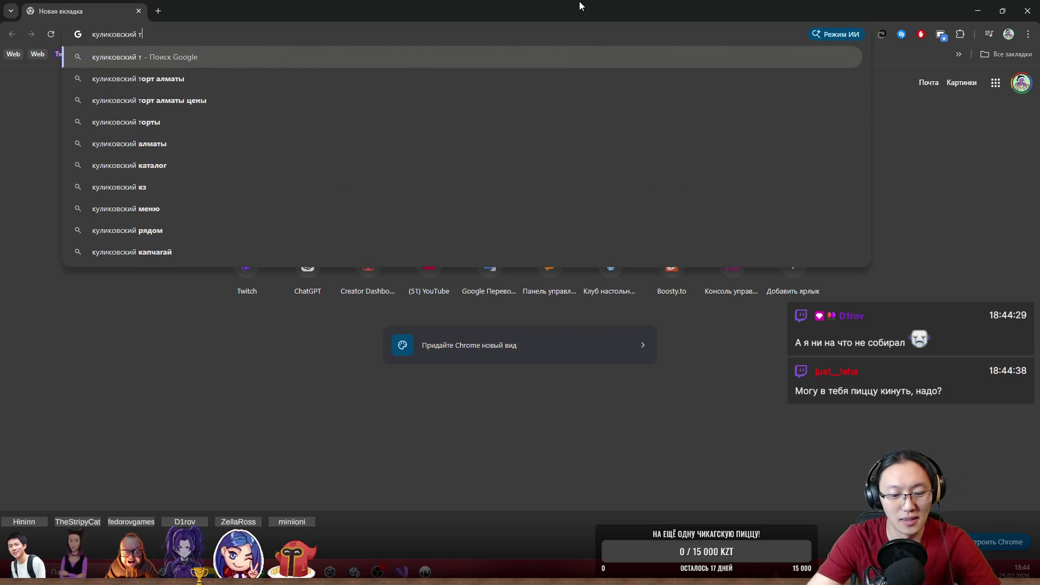
pyautogui.write('ри шоколада')
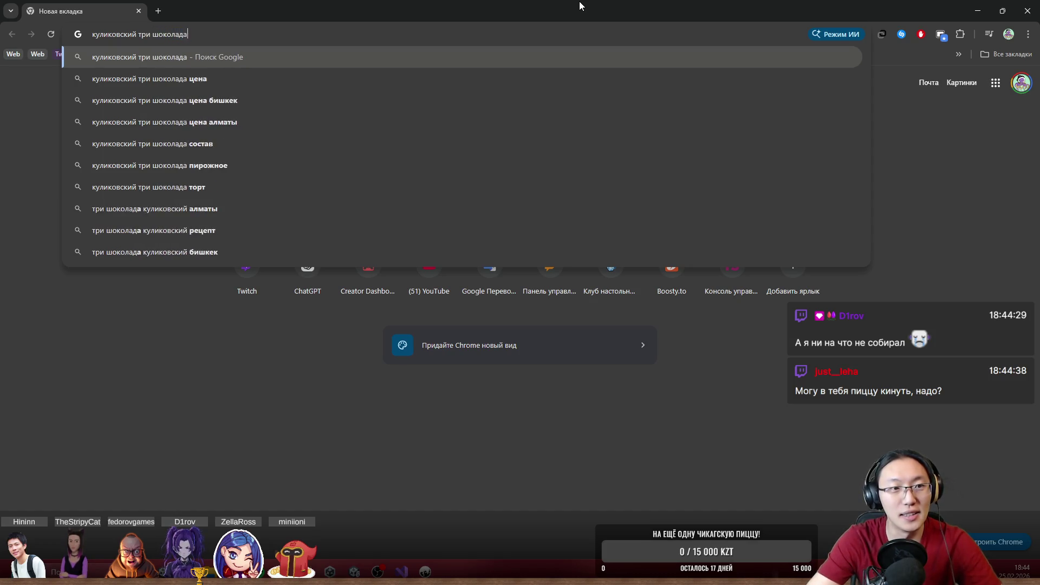
pyautogui.press('Return')
pyautogui.scroll(-3, 172, 338)
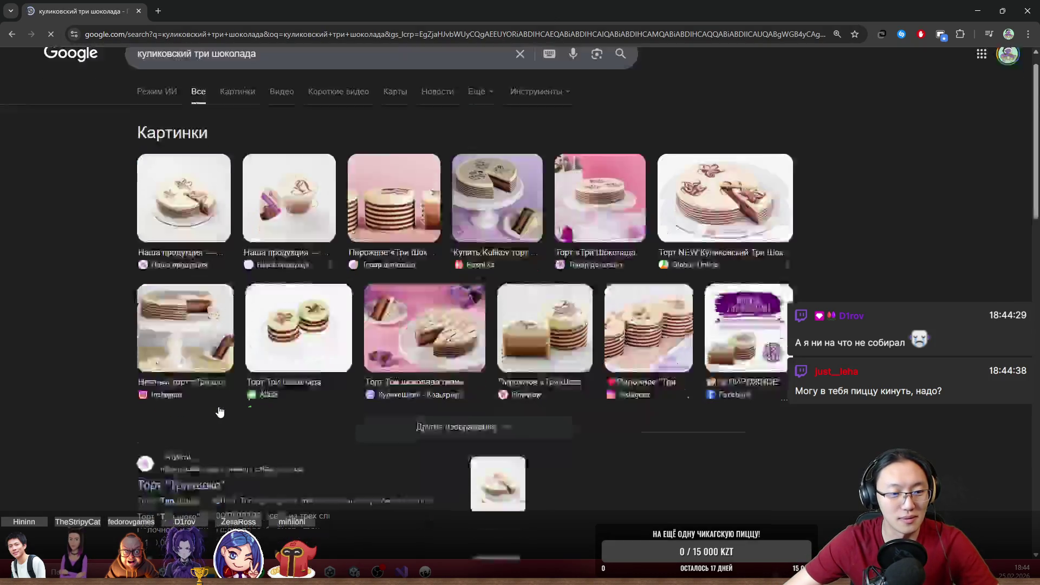
pyautogui.click(172, 333)
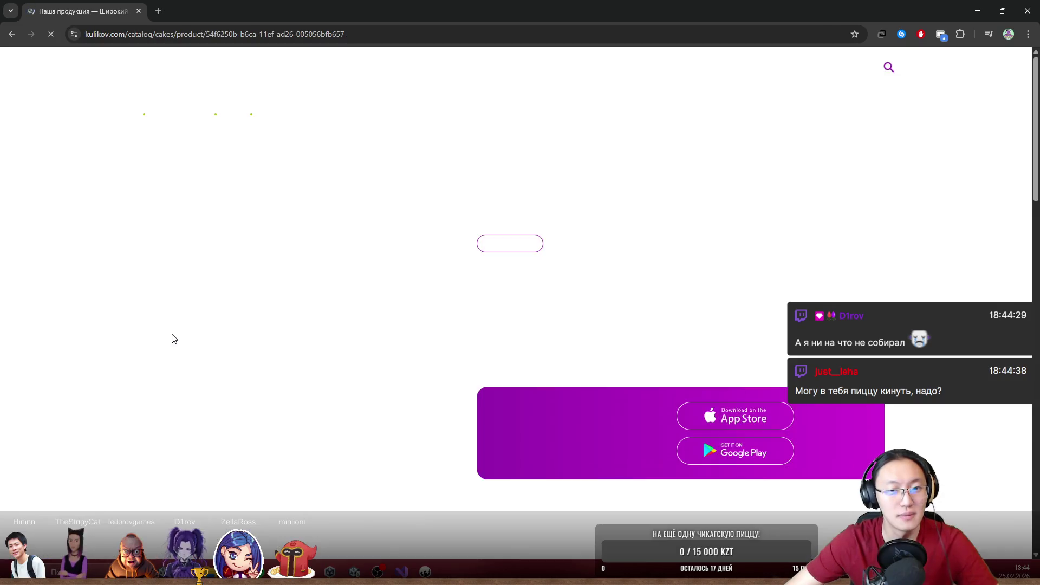
# - Read through the cake's composition, nutrition facts and 409 kcal energy value
pyautogui.scroll(-3, 550, 223)
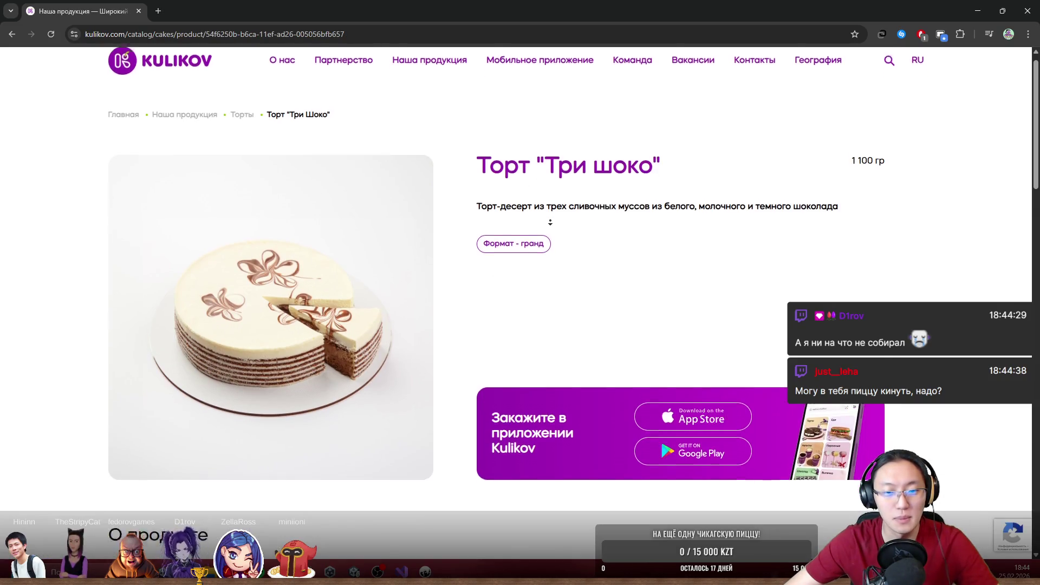
pyautogui.scroll(-6, 550, 224)
pyautogui.scroll(3, 495, 274)
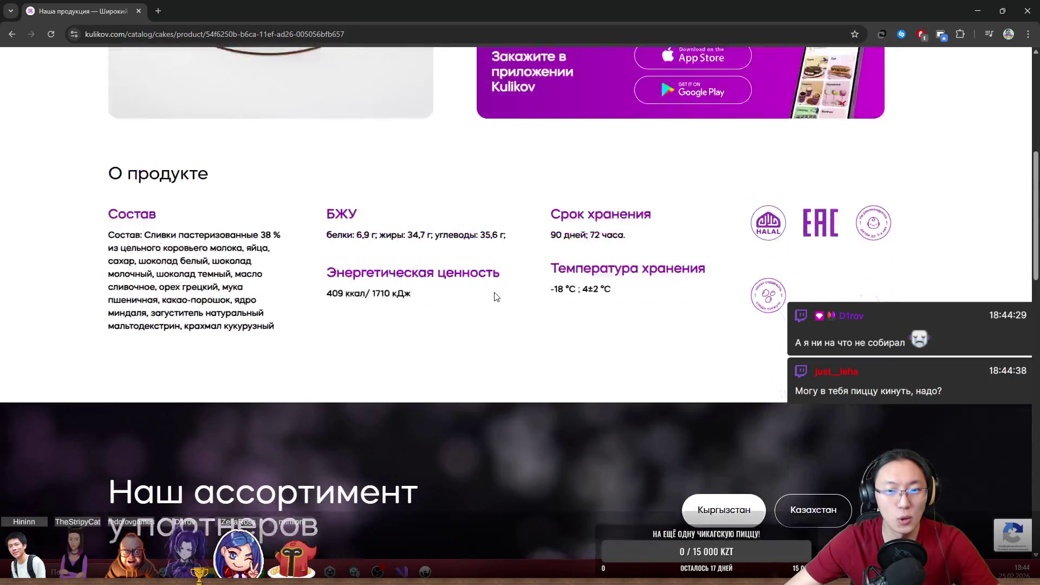
pyautogui.moveTo(349, 403); pyautogui.dragTo(436, 420)
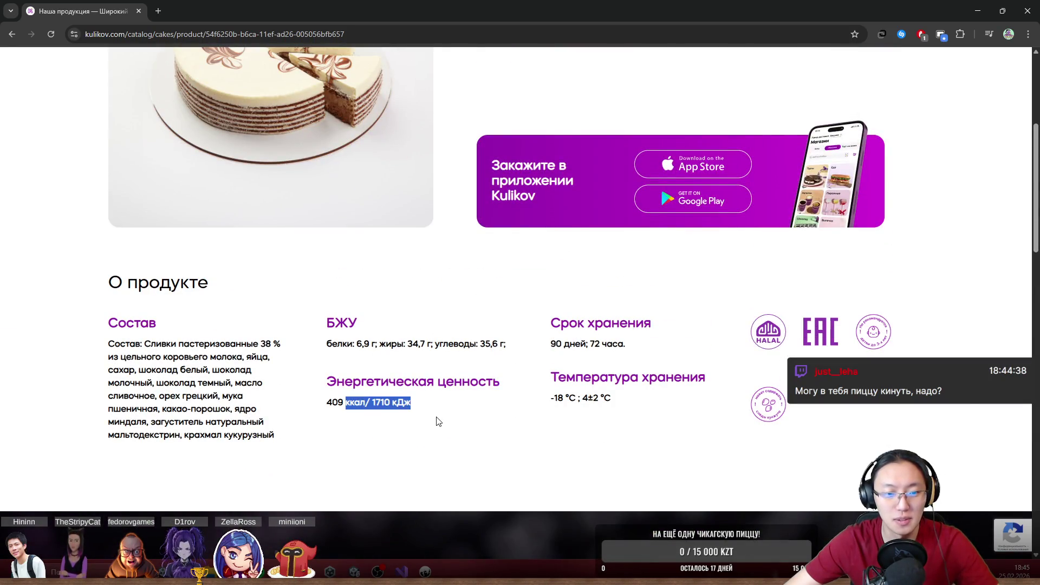
pyautogui.click(439, 421)
pyautogui.scroll(1, 400, 430)
pyautogui.scroll(3, 348, 493)
pyautogui.scroll(-3, 360, 462)
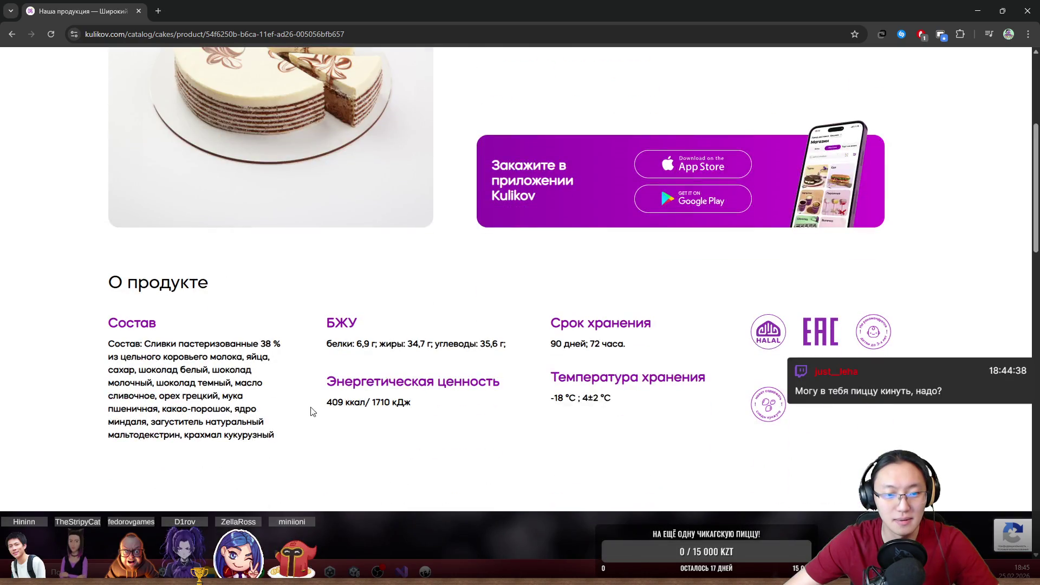
pyautogui.scroll(2, 461, 427)
pyautogui.scroll(3, 461, 427)
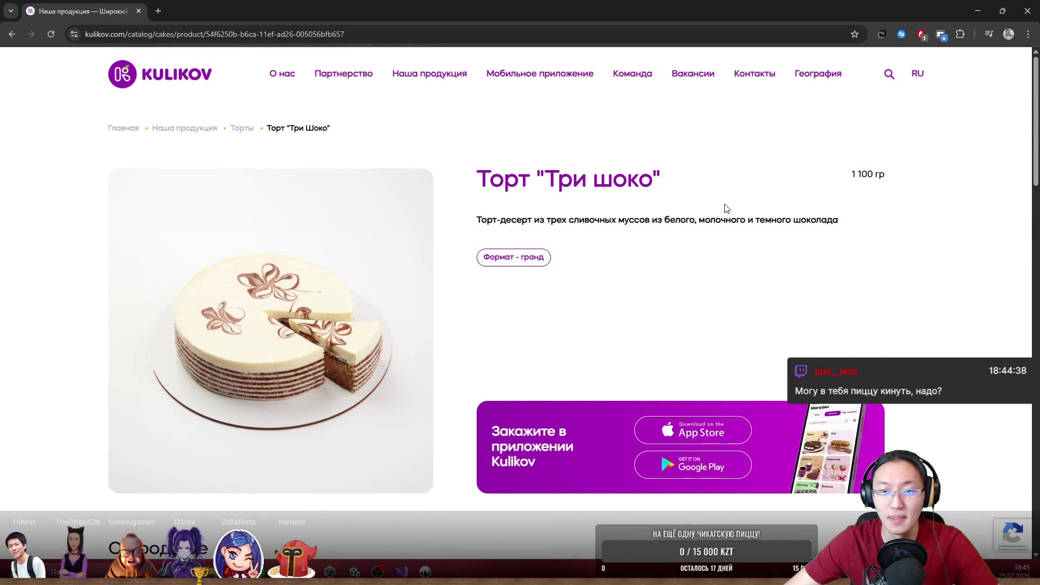
pyautogui.scroll(-10, 529, 358)
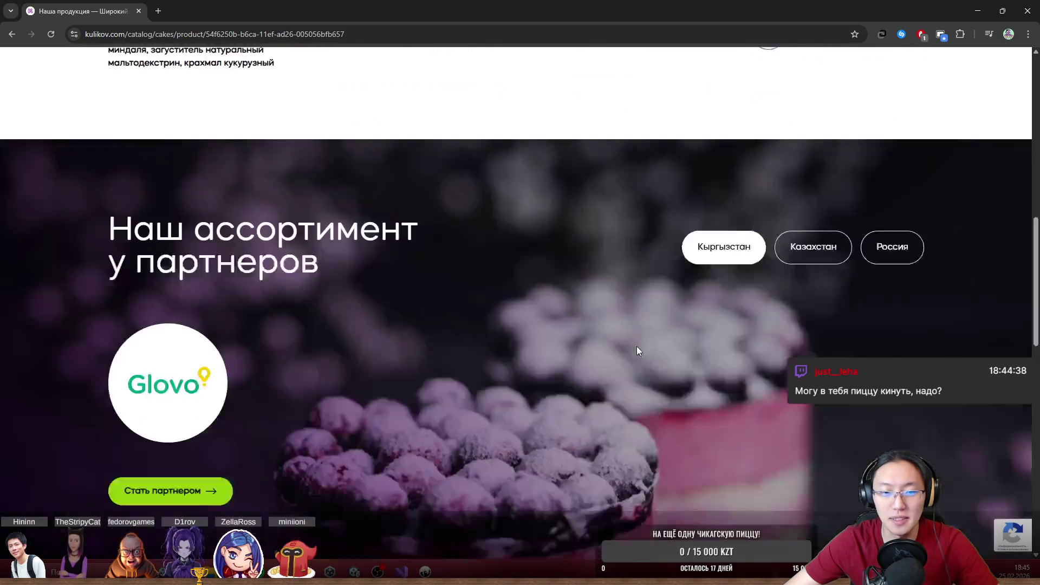
pyautogui.scroll(-5, 589, 290)
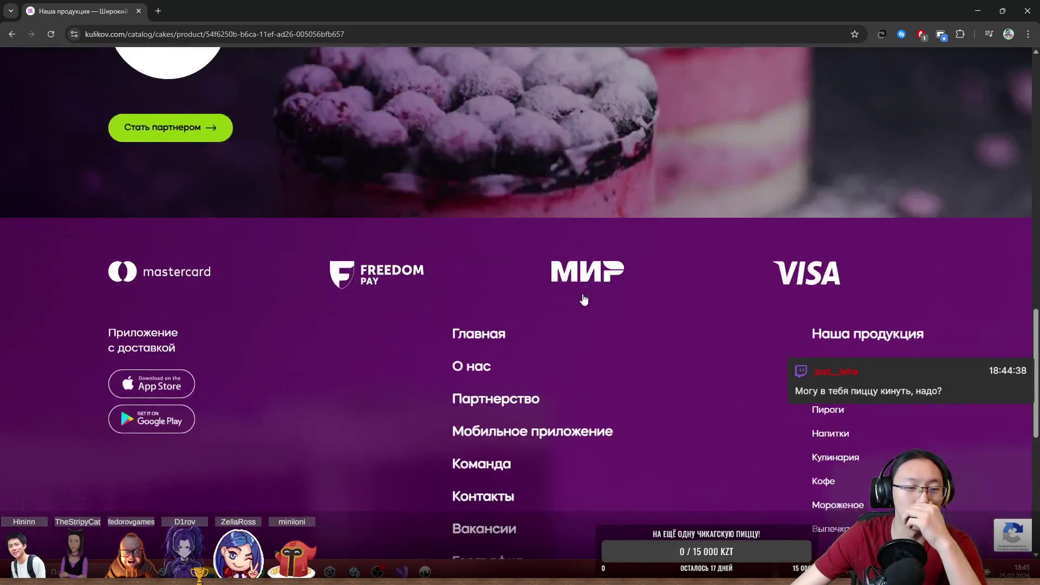
pyautogui.scroll(10, 554, 313)
pyautogui.scroll(-6, 442, 358)
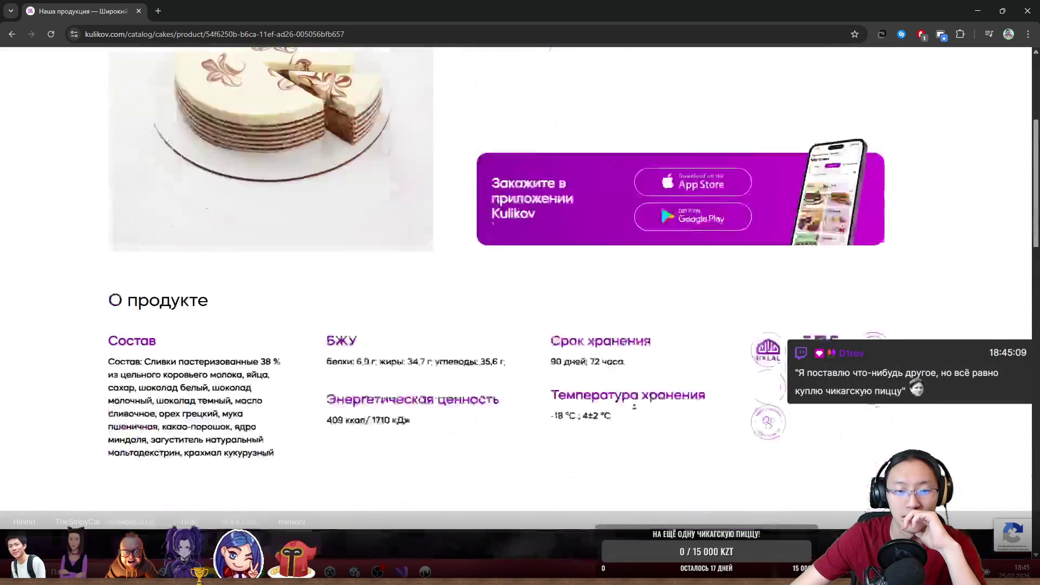
pyautogui.moveTo(350, 300); pyautogui.dragTo(545, 404)
pyautogui.click(618, 402)
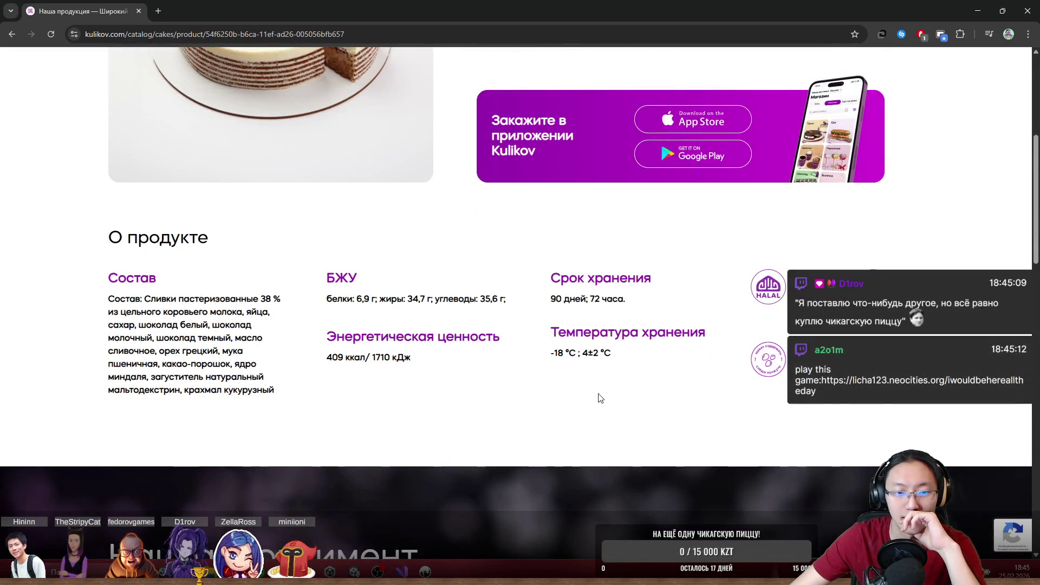
pyautogui.scroll(5, 578, 391)
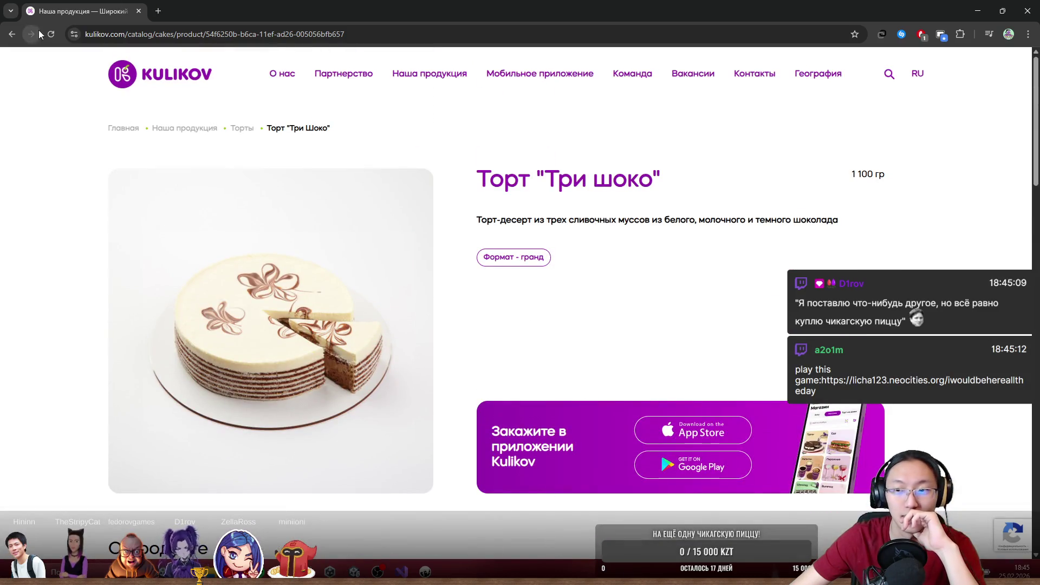
pyautogui.scroll(-5, 694, 265)
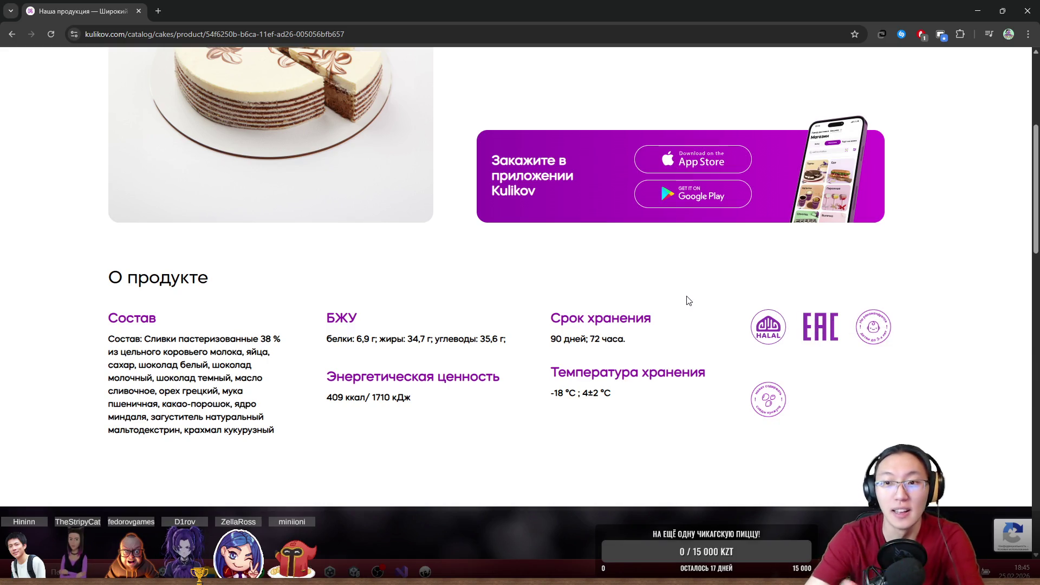
# - Restore the Chrome window showing the Kulikov cake page from maximized, revealing Visual Studio
pyautogui.scroll(5, 770, 347)
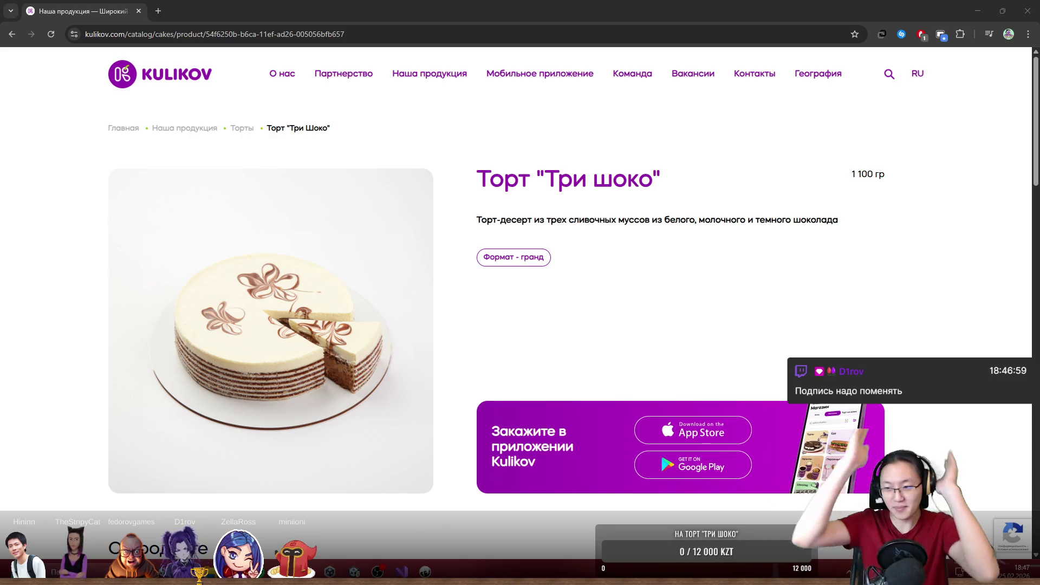
pyautogui.press('super+Down')
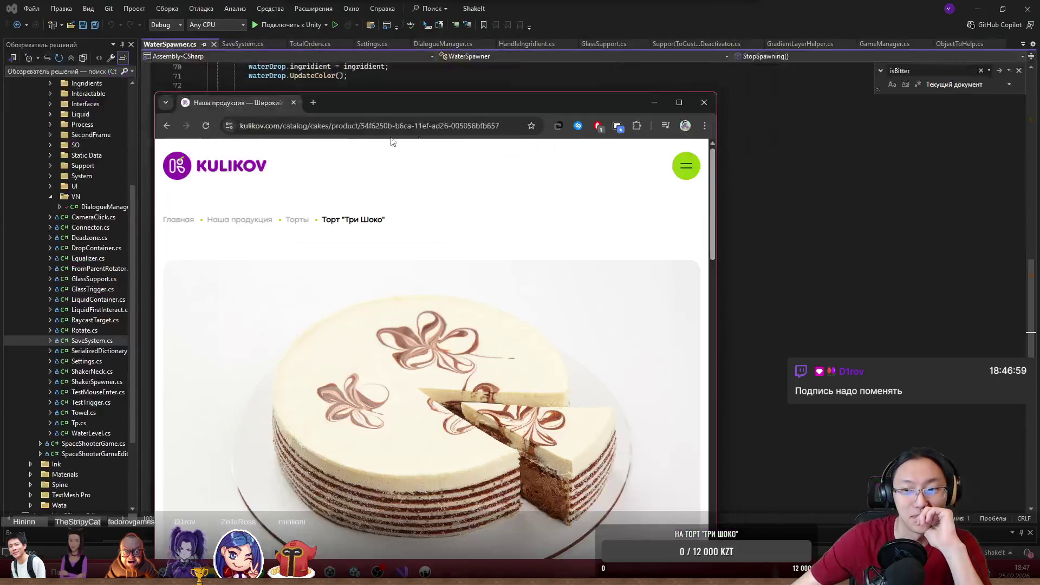
# - Minimize Chrome and scroll up through WaterSpawner.cs's StartSpawning code
pyautogui.click(654, 102)
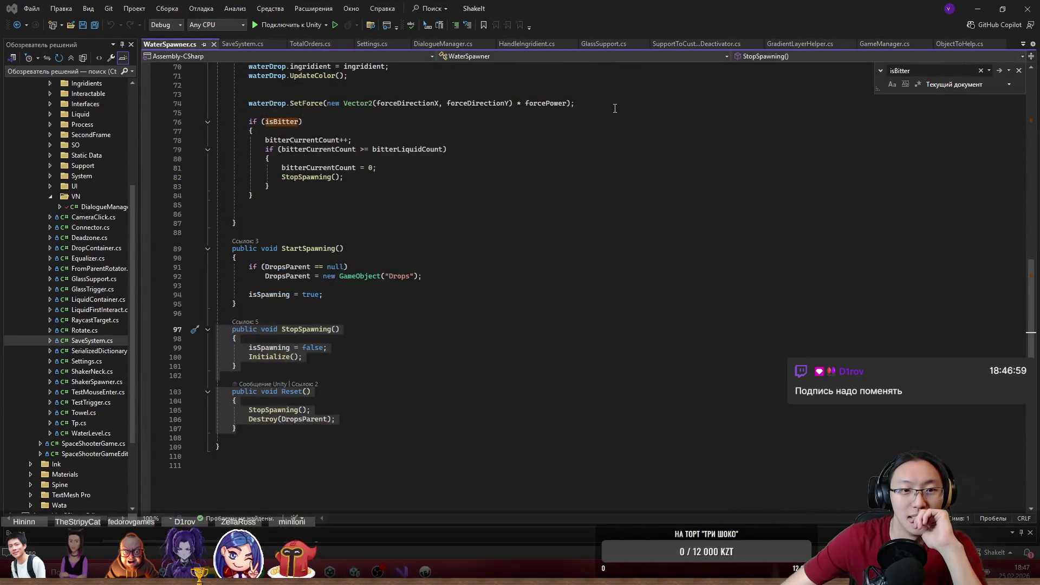
pyautogui.click(434, 277)
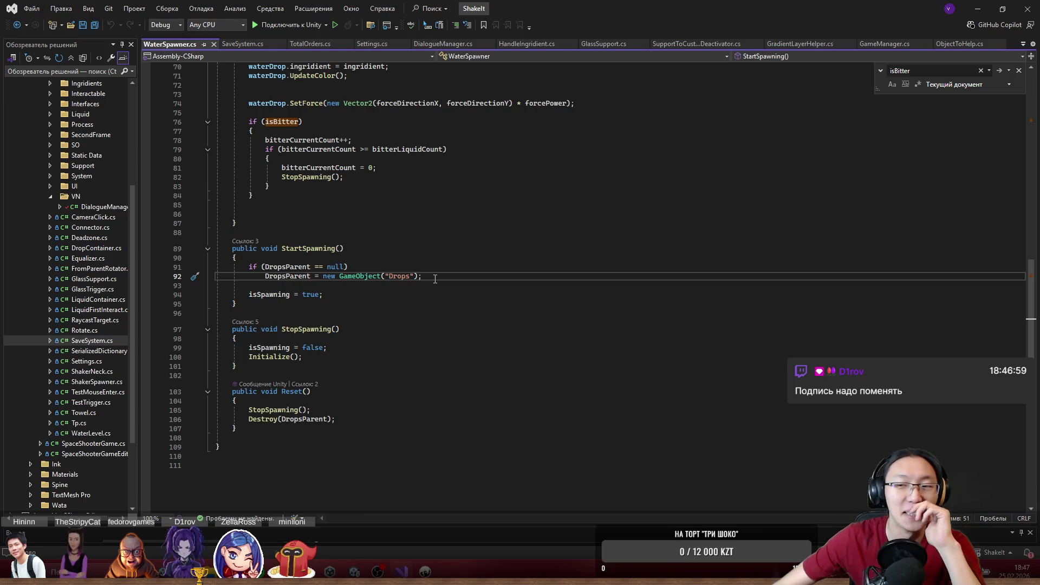
pyautogui.scroll(7, 534, 301)
pyautogui.scroll(5, 534, 301)
pyautogui.scroll(-5, 478, 294)
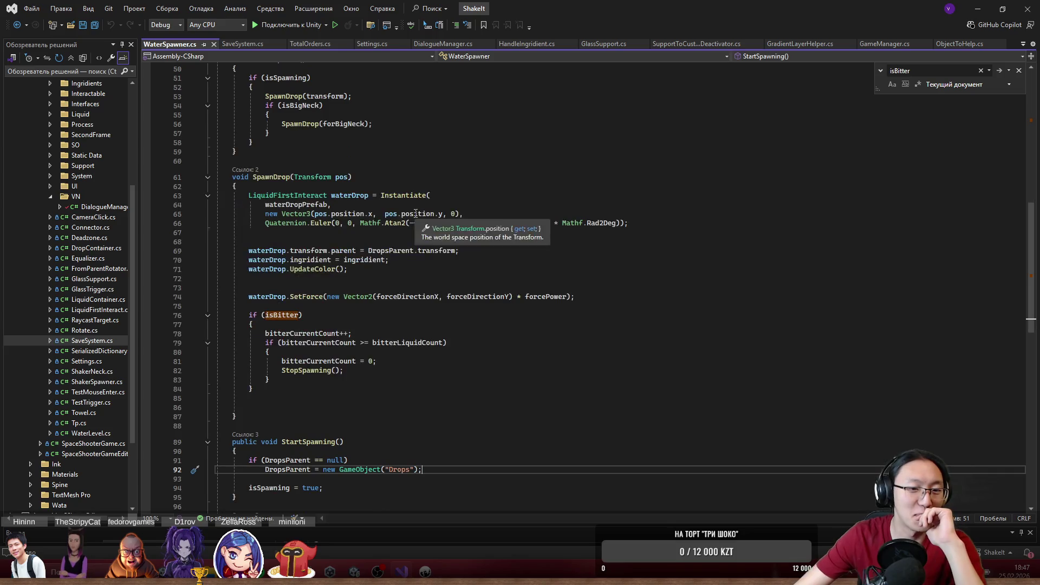
pyautogui.scroll(3, 479, 295)
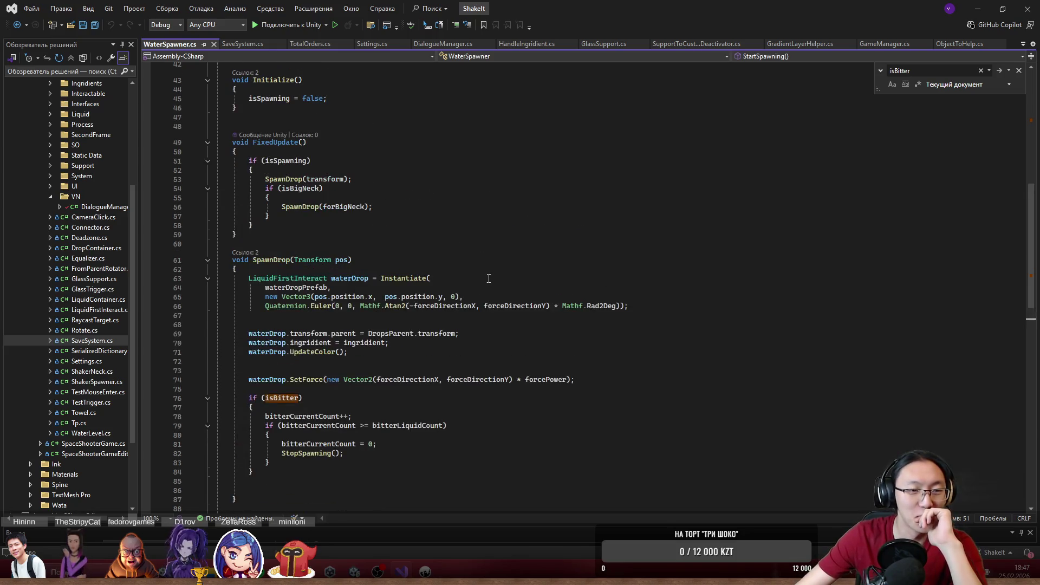
# - Glance at Unity, then return to WaterSpawner.cs's field declarations, including bitterLiquidCount = 5
pyautogui.click(978, 8)
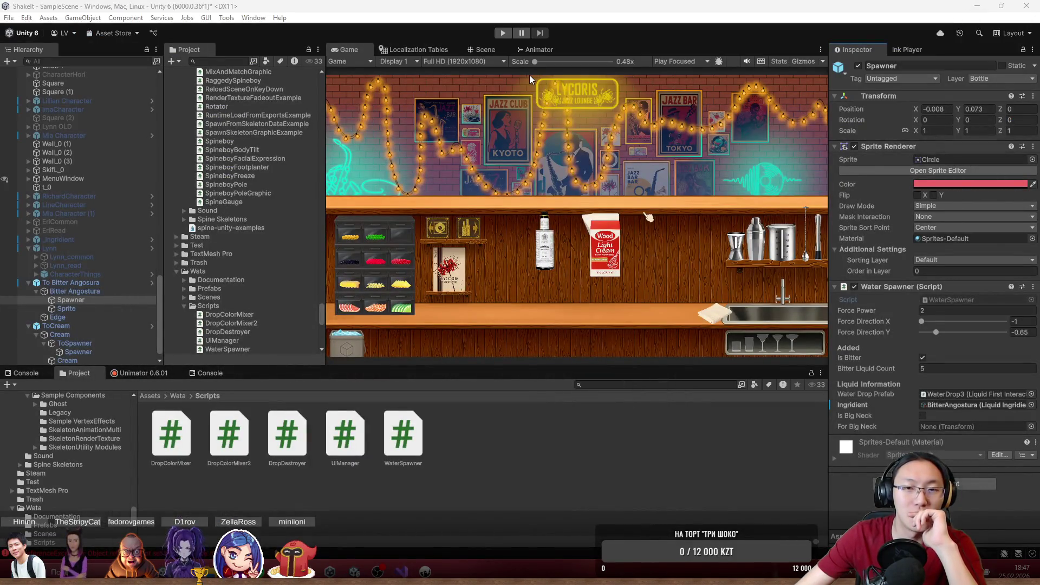
pyautogui.click(402, 572)
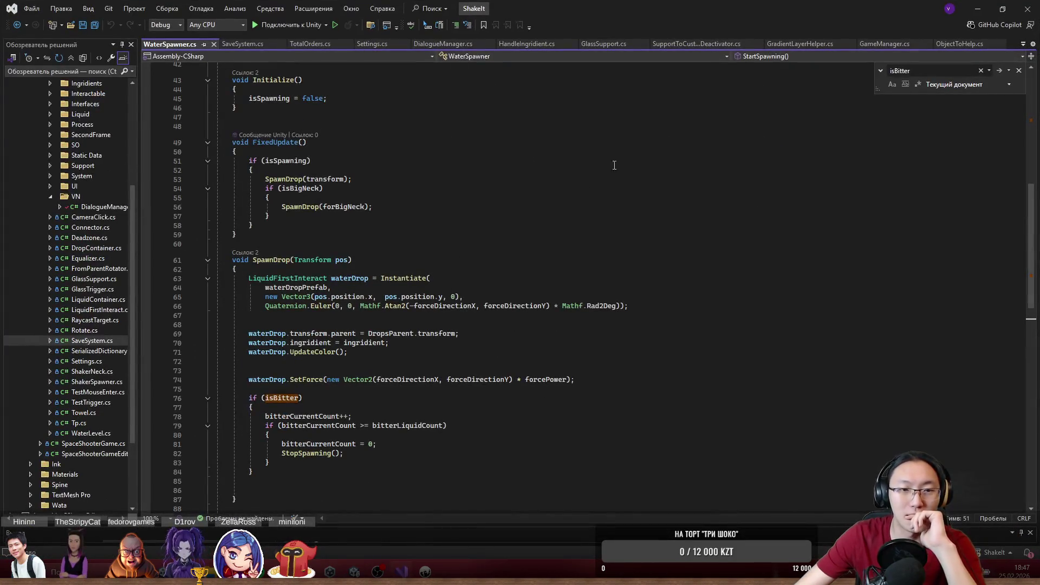
pyautogui.click(978, 8)
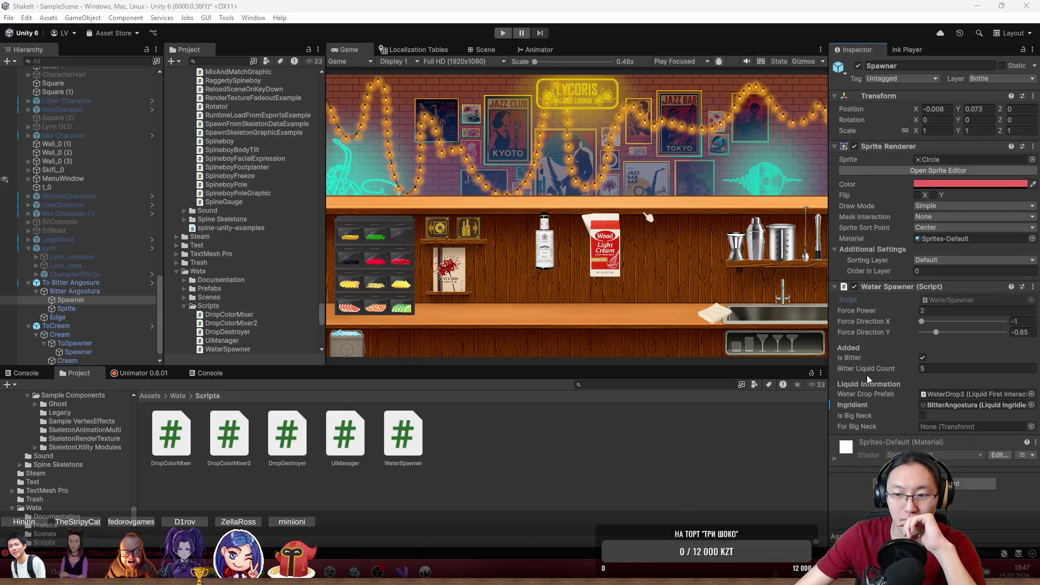
pyautogui.click(401, 570)
pyautogui.scroll(7, 271, 210)
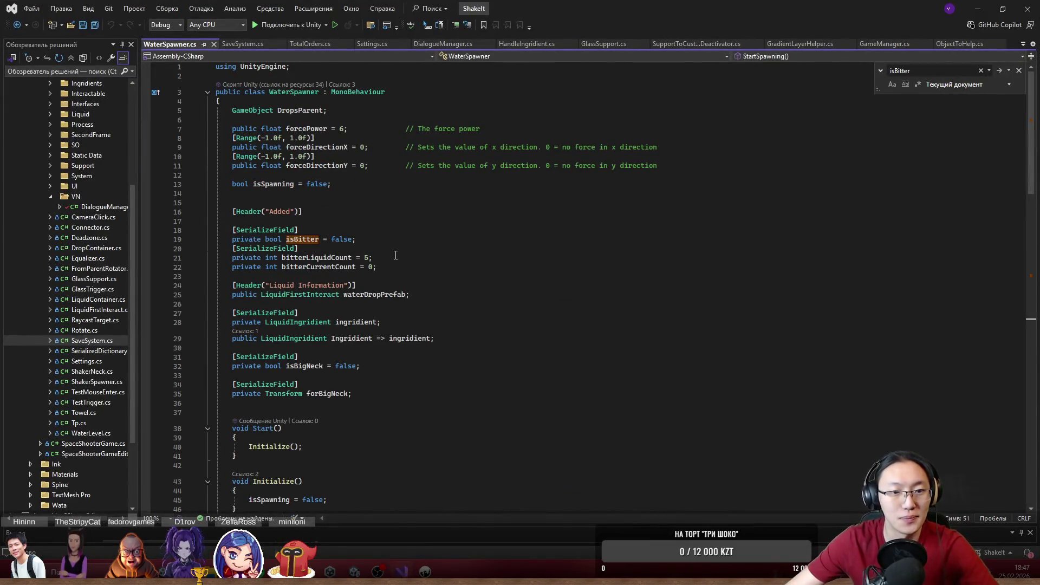
# - Change line 21 to bitterLiquidCount = 5 * GameManager._dropToMl
pyautogui.click(282, 258)
pyautogui.doubleClick(325, 256)
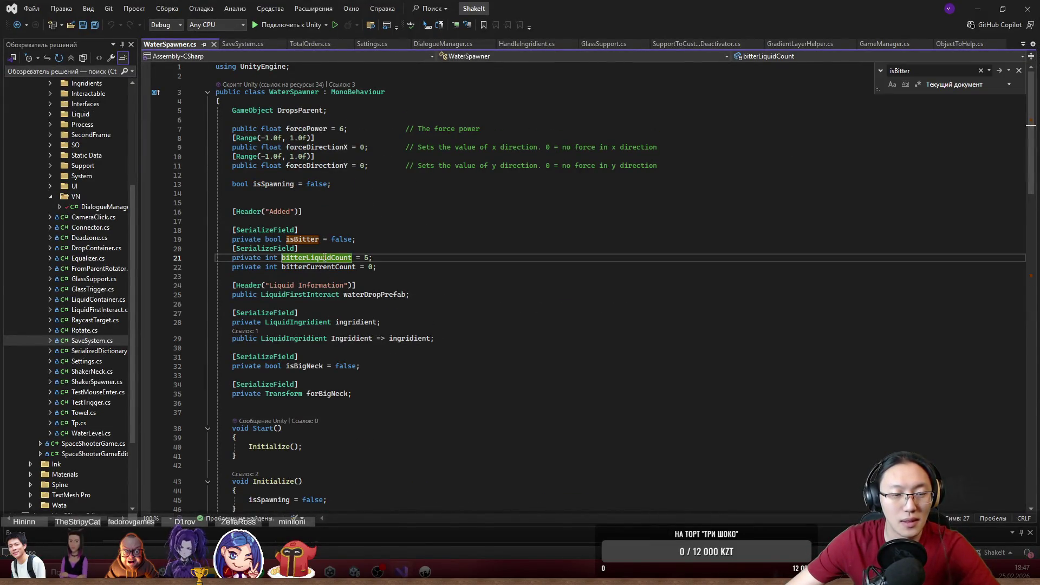
pyautogui.hotkey('ctrl', 'f')
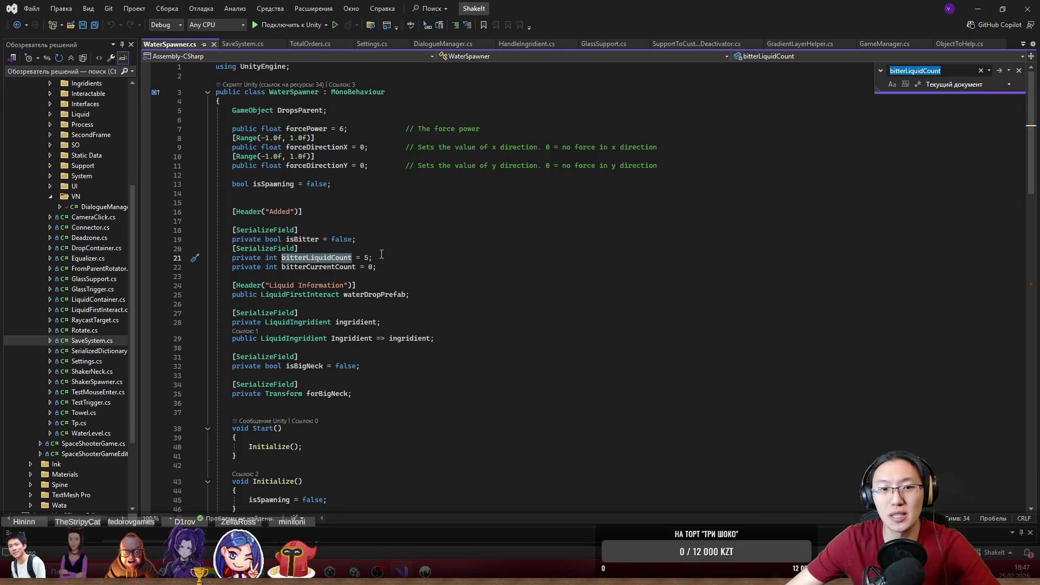
pyautogui.click(372, 257)
pyautogui.press('Left')
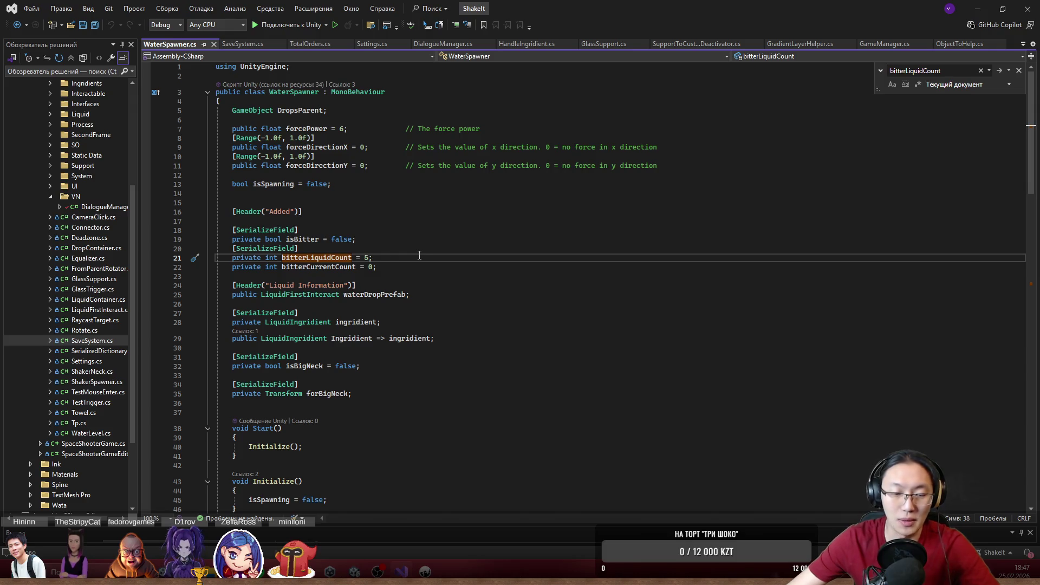
pyautogui.write('* ')
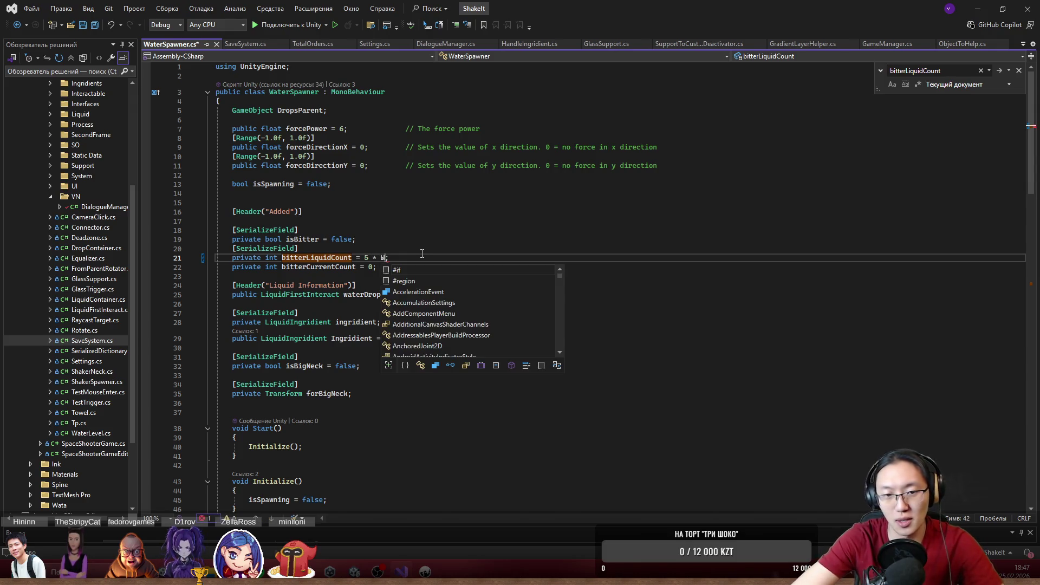
pyautogui.write('GameManager/')
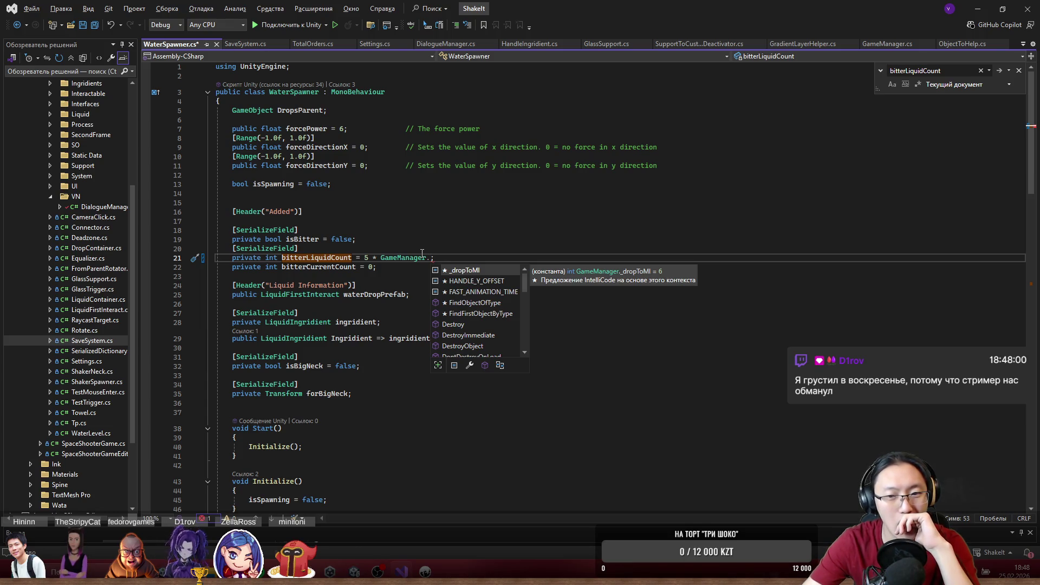
pyautogui.press('Tab')
# - Save WaterSpawner.cs and return to Unity
pyautogui.hotkey('ctrl', 's')
pyautogui.click(578, 305)
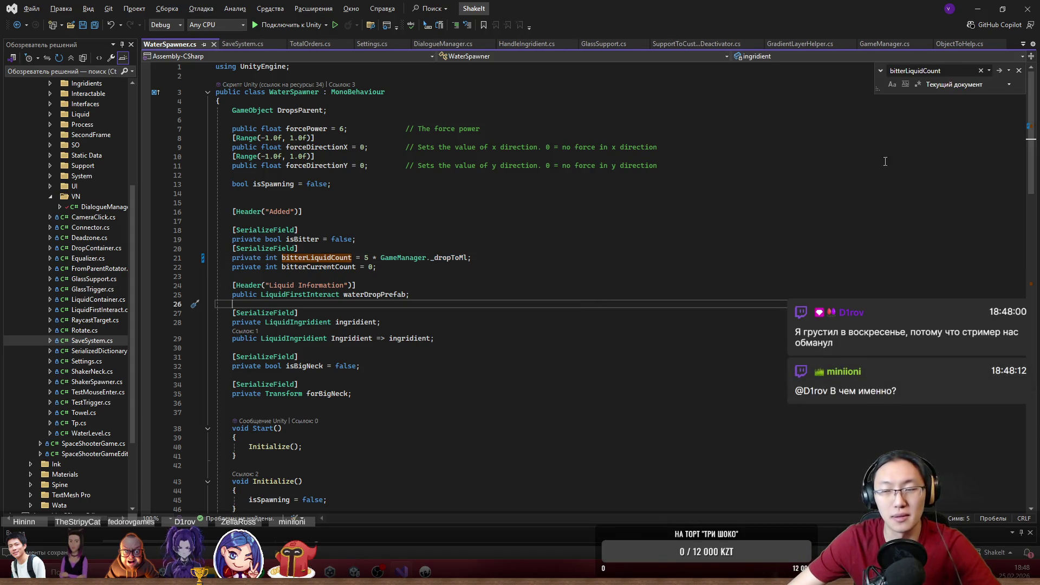
pyautogui.click(978, 9)
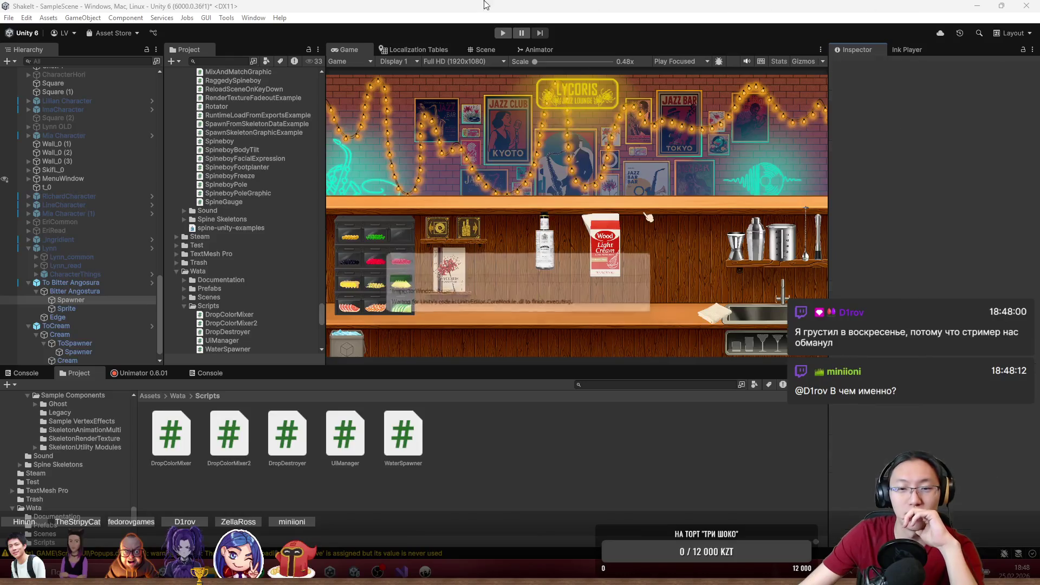
# - Play the game maximized, pick up the Angostura bitters bottle, stop, and show the Console errors
pyautogui.click(501, 33)
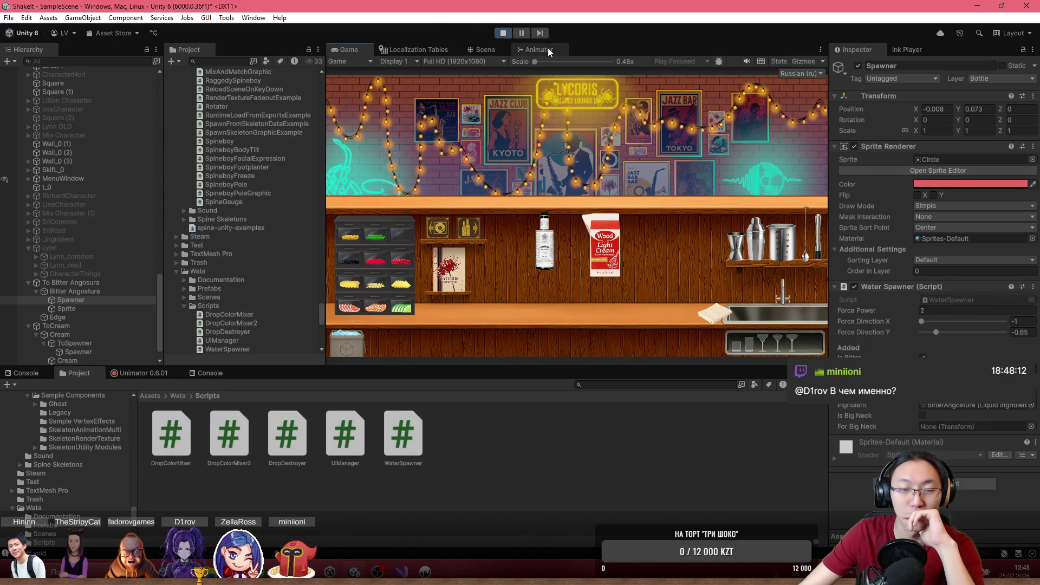
pyautogui.doubleClick(587, 47)
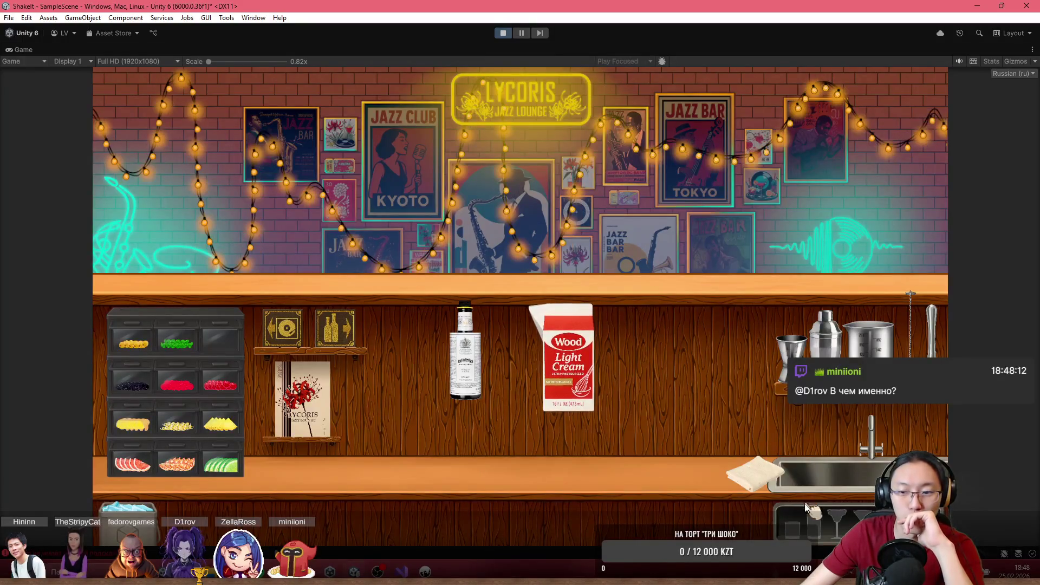
pyautogui.click(634, 401)
pyautogui.click(465, 352)
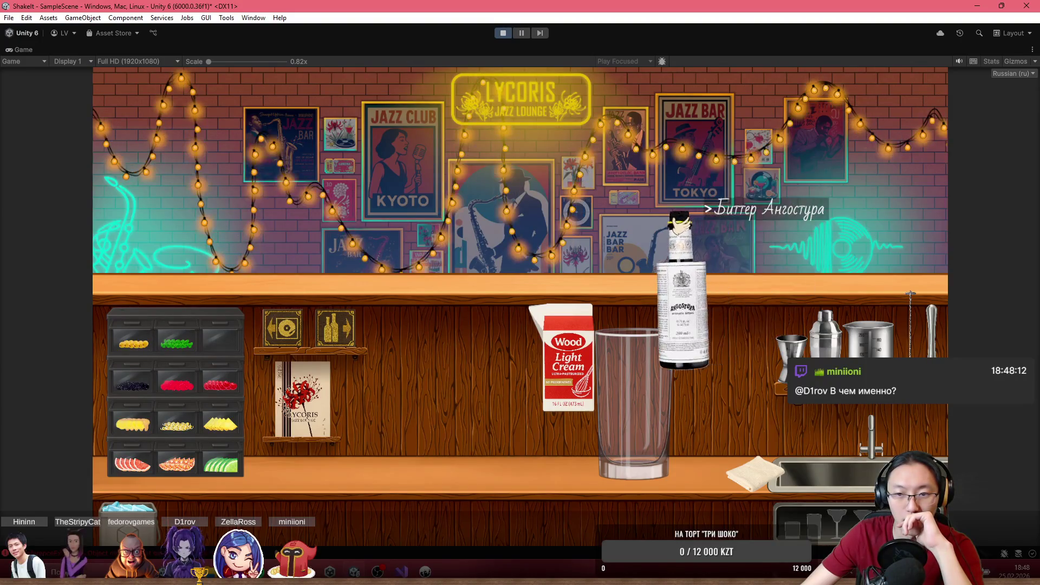
pyautogui.click(509, 35)
pyautogui.click(26, 372)
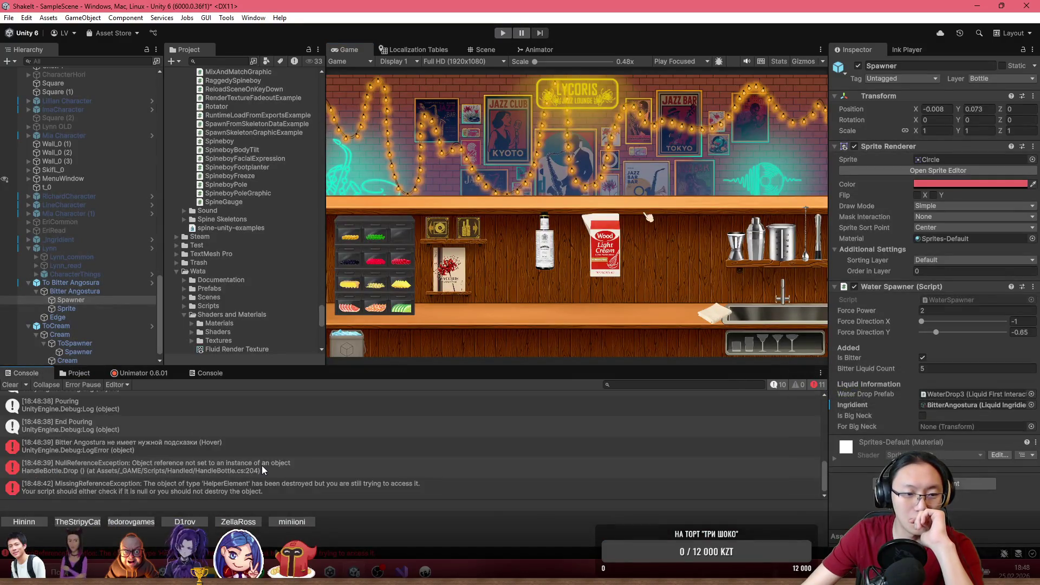
# - Select the Bitter Angostura console error and inspect the Bitter Angosura bottle's HandleBottle component
pyautogui.click(260, 447)
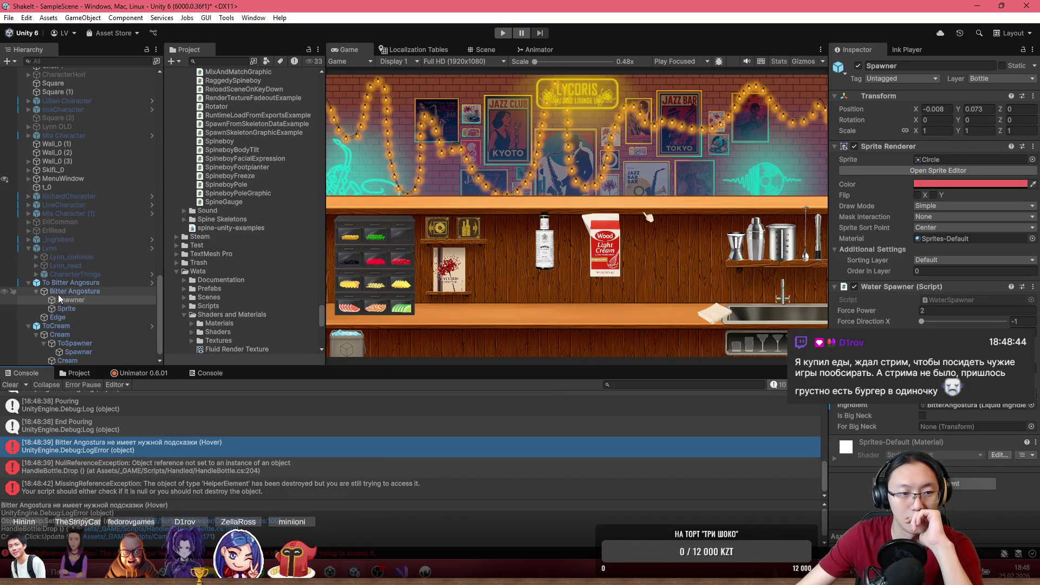
pyautogui.click(70, 283)
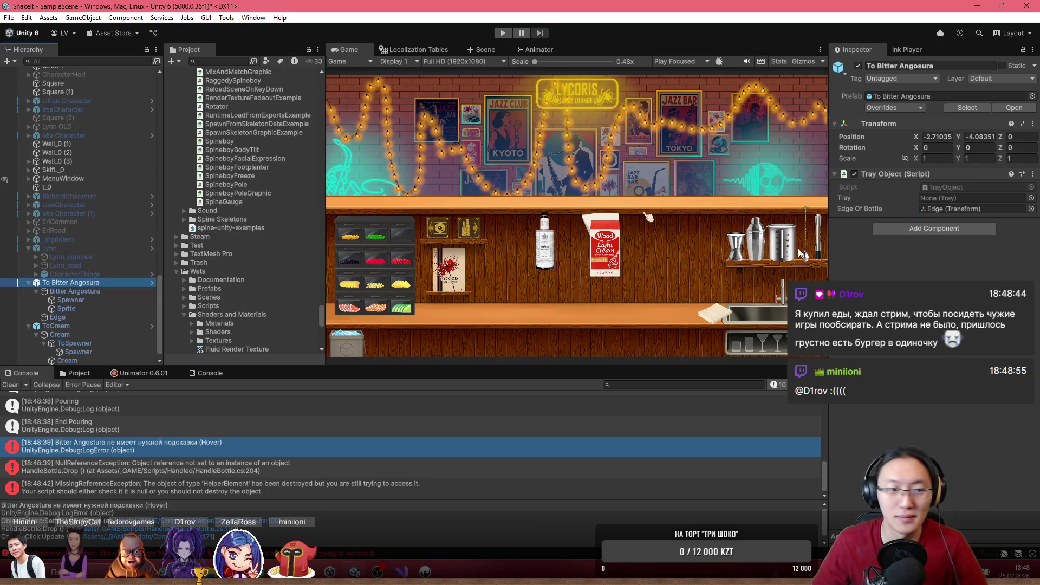
pyautogui.click(88, 294)
pyautogui.scroll(-5, 970, 405)
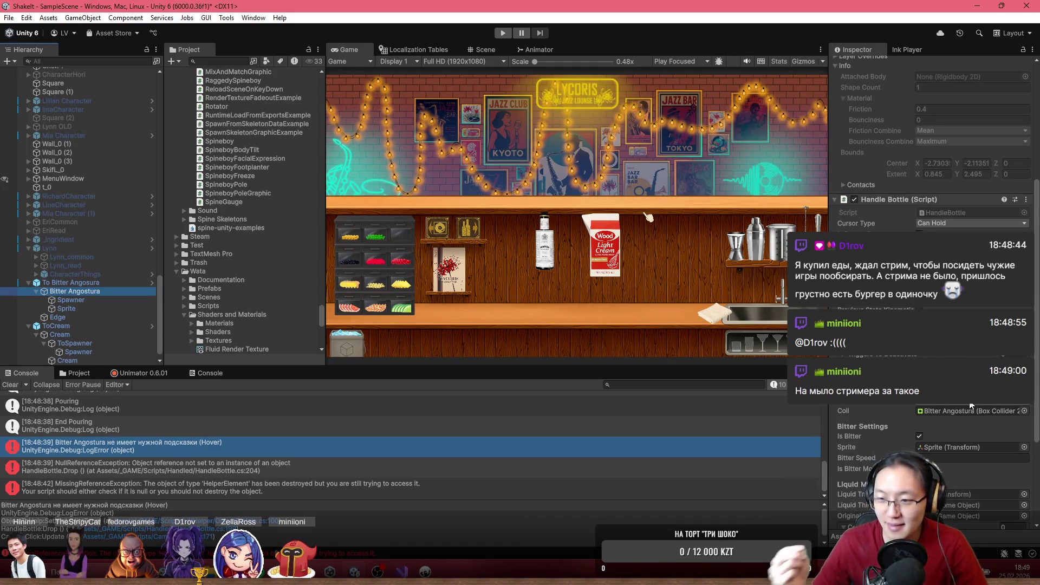
pyautogui.scroll(-4, 970, 405)
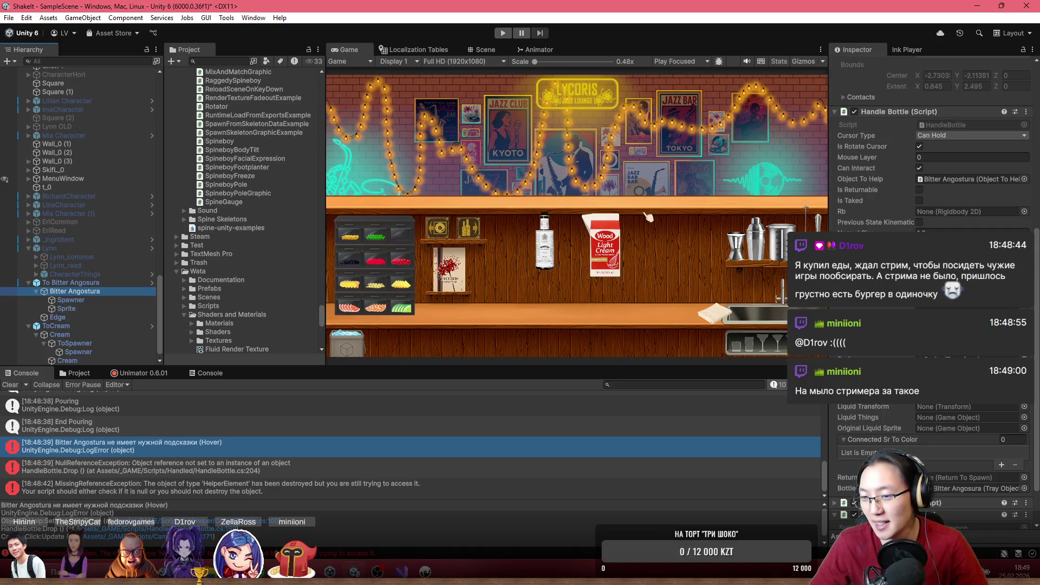
pyautogui.scroll(-2, 921, 459)
pyautogui.moveTo(930, 439)
pyautogui.mouseDown()
pyautogui.moveTo(959, 429)
pyautogui.moveTo(953, 452)
pyautogui.moveTo(950, 430)
pyautogui.mouseUp()
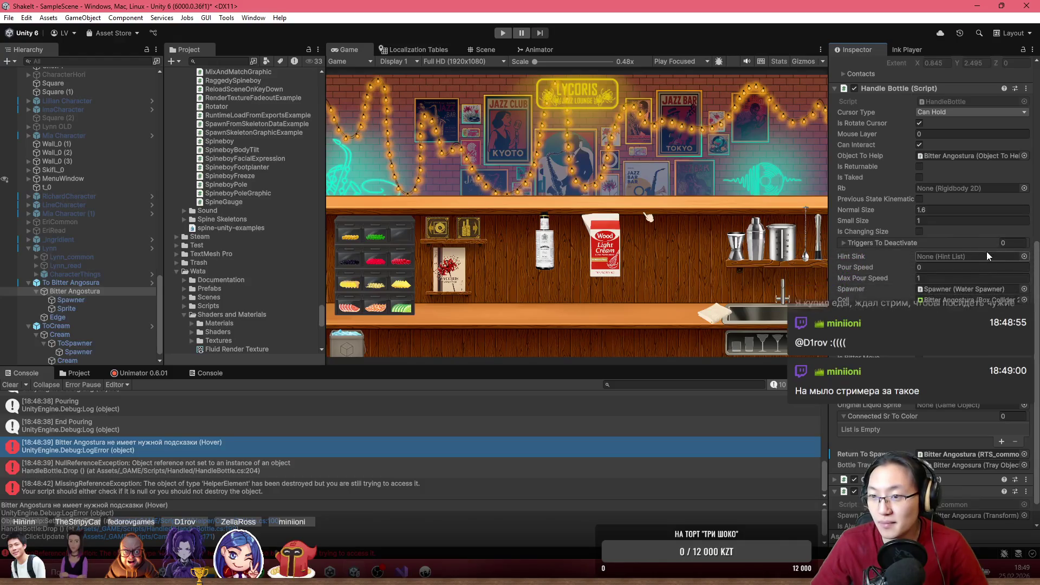
pyautogui.click(1023, 256)
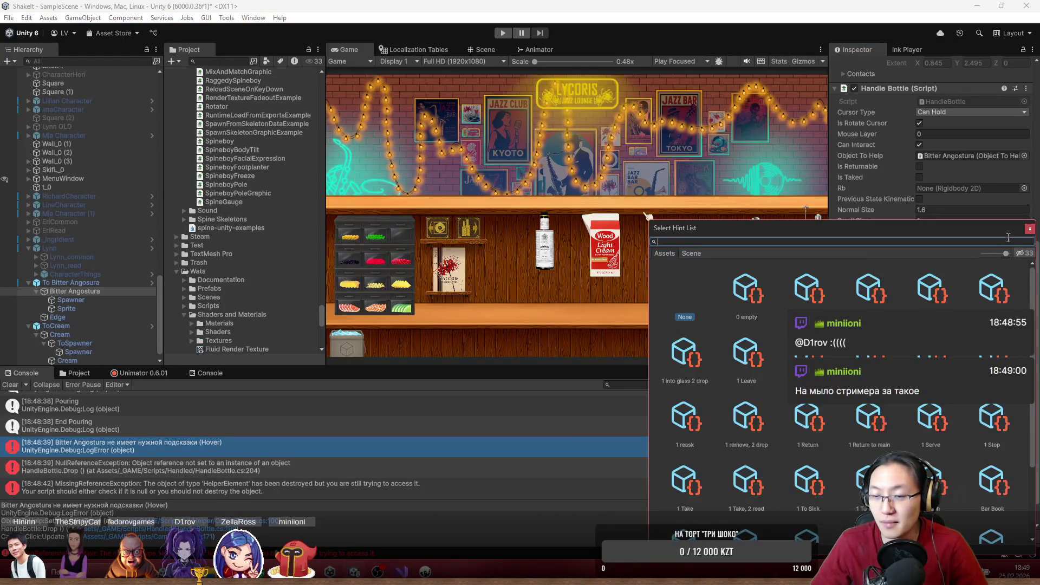
pyautogui.click(1029, 228)
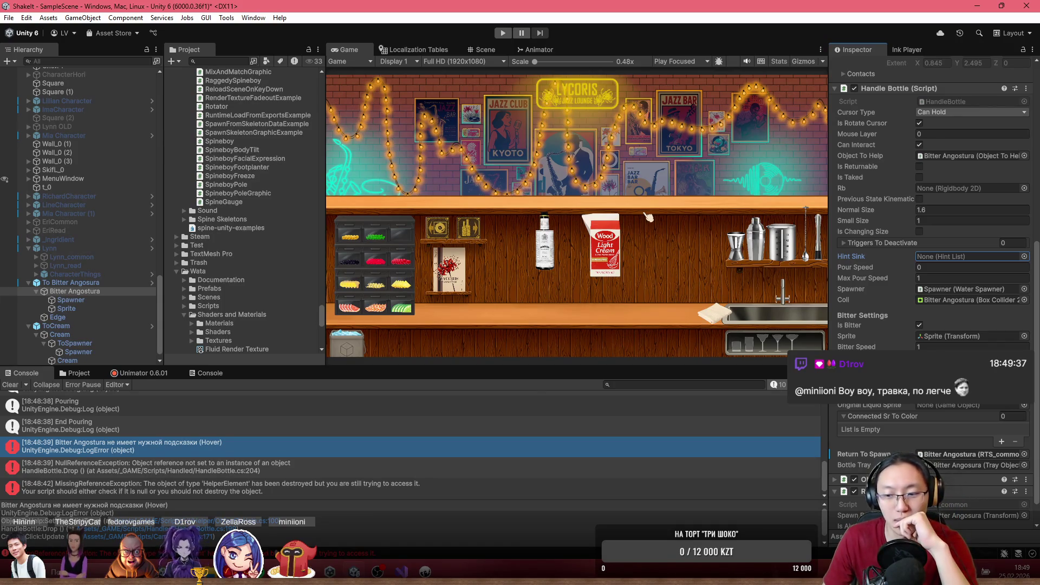
pyautogui.click(448, 570)
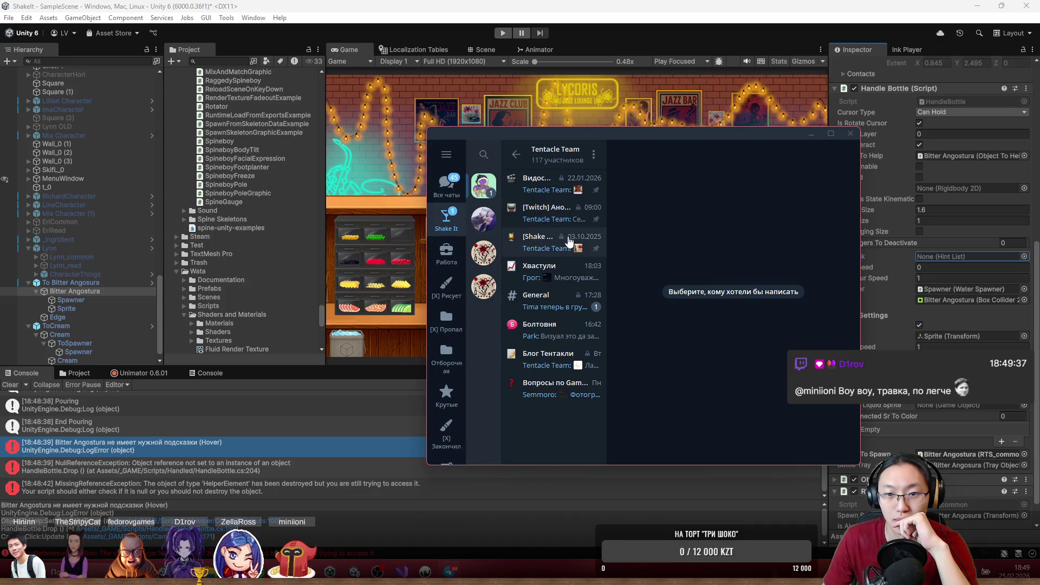
# - Open the [Twitch] Анонсы всех стримов channel in Telegram and scroll back through its announcements
pyautogui.click(566, 218)
pyautogui.scroll(2, 766, 320)
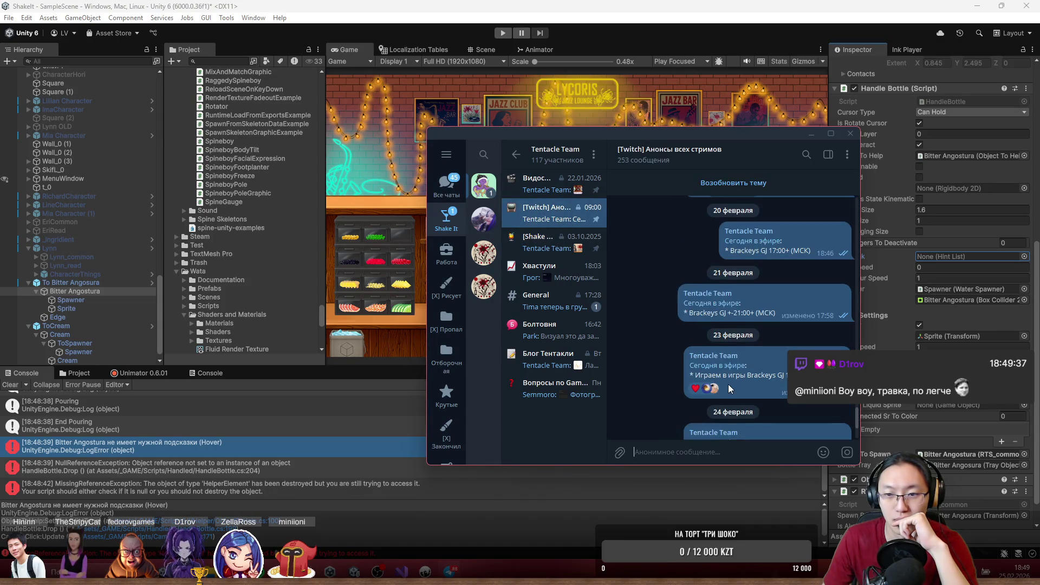
pyautogui.click(1007, 571)
pyautogui.click(1008, 570)
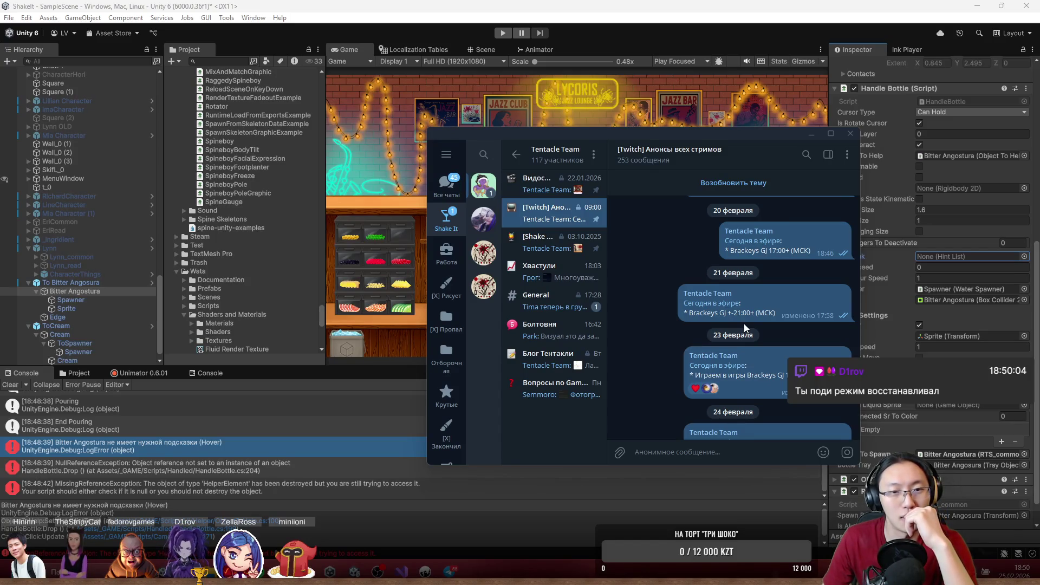
# - Move the Telegram window up and left, then close it to return to Unity
pyautogui.moveTo(742, 318)
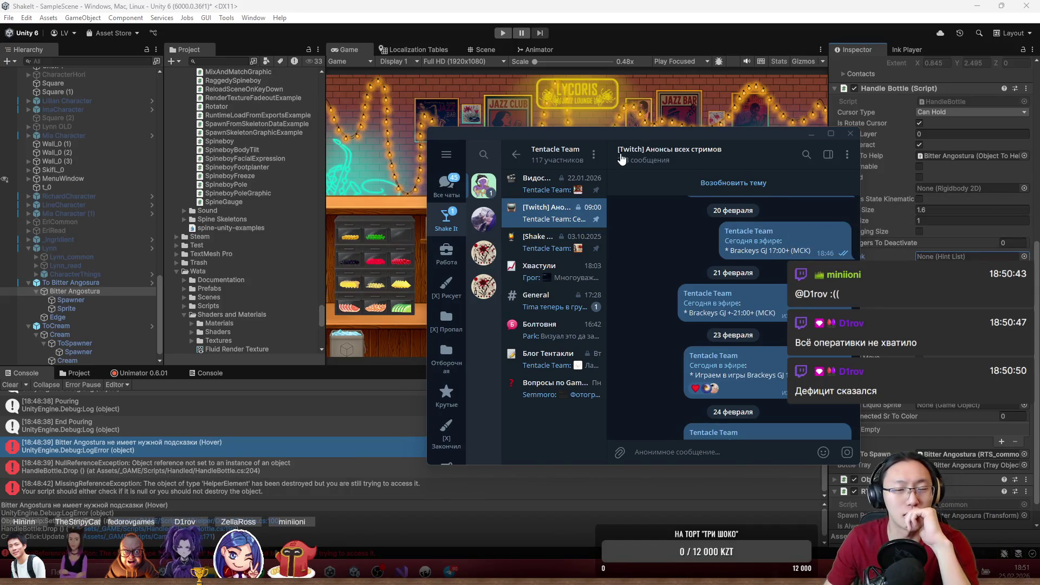
pyautogui.moveTo(637, 134); pyautogui.dragTo(603, 122)
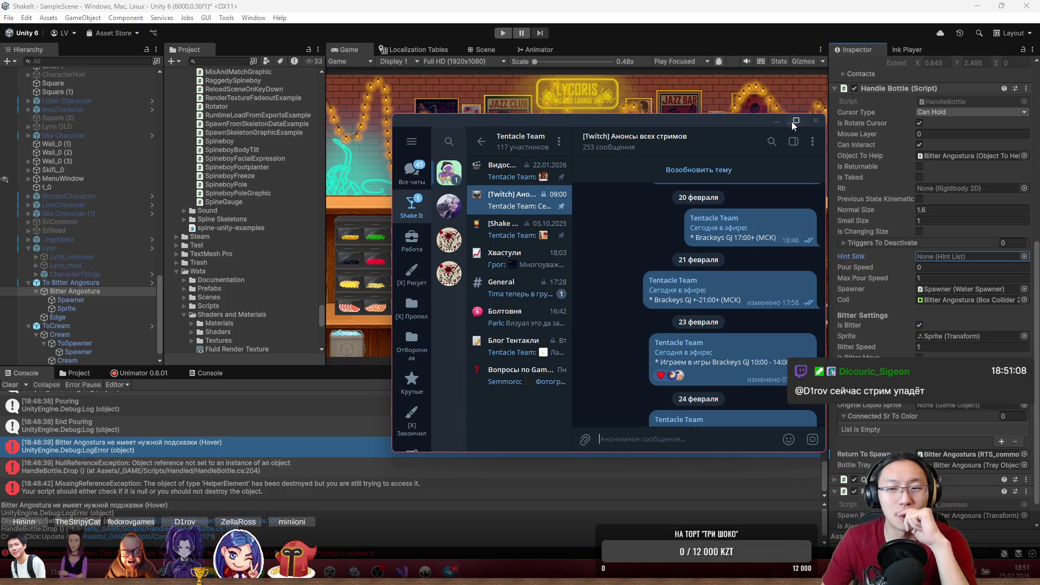
pyautogui.moveTo(748, 122); pyautogui.dragTo(713, 77)
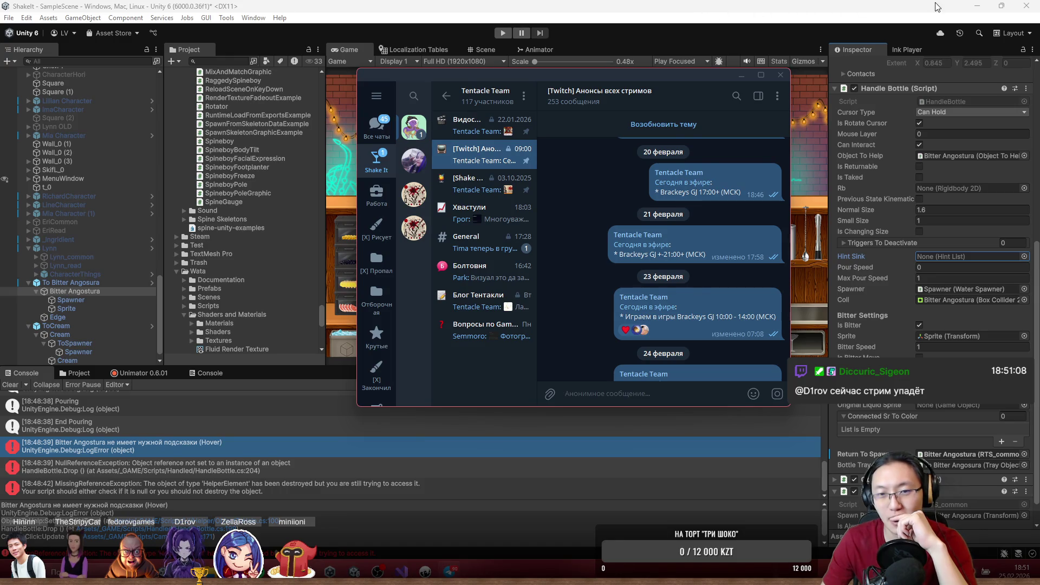
pyautogui.click(778, 73)
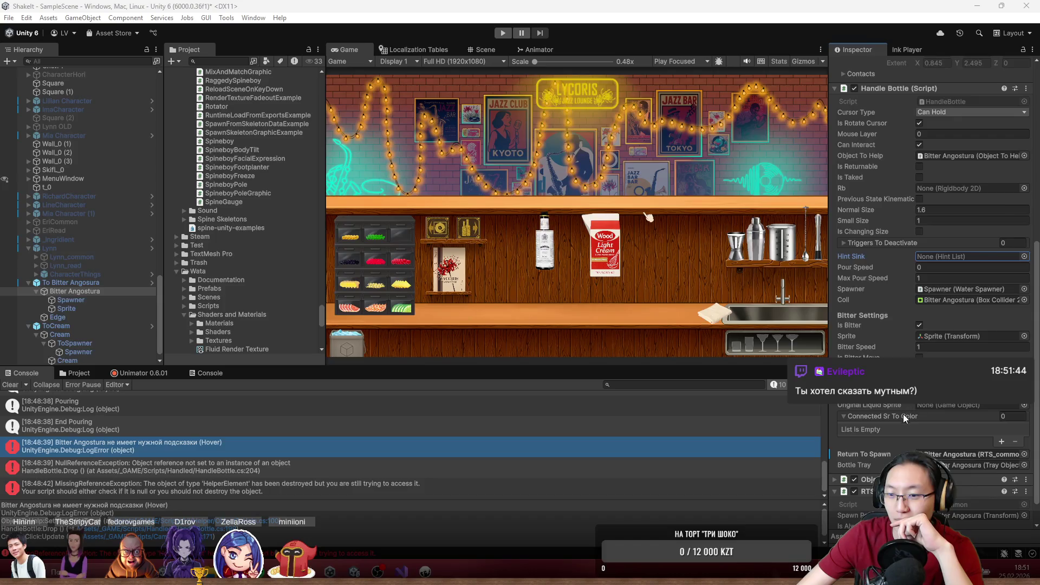
pyautogui.scroll(-2, 902, 414)
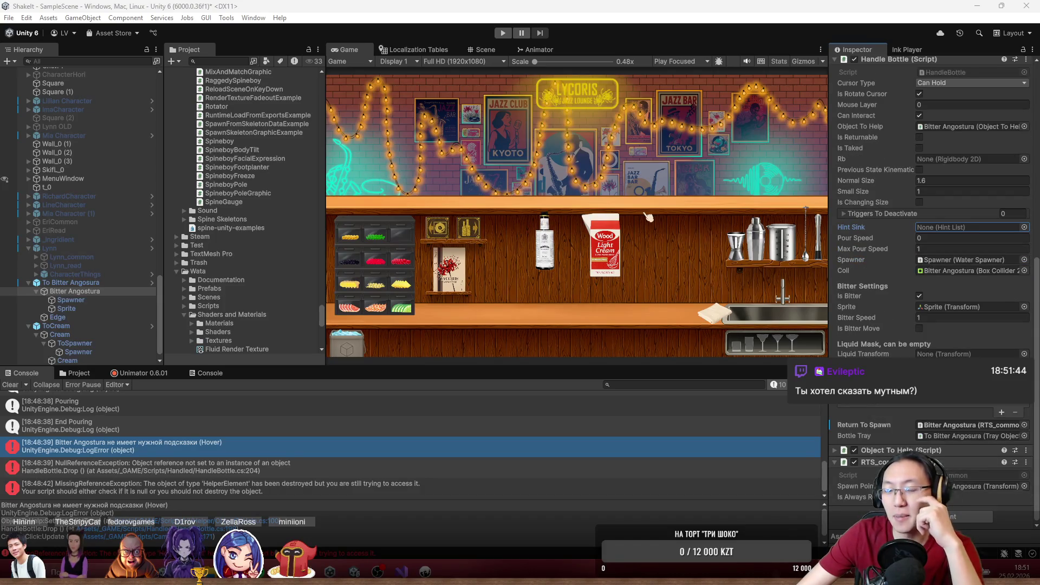
pyautogui.scroll(4, 931, 317)
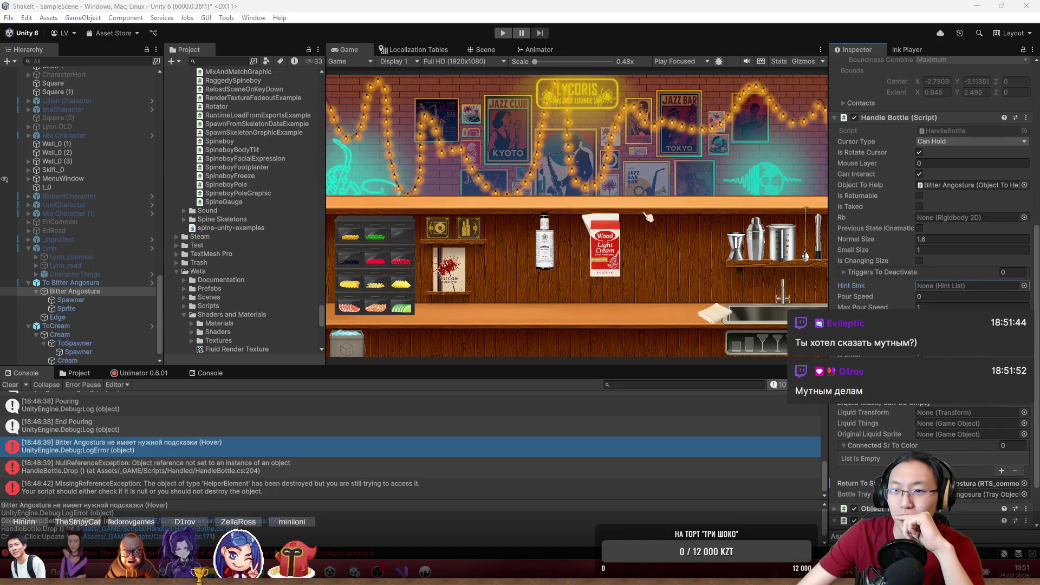
pyautogui.scroll(-3, 932, 217)
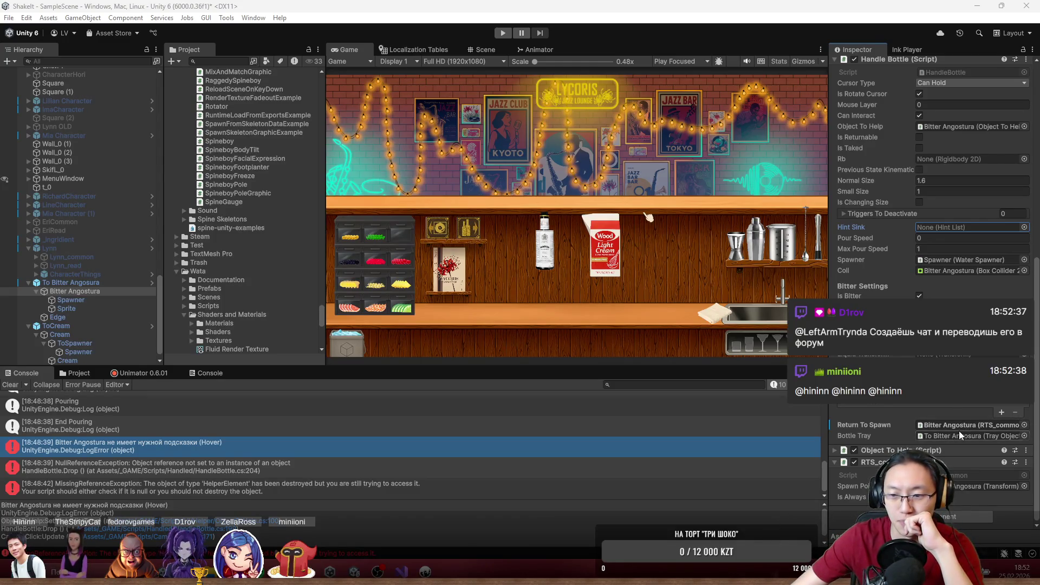
# - From the console error, find the Bitter Angostura bottle and add a NoneHint entry to its Object To Help hints
pyautogui.click(216, 455)
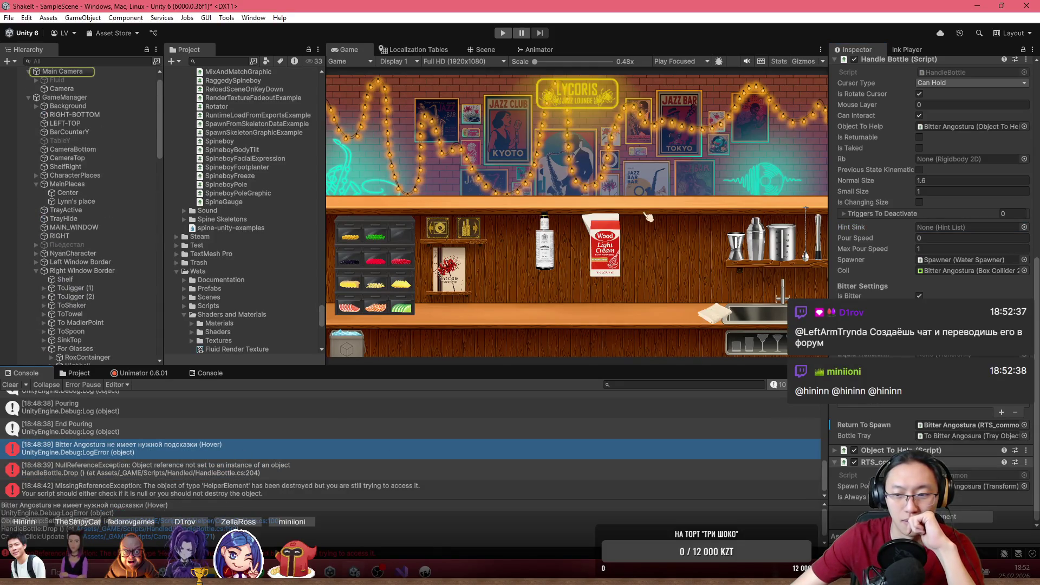
pyautogui.click(838, 452)
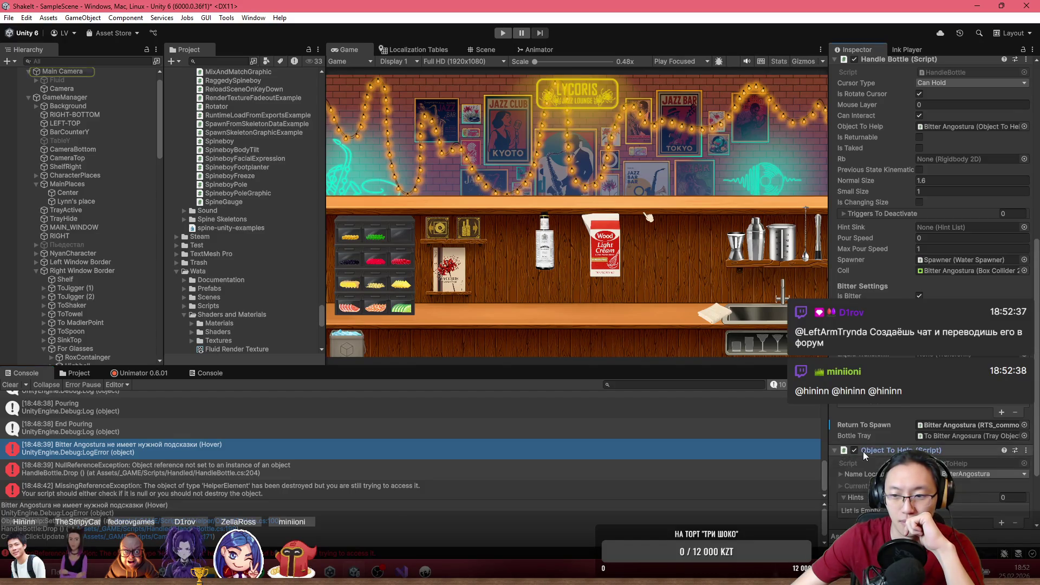
pyautogui.click(839, 404)
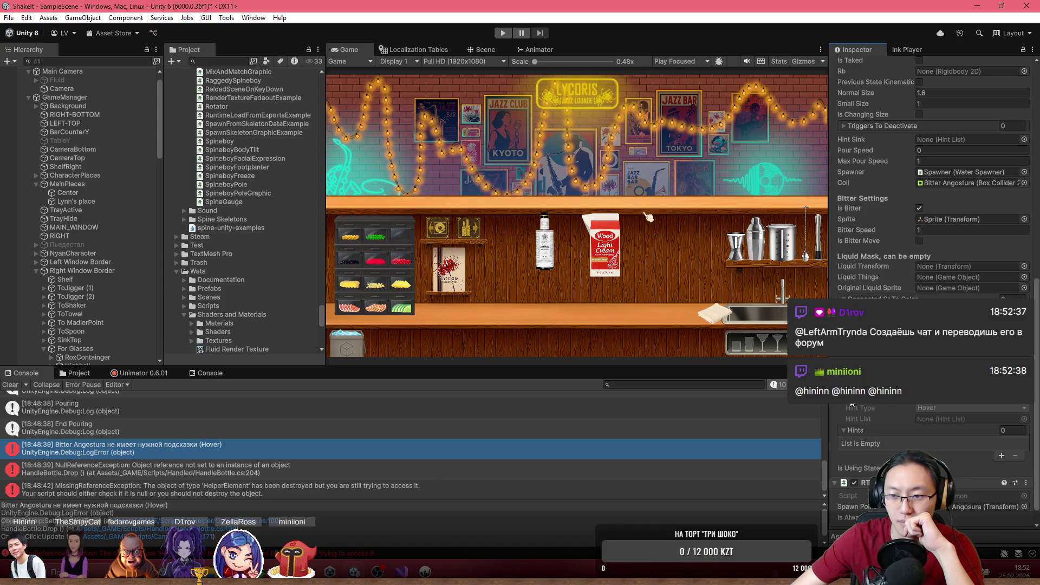
pyautogui.click(851, 403)
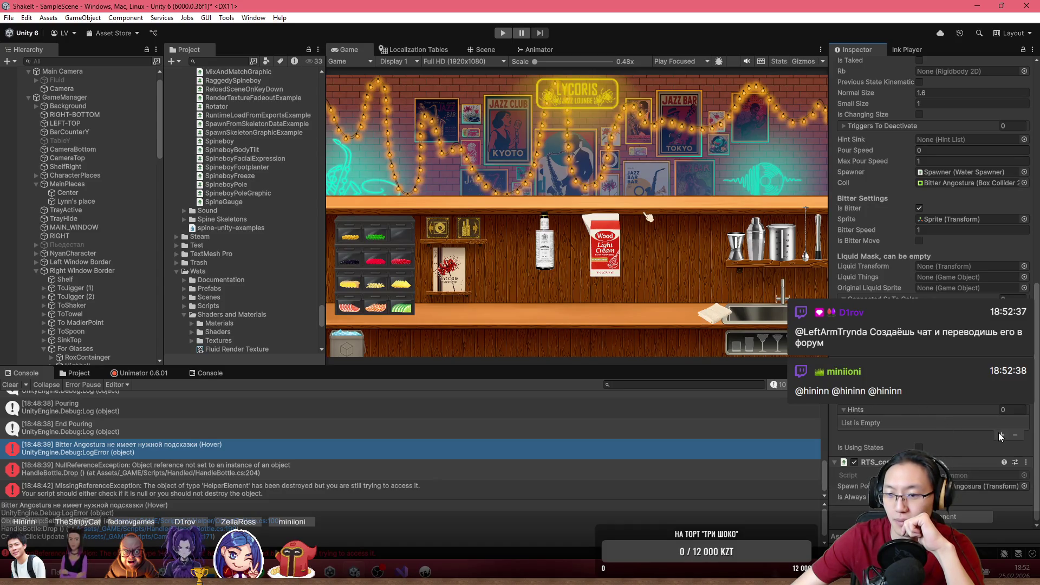
pyautogui.click(926, 443)
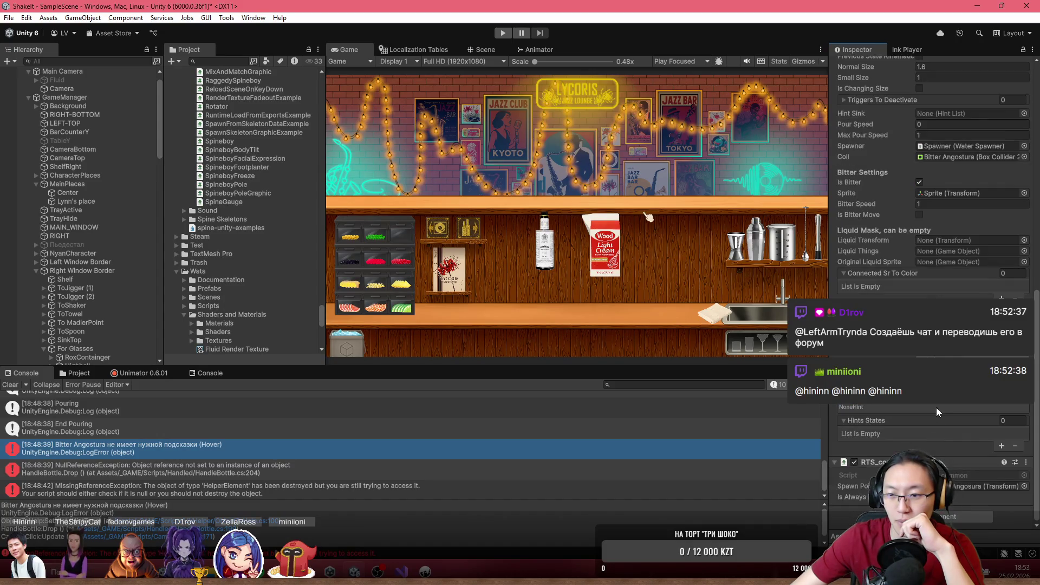
pyautogui.click(938, 405)
pyautogui.click(932, 410)
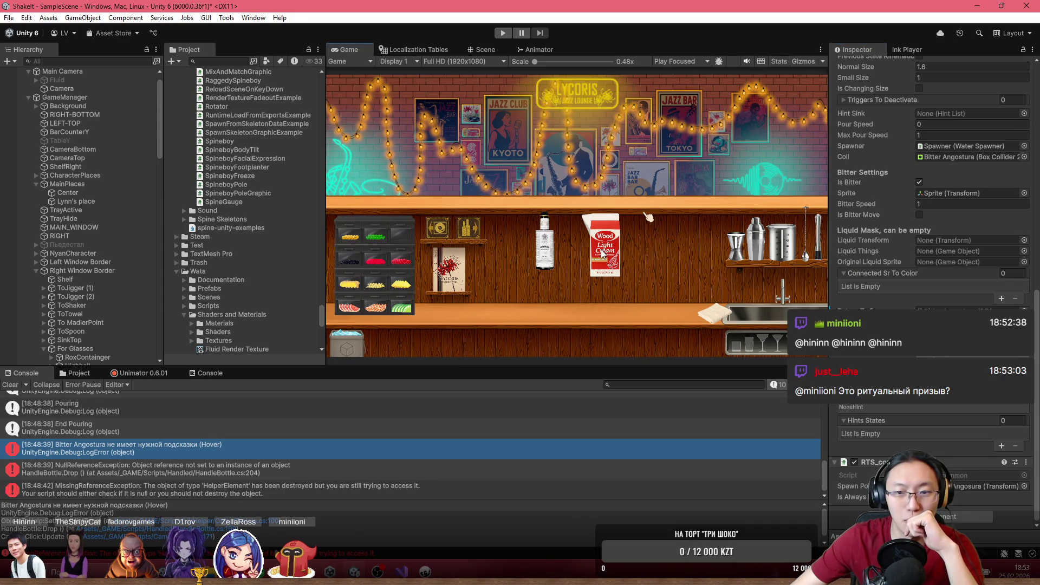
# - In the Scene view, select the cream carton and inspect the Cream child of ToCream
pyautogui.click(480, 51)
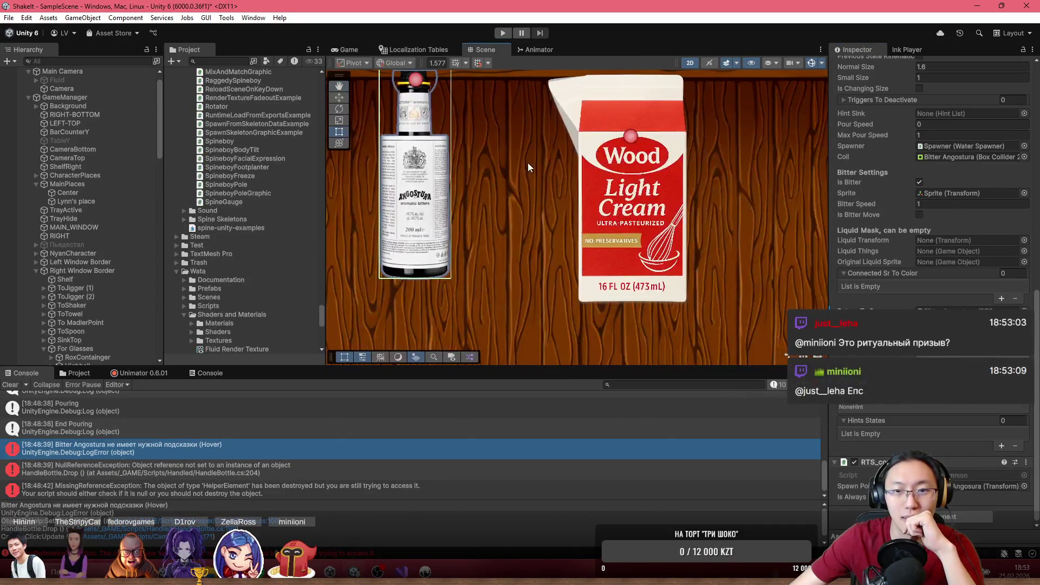
pyautogui.click(624, 165)
pyautogui.click(36, 362)
pyautogui.click(31, 360)
pyautogui.click(59, 325)
pyautogui.scroll(-10, 953, 404)
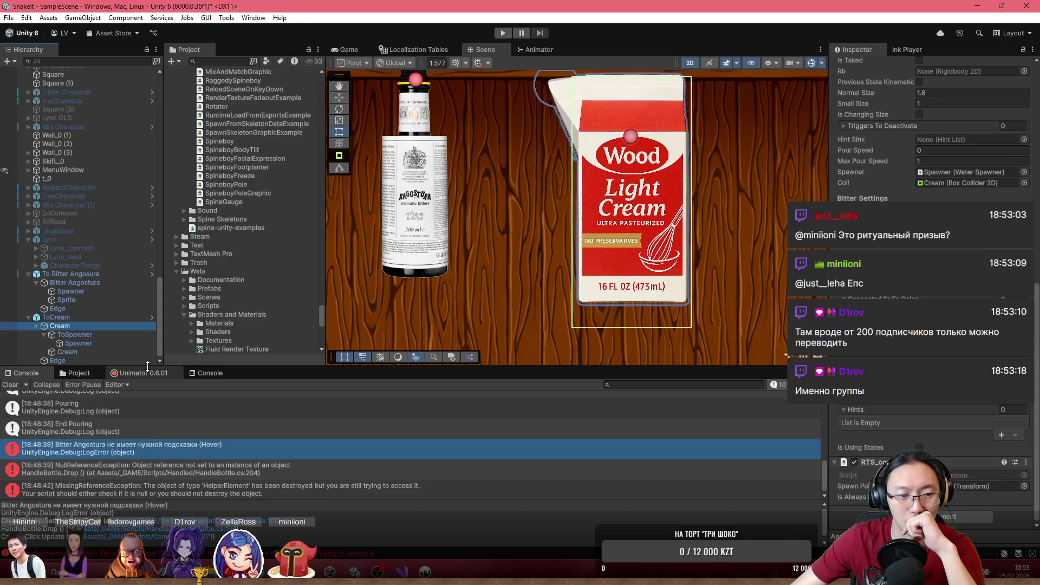
pyautogui.scroll(-3, 390, 288)
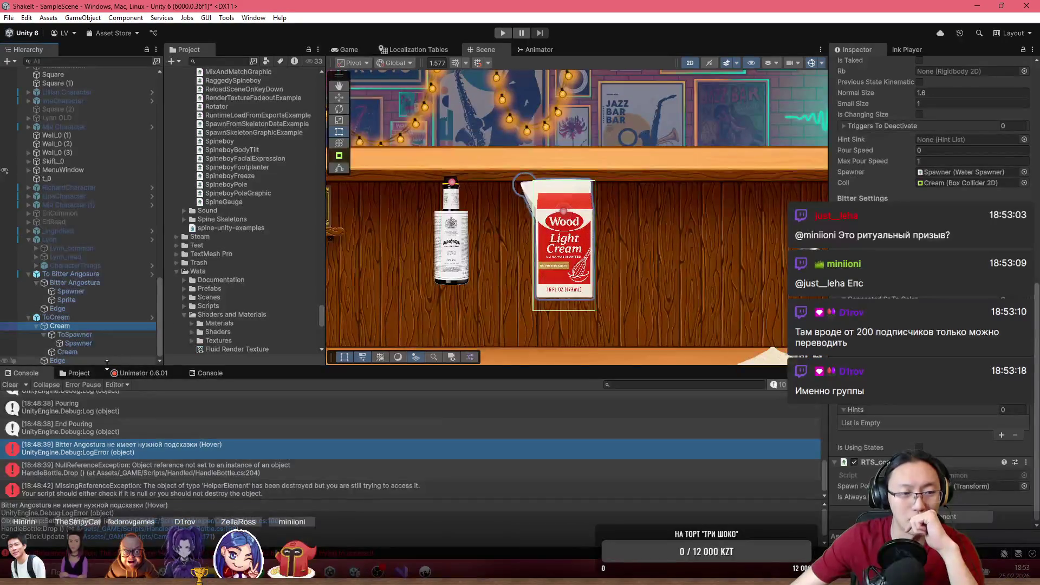
# - Locate the ToCream prefab in the Project assets and drag the ToGin prefab onto the shelf right of the cream
pyautogui.click(89, 376)
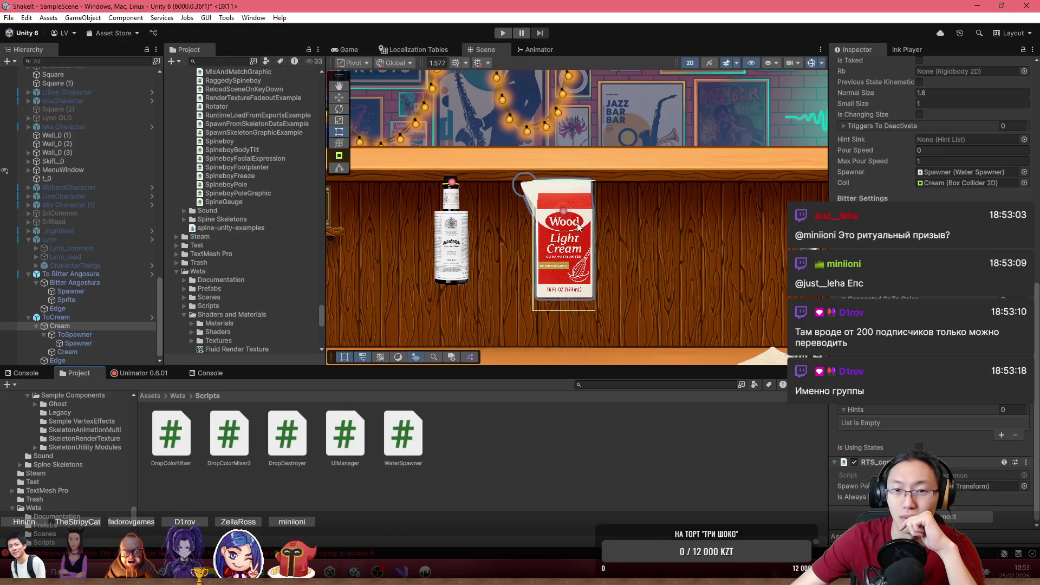
pyautogui.scroll(5, 921, 244)
pyautogui.scroll(3, 921, 125)
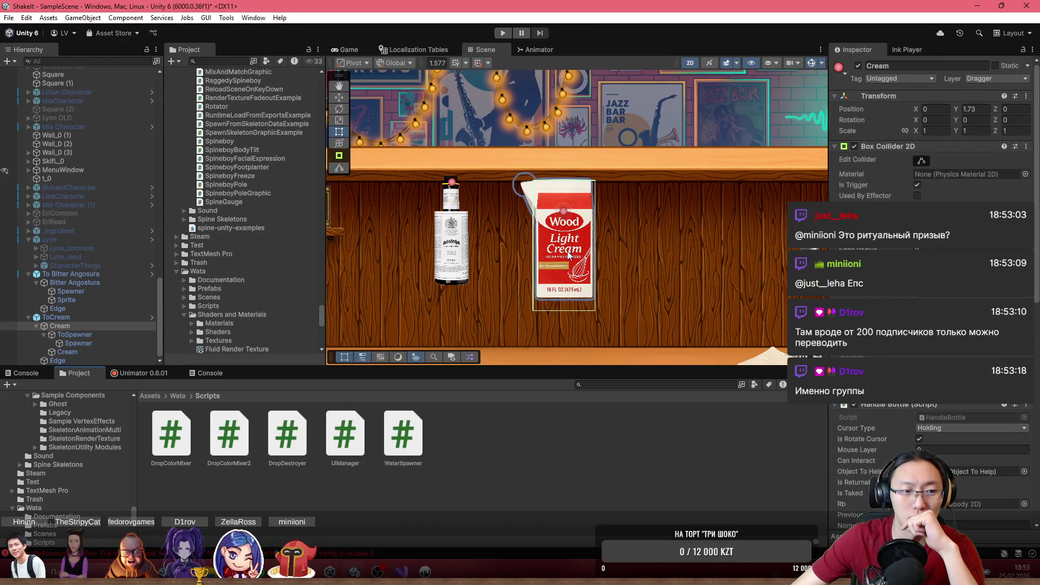
pyautogui.click(55, 317)
pyautogui.click(893, 96)
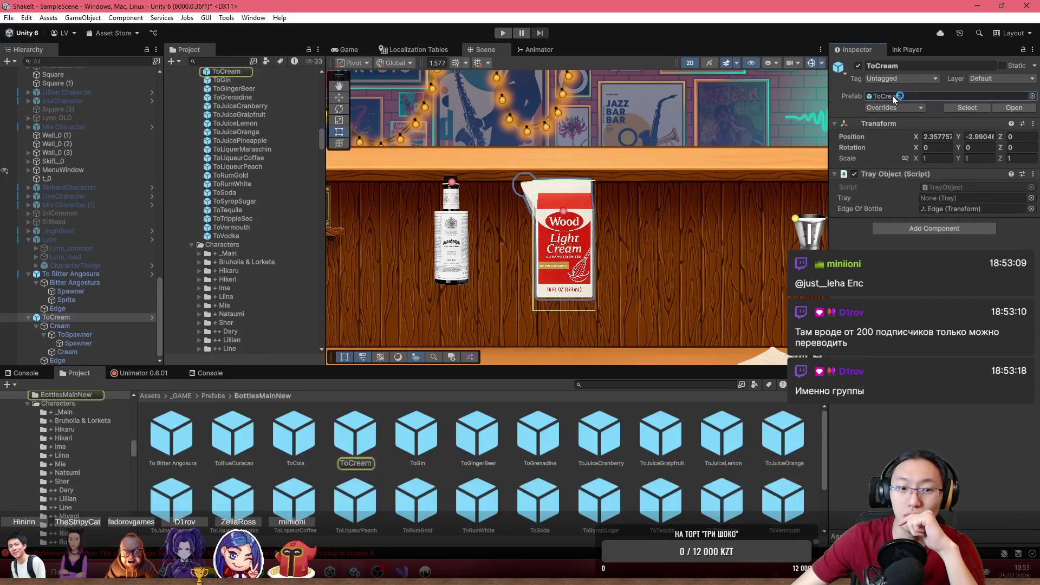
pyautogui.moveTo(429, 450)
pyautogui.mouseDown()
pyautogui.moveTo(707, 284)
pyautogui.moveTo(706, 254)
pyautogui.mouseUp()
pyautogui.click(28, 361)
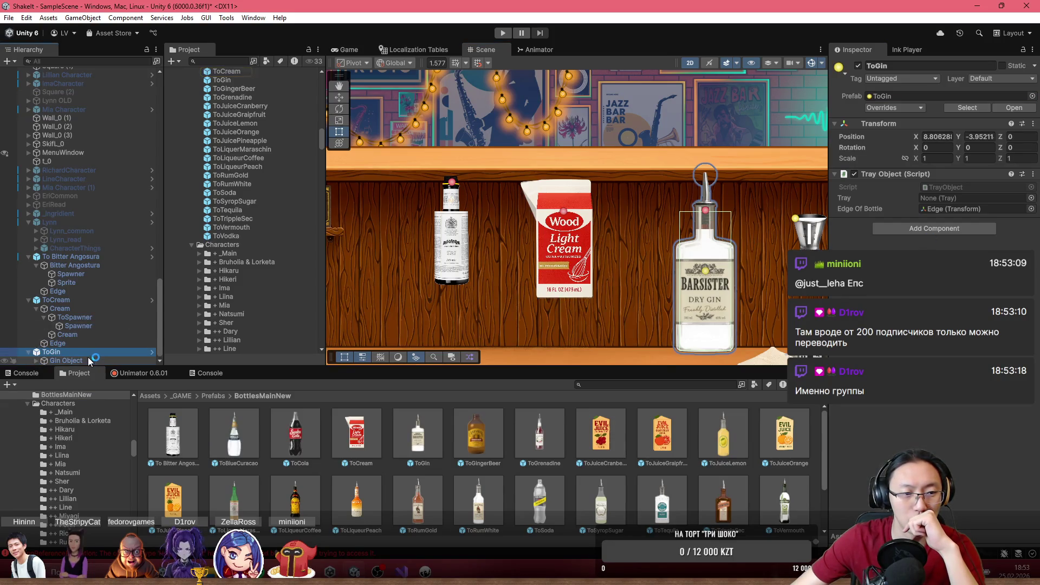
# - Review the Gin Object's Inspector settings under ToGin, then enter play mode
pyautogui.click(60, 360)
pyautogui.scroll(-12, 878, 433)
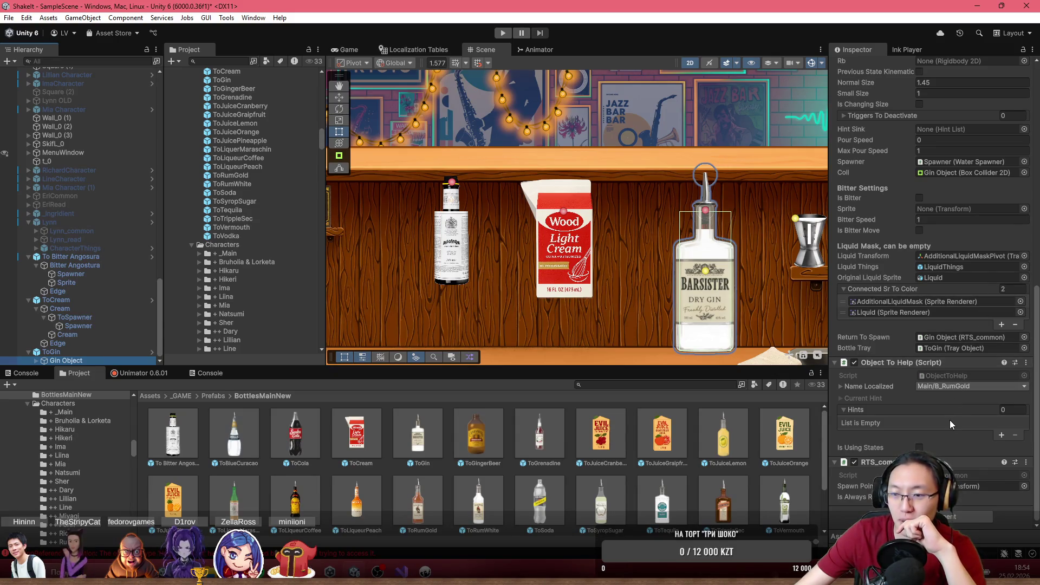
pyautogui.click(502, 33)
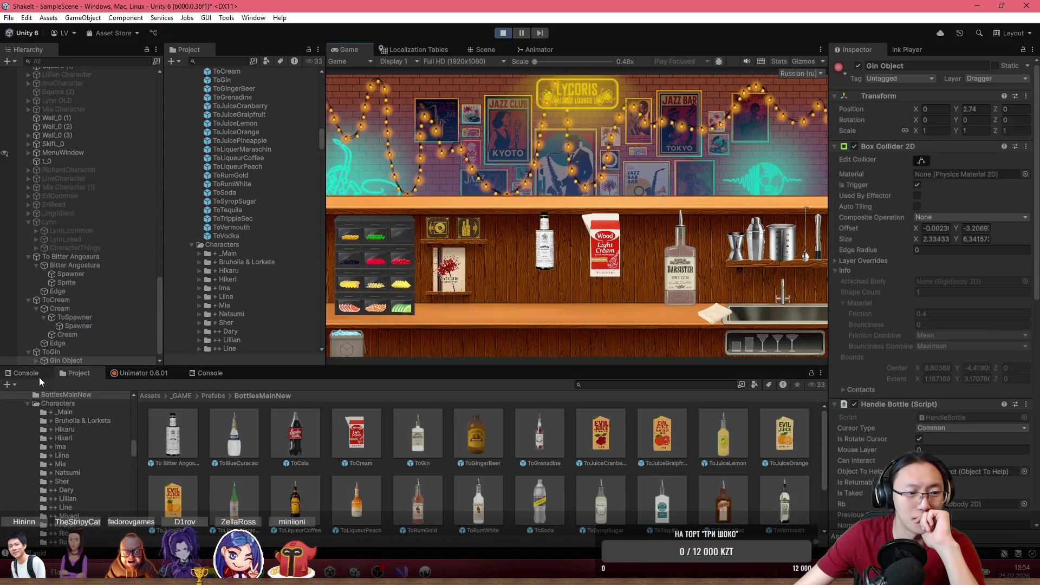
# - Clear the Console and test picking up the gin and Bitter Angostura bottles in the Game view
pyautogui.click(46, 373)
pyautogui.click(24, 384)
pyautogui.click(72, 508)
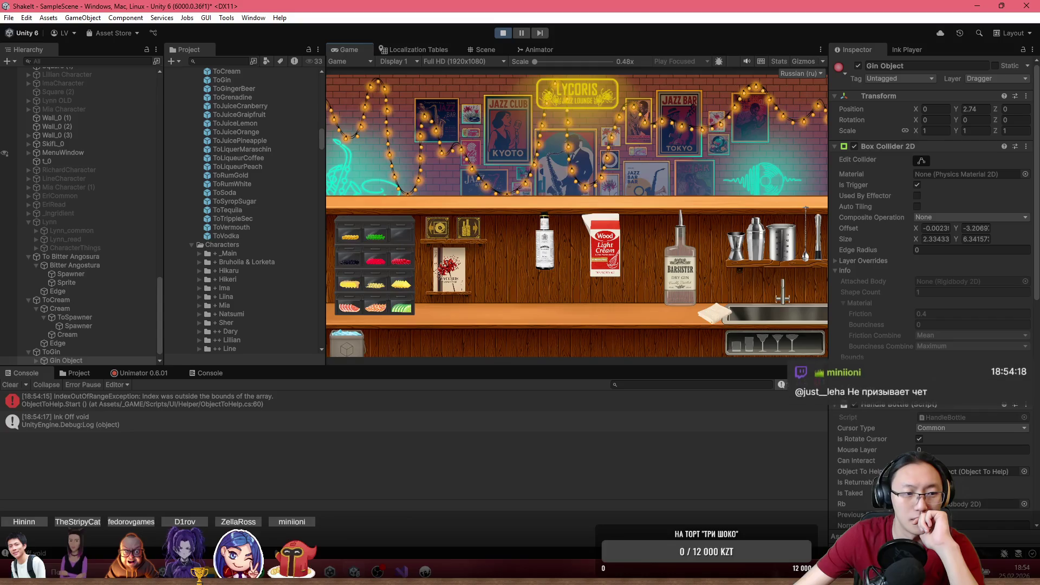
pyautogui.click(15, 389)
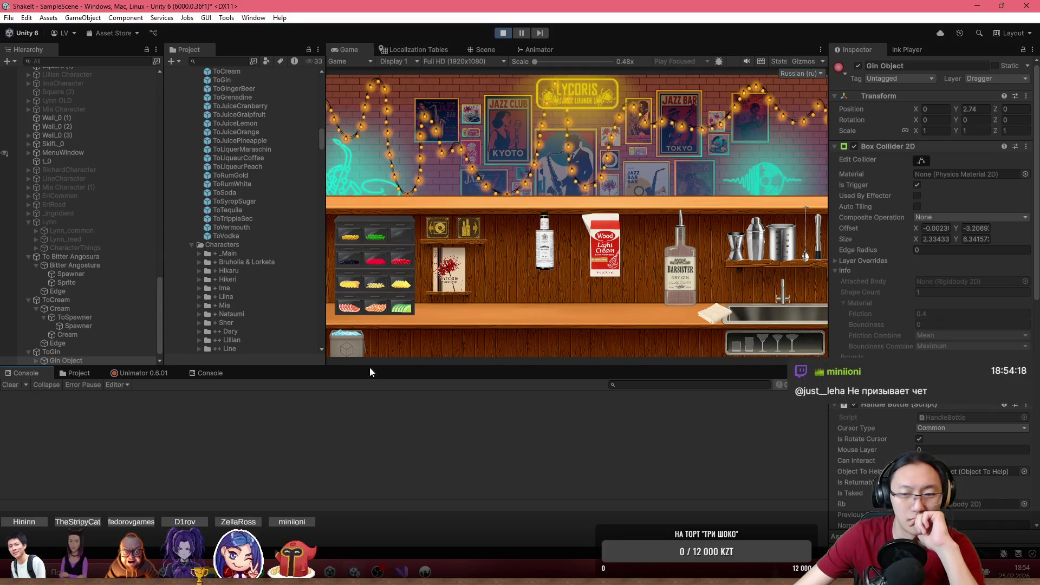
pyautogui.moveTo(544, 246)
pyautogui.mouseDown()
pyautogui.moveTo(557, 178)
pyautogui.moveTo(528, 190)
pyautogui.mouseUp()
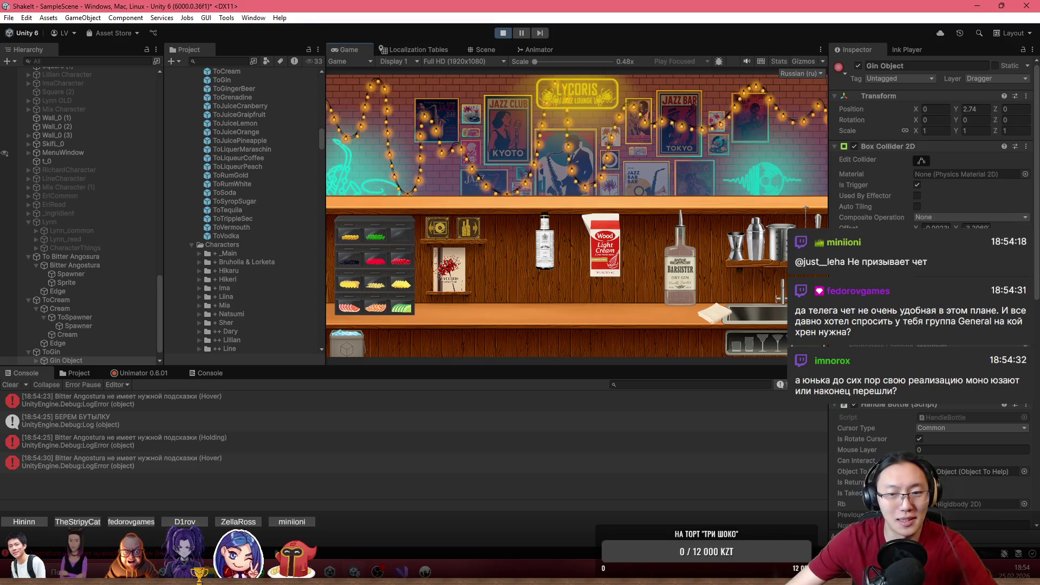
pyautogui.moveTo(688, 252)
pyautogui.mouseDown()
pyautogui.moveTo(707, 241)
pyautogui.moveTo(693, 244)
pyautogui.mouseUp()
pyautogui.moveTo(545, 242); pyautogui.dragTo(545, 232)
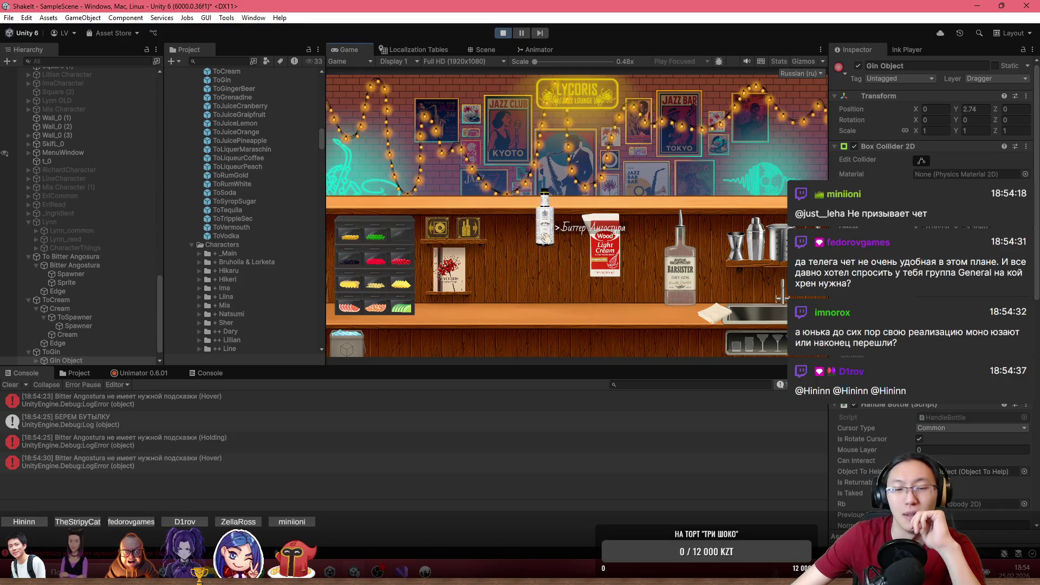
# - Inspect ToGin, Gin Object and Bitter Angostura, pick up the Angostura again, then stop play mode
pyautogui.scroll(-5, 932, 271)
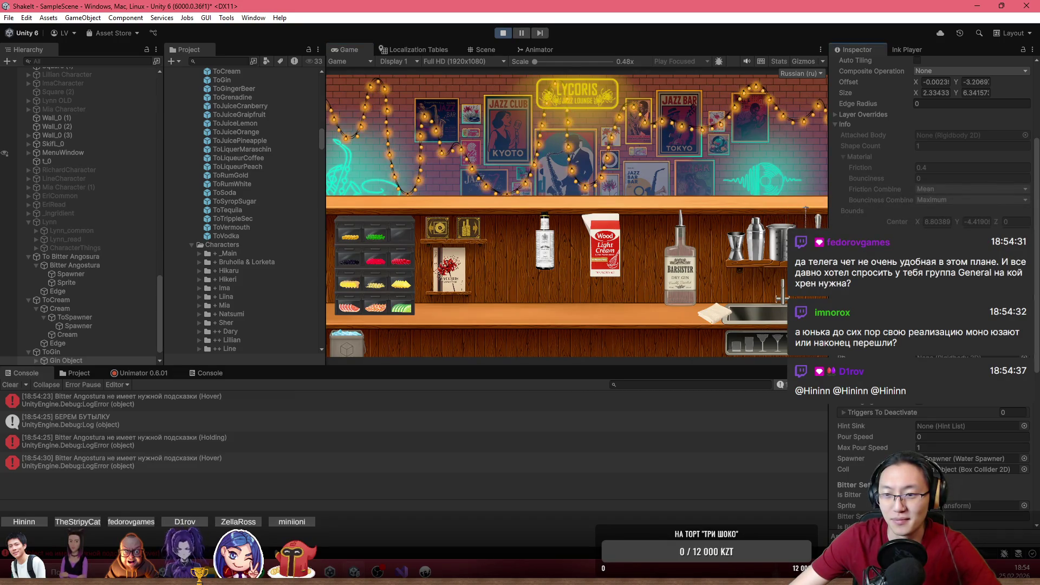
pyautogui.click(53, 351)
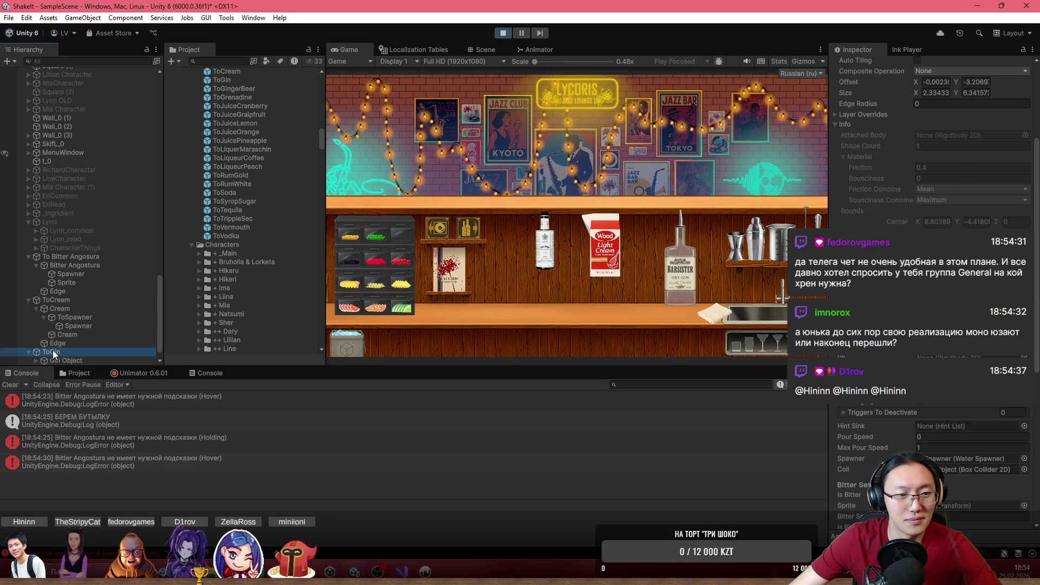
pyautogui.click(57, 359)
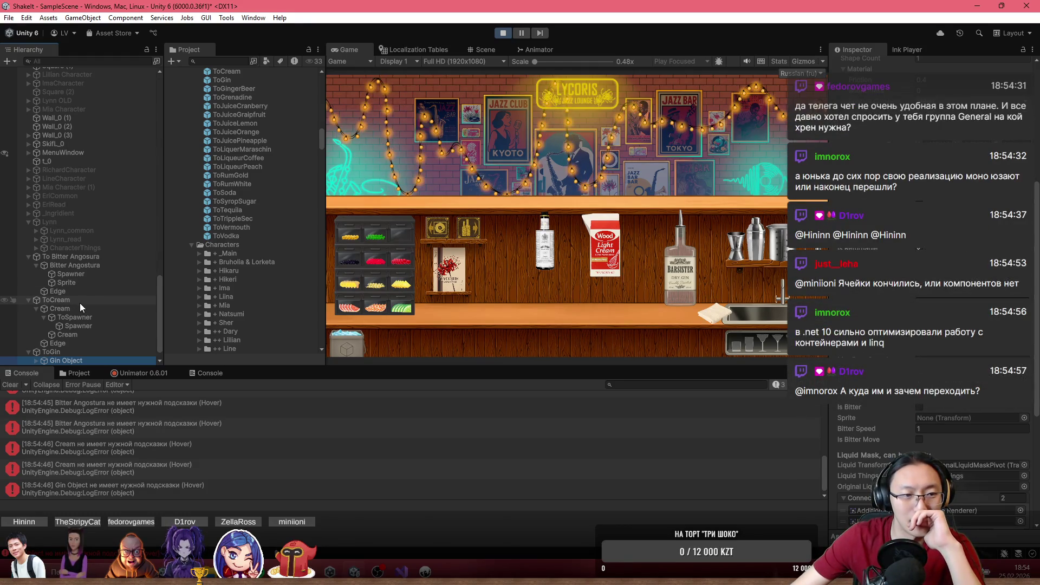
pyautogui.click(80, 264)
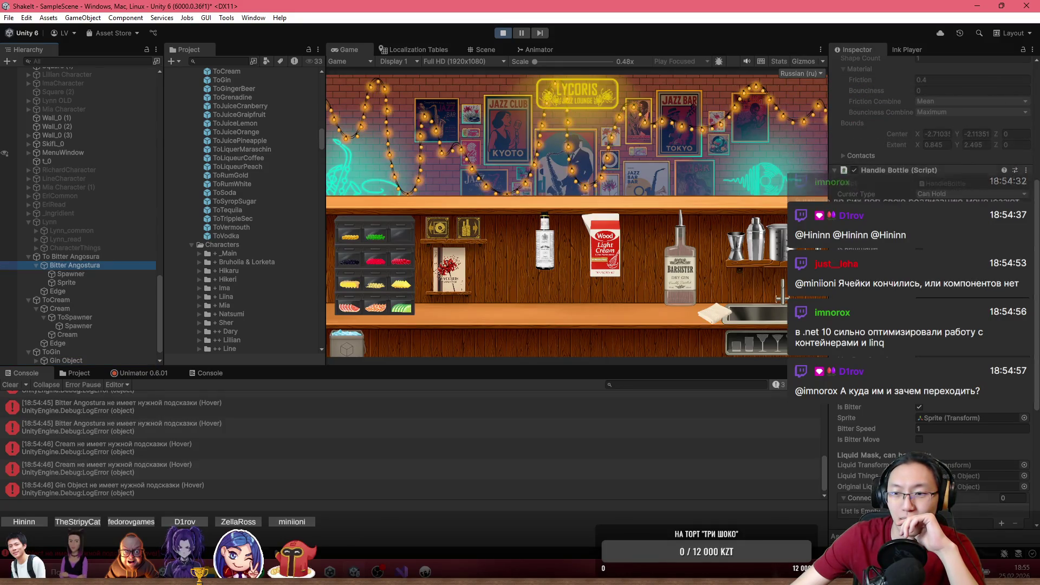
pyautogui.moveTo(545, 238); pyautogui.dragTo(520, 219)
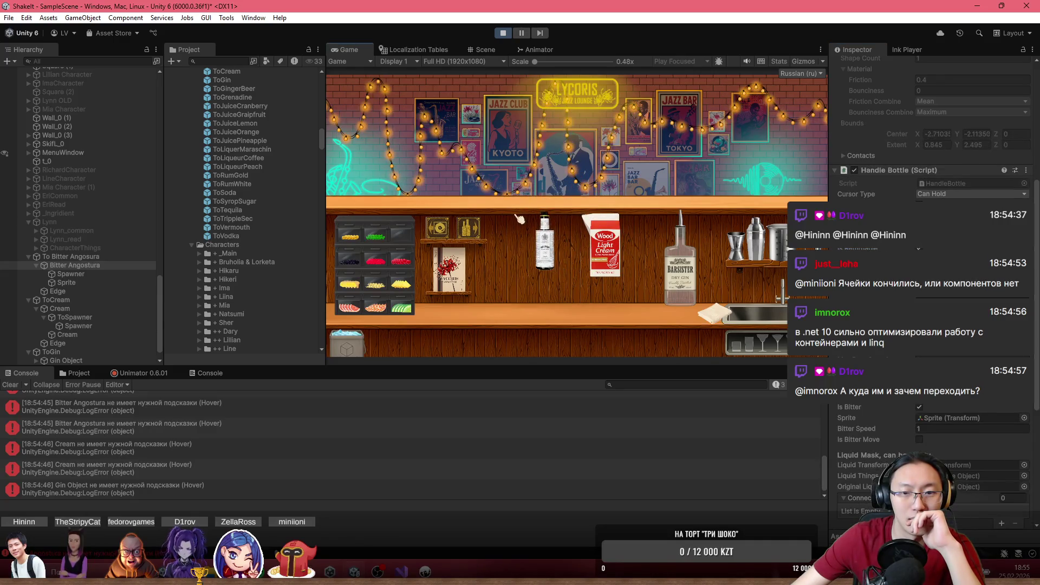
pyautogui.click(487, 49)
pyautogui.click(503, 33)
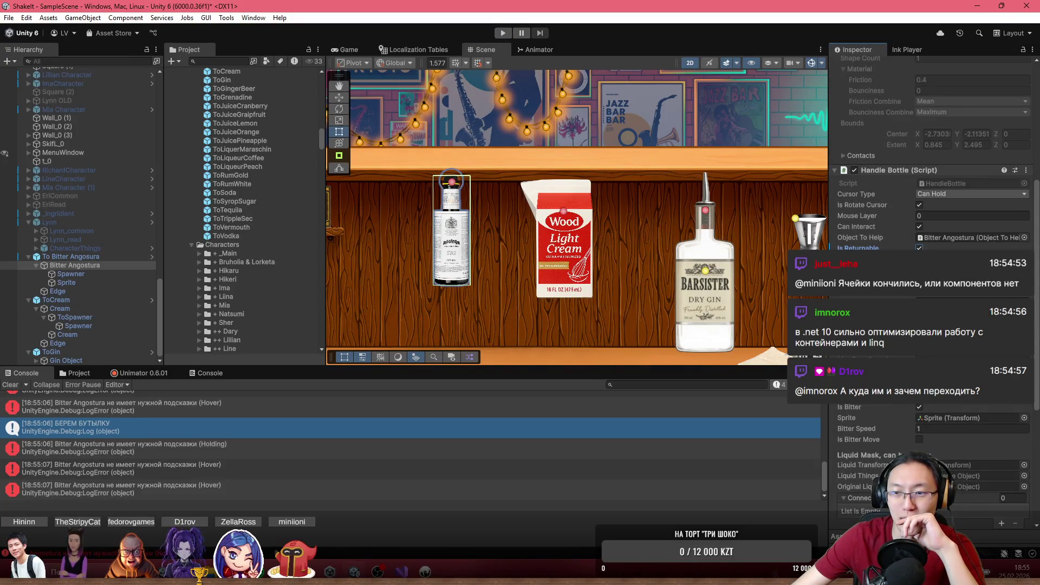
# - Zoom out the Scene view and enter play mode again
pyautogui.scroll(-3, 421, 193)
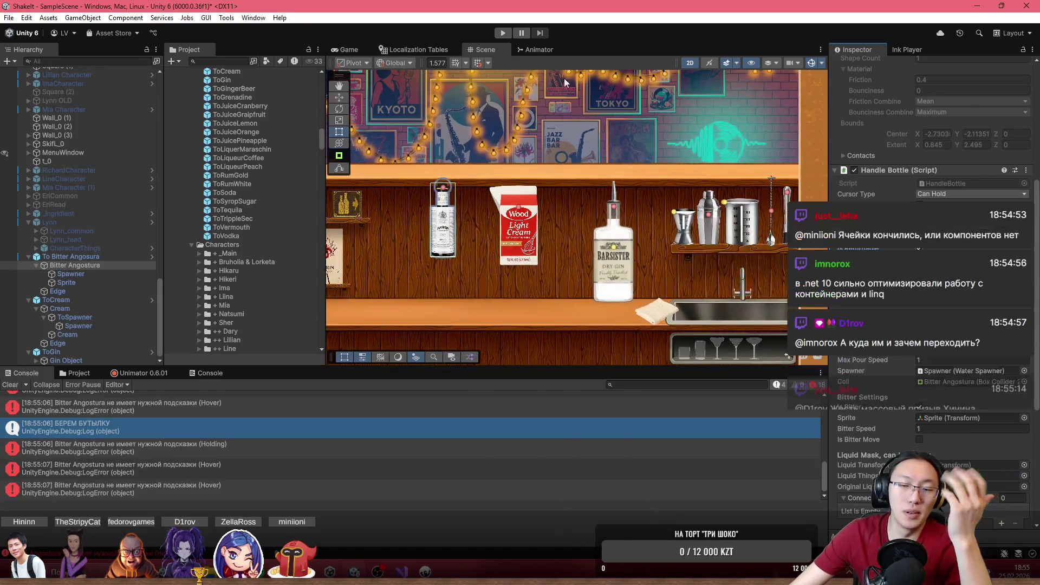
pyautogui.click(502, 31)
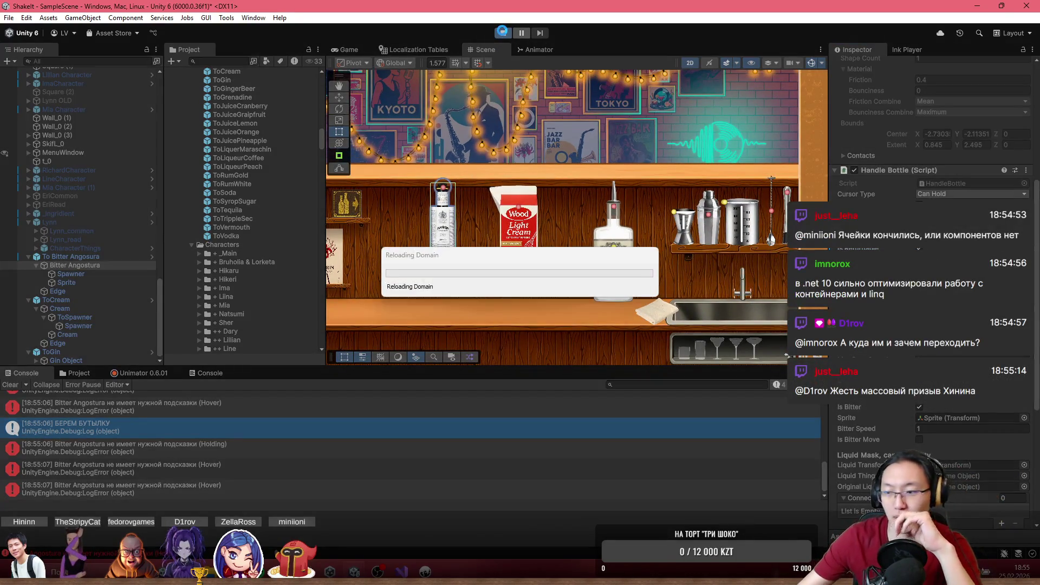